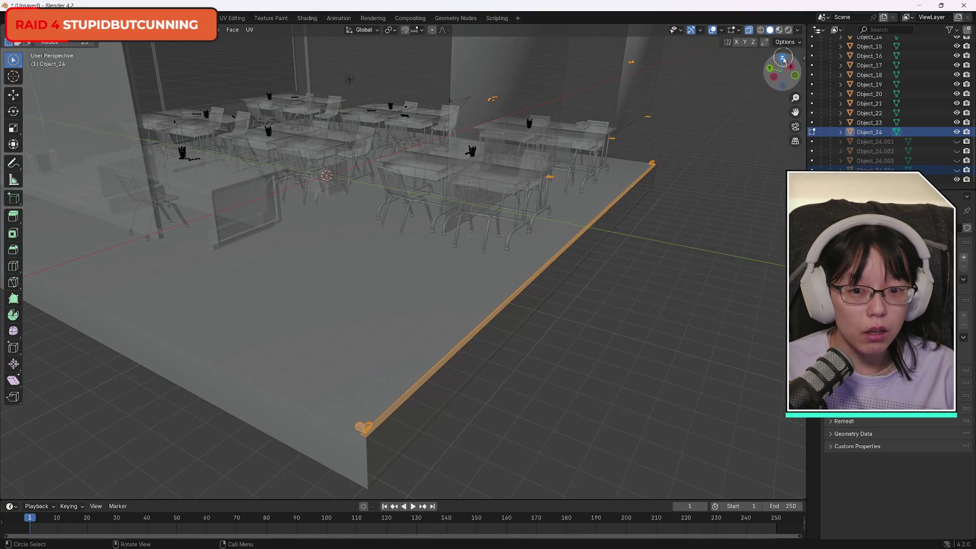
Separate the linked floor-edge strip from Object_24 into its own object and hide it.
mouse_move(783, 60)
left_mouse_down()
mouse_move(714, 38)
mouse_move(803, 81)
left_mouse_up()
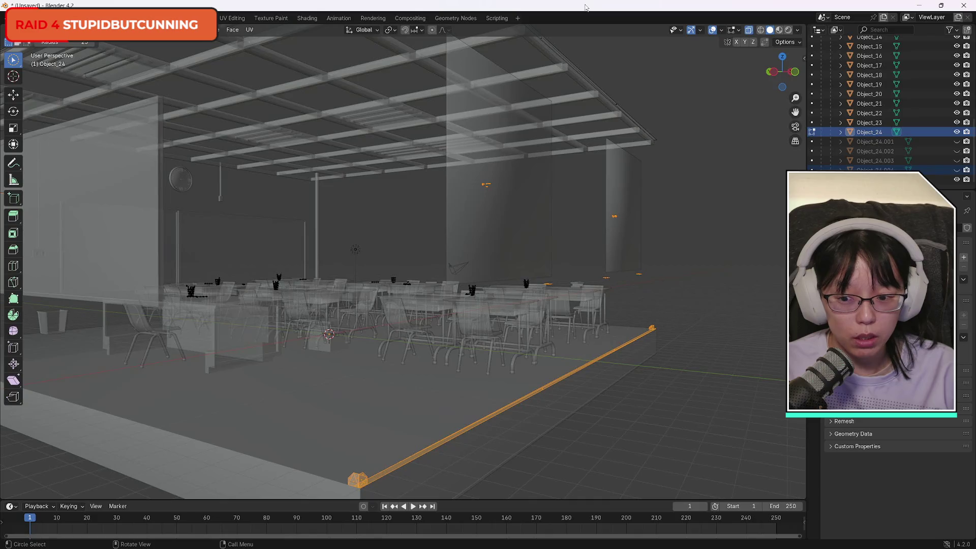
key("ctrl+l")
key("p")
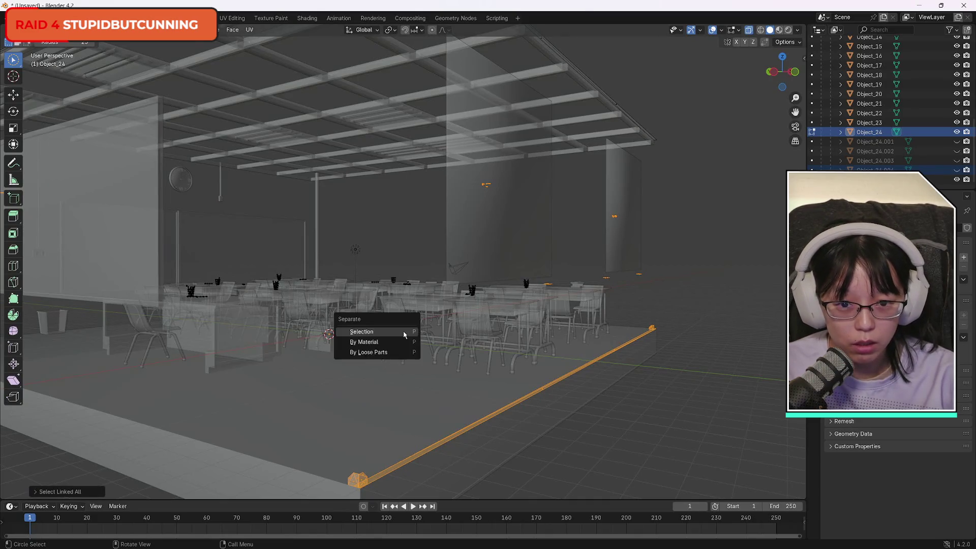
left_click(404, 334)
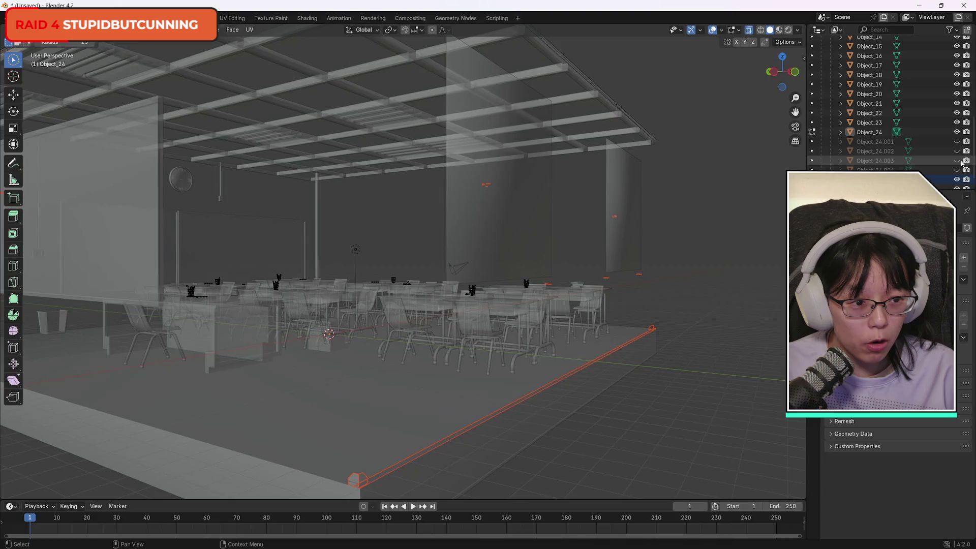
scroll(972, 180, "down", 1)
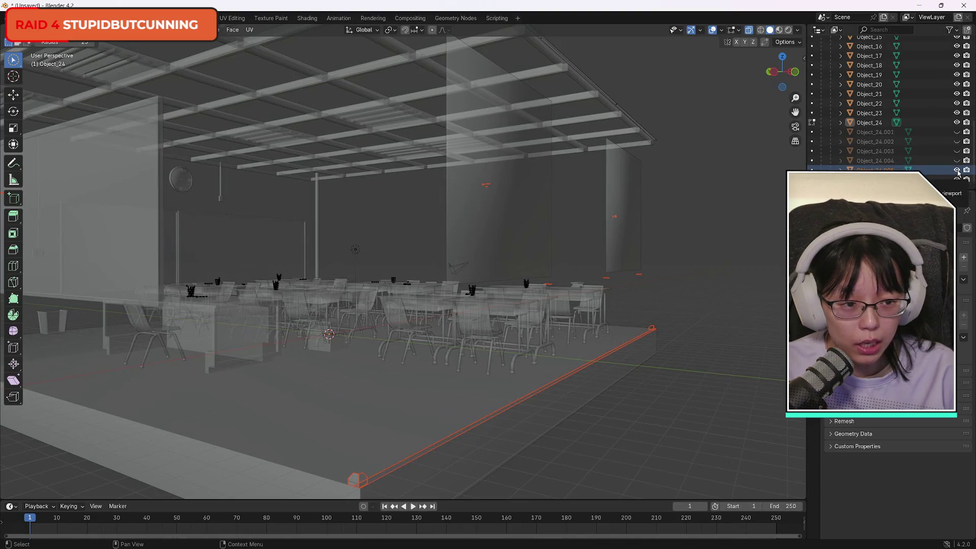
left_click(956, 170)
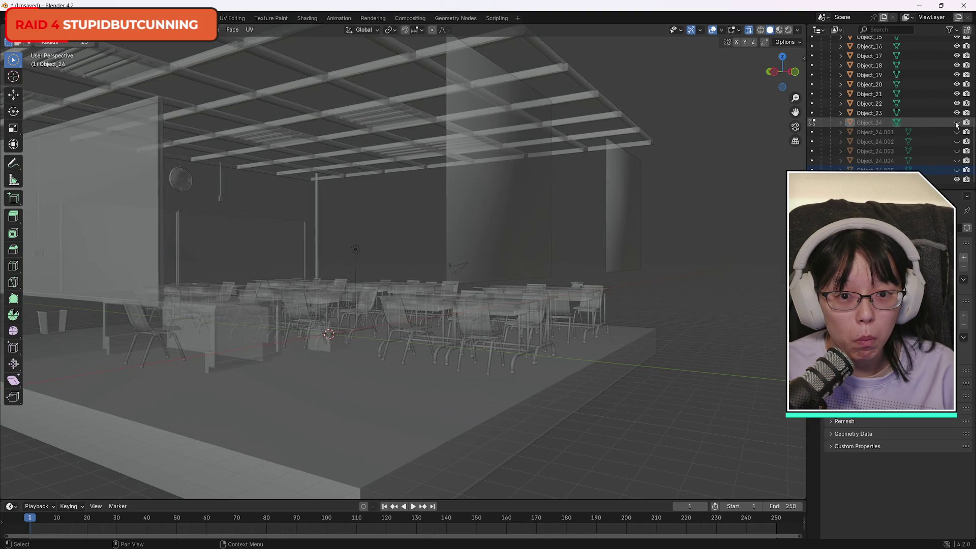
mouse_move(776, 74)
left_mouse_down()
mouse_move(742, 78)
mouse_move(752, 76)
left_mouse_up()
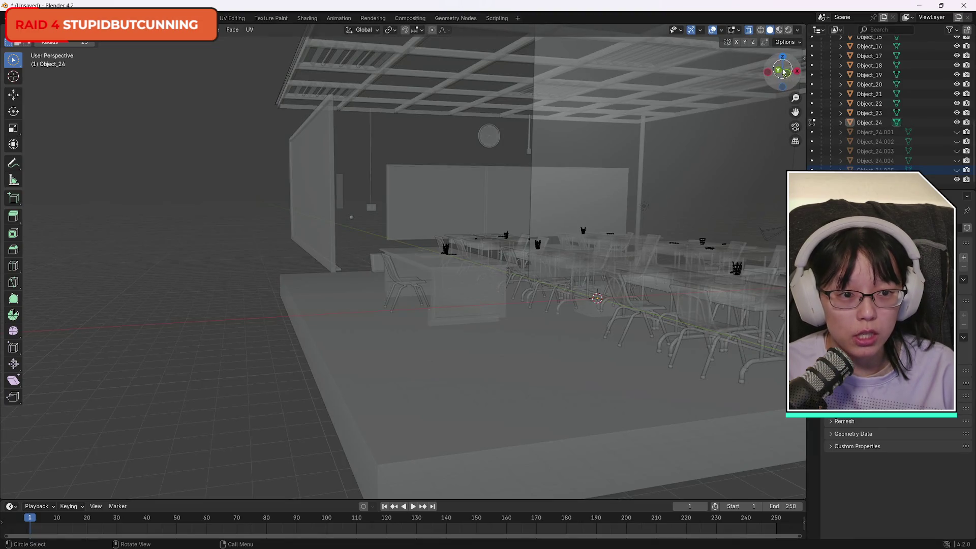
left_click_drag(788, 72, 778, 311)
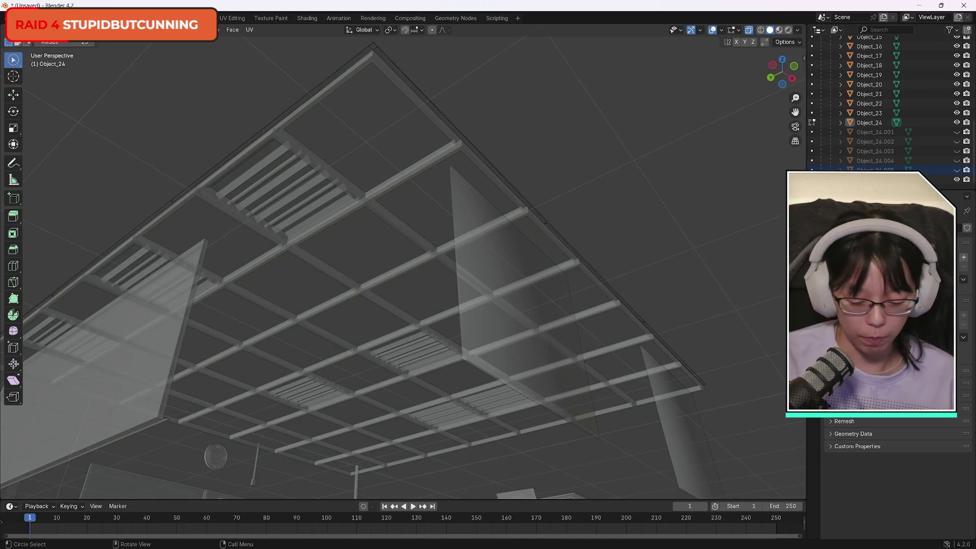
key("ctrl")
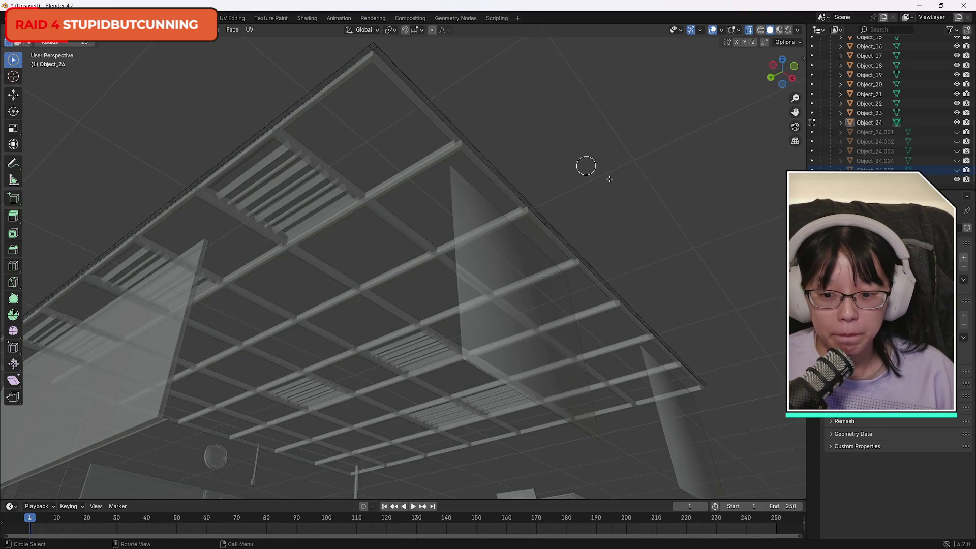
left_click(482, 158, "alt")
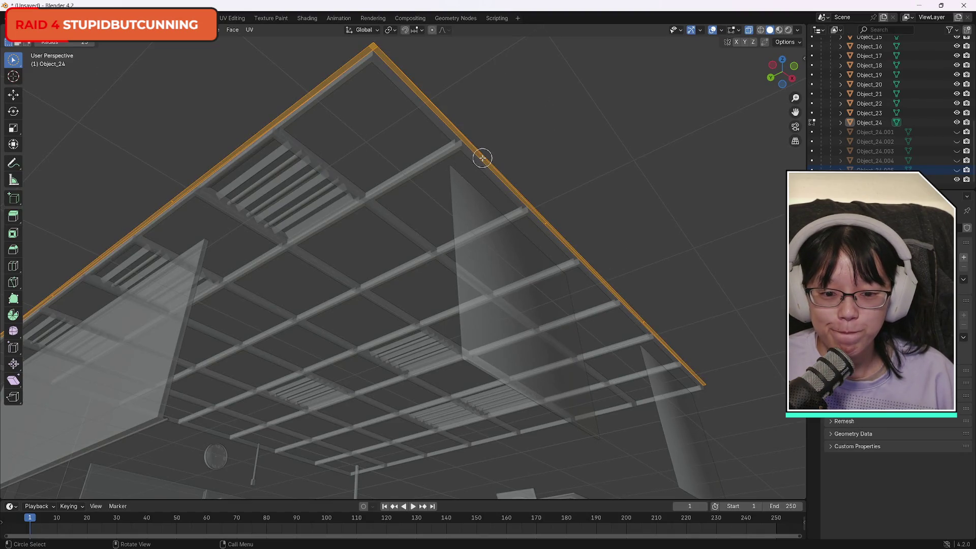
mouse_move(792, 78)
left_mouse_down()
mouse_move(781, 108)
mouse_move(789, 119)
mouse_move(794, 76)
left_mouse_up()
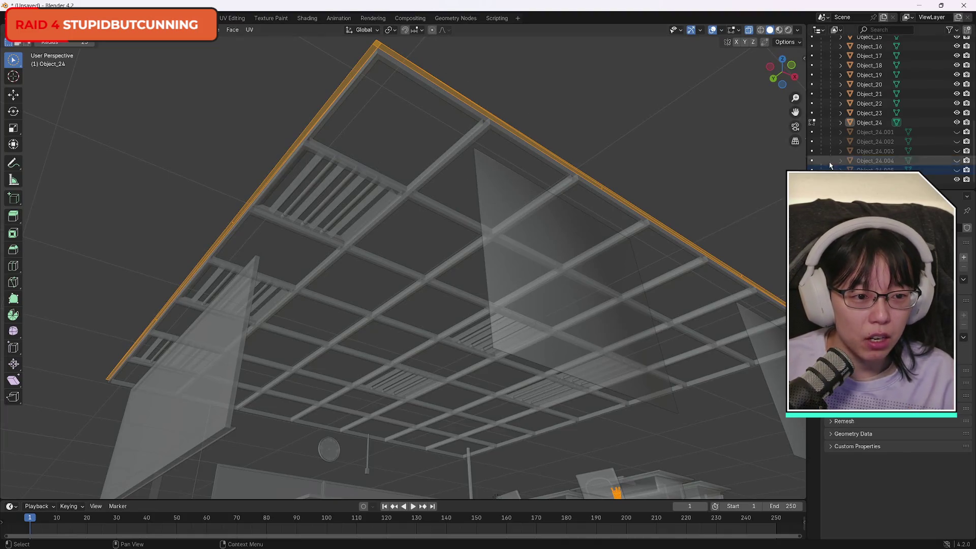
left_click(529, 107)
key("c")
key("Escape")
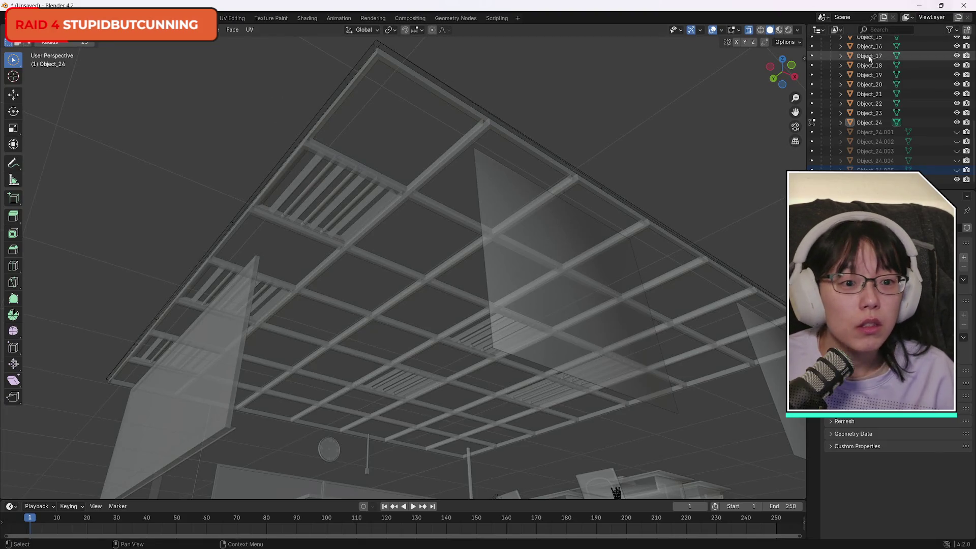
mouse_move(781, 60)
left_mouse_down()
mouse_move(498, 72)
mouse_move(333, 21)
mouse_move(360, 120)
mouse_move(373, 131)
mouse_move(526, 130)
left_mouse_up()
Switch to top orthographic view and zoom and pan to the mesh's outer edge.
left_click(782, 63)
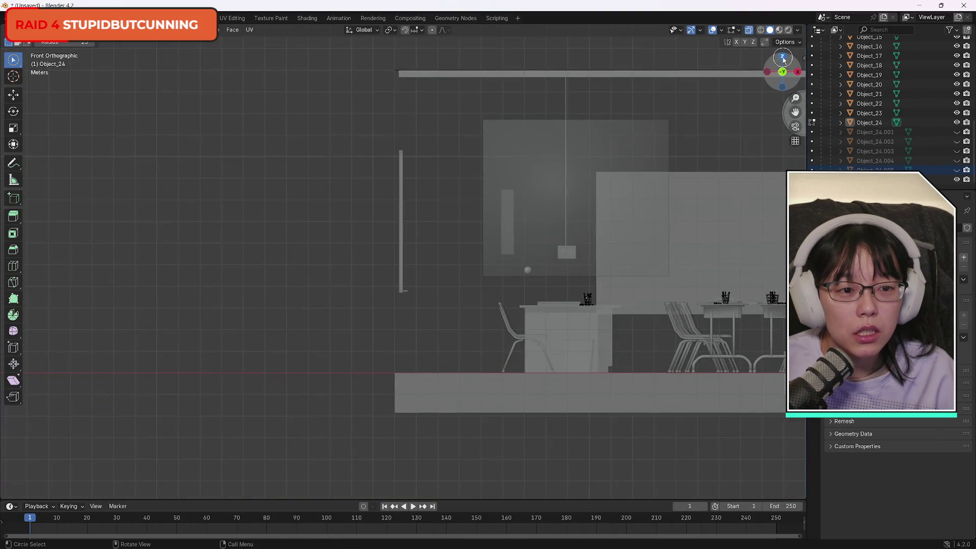
left_click(782, 56)
key("c")
right_click(416, 172)
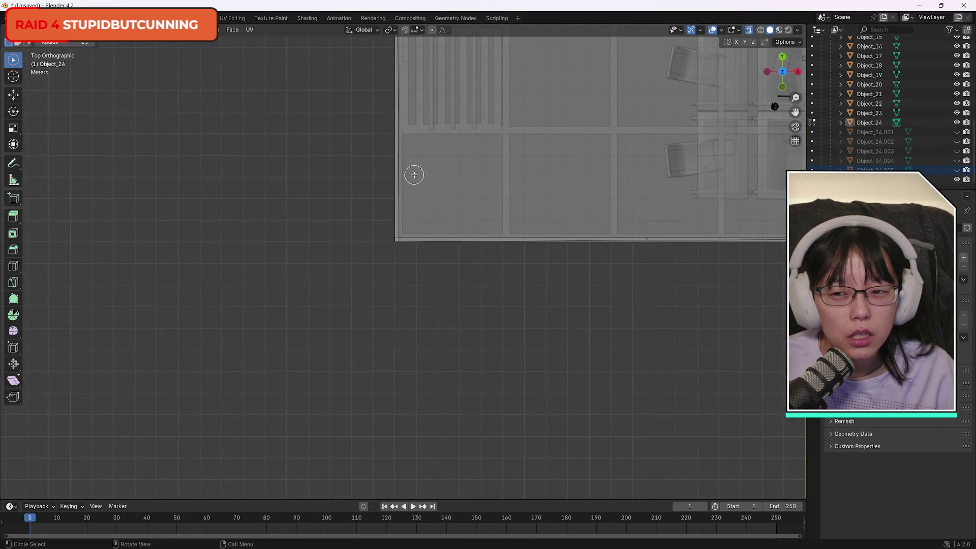
scroll(527, 159, "up", 5)
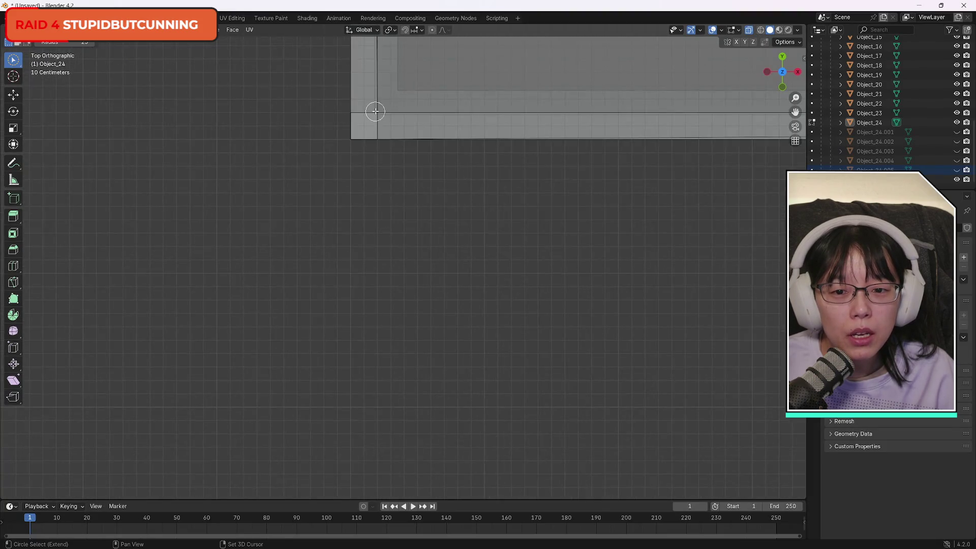
scroll(386, 101, "up", 3)
scroll(394, 85, "down", 5)
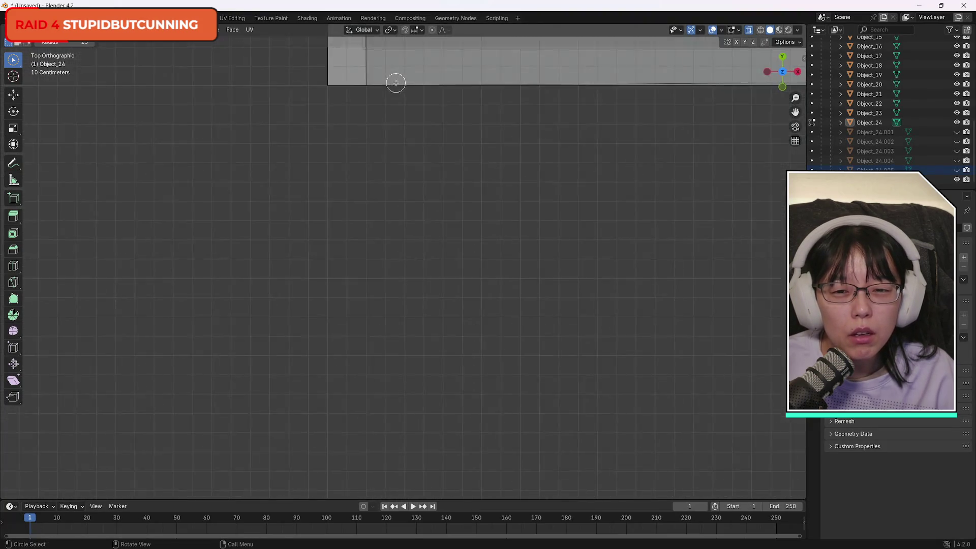
scroll(392, 88, "up", 1)
left_click_drag(795, 113, 805, 438)
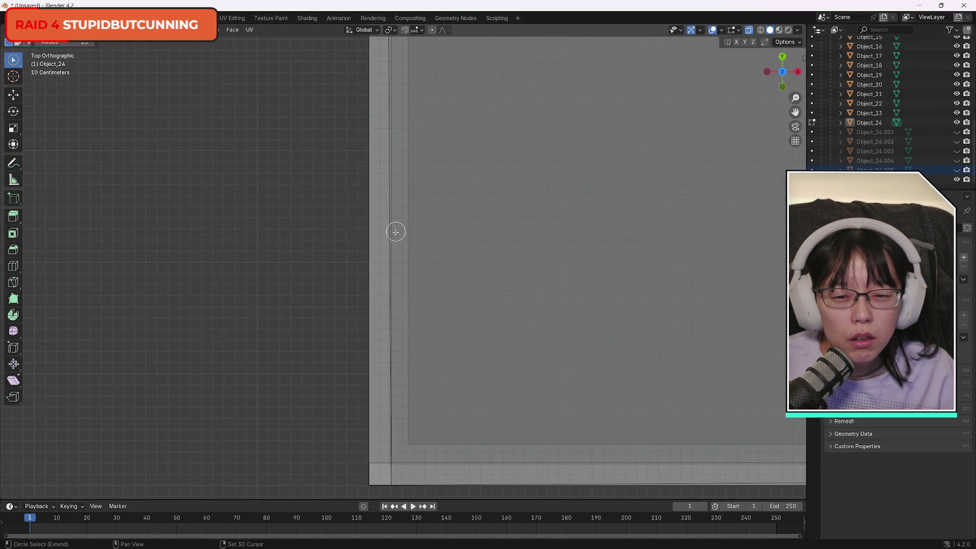
scroll(377, 327, "up", 10)
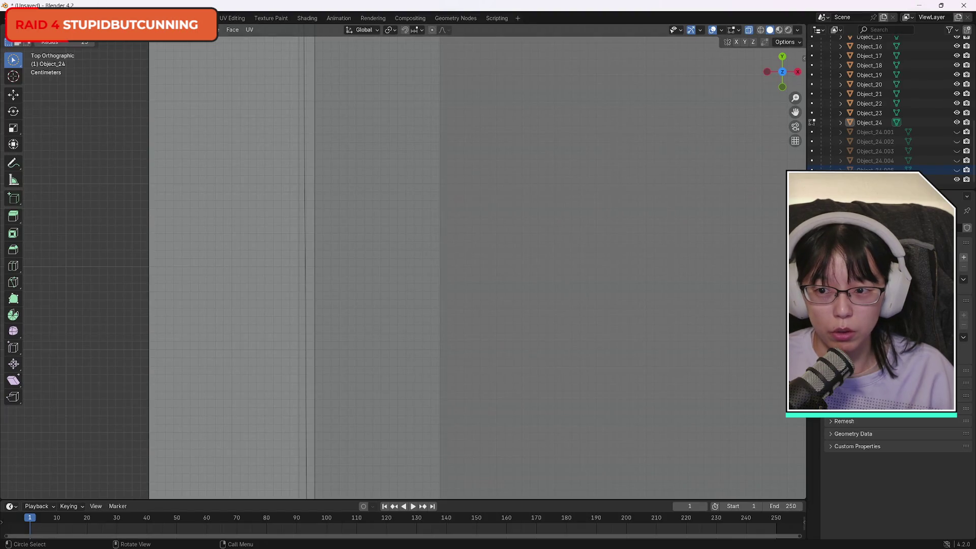
Toggle Object_24 to Object Mode and back to Edit Mode, then select the edge face strip.
left_click(30, 29)
left_click(40, 46)
key("ctrl+a")
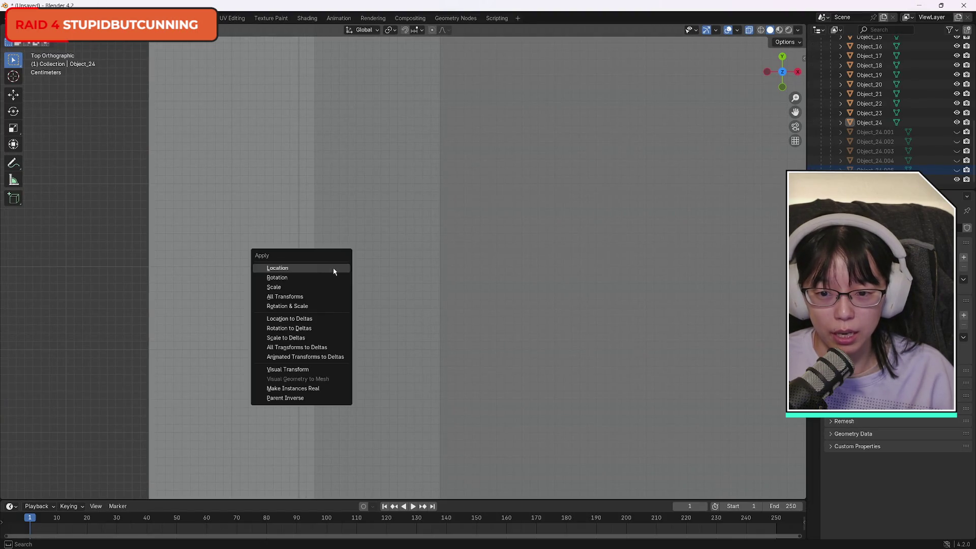
left_click(334, 267)
left_click(30, 30)
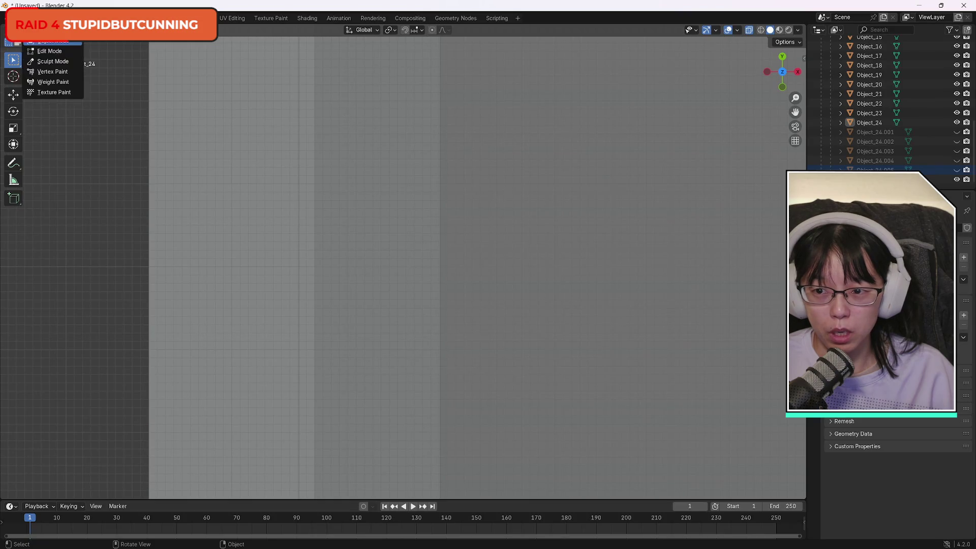
left_click(45, 49)
scroll(377, 285, "down", 5)
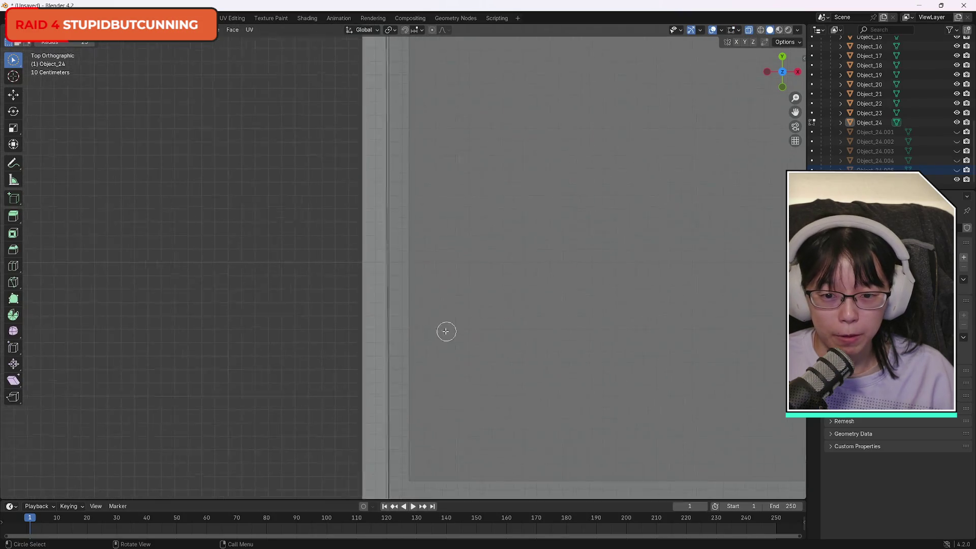
key("a")
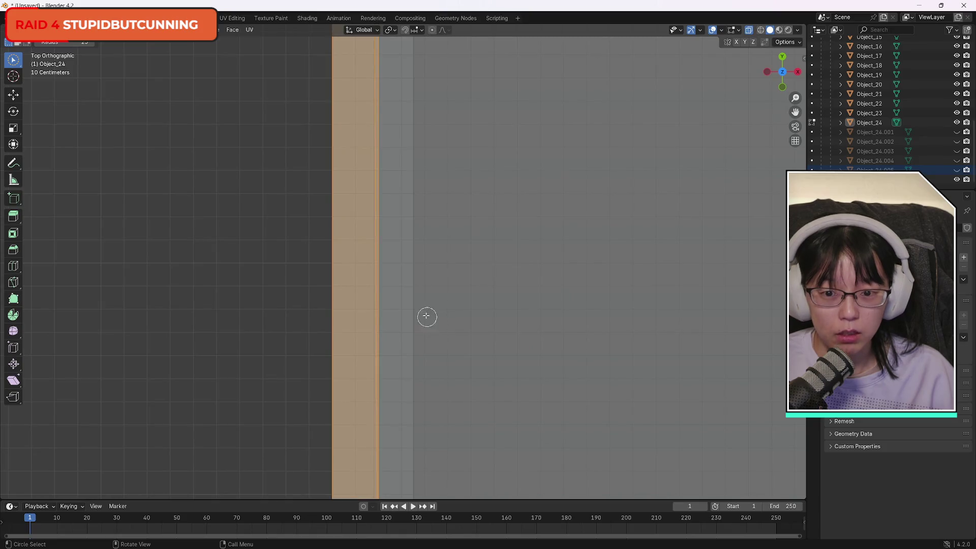
left_click_drag(782, 72, 758, 112)
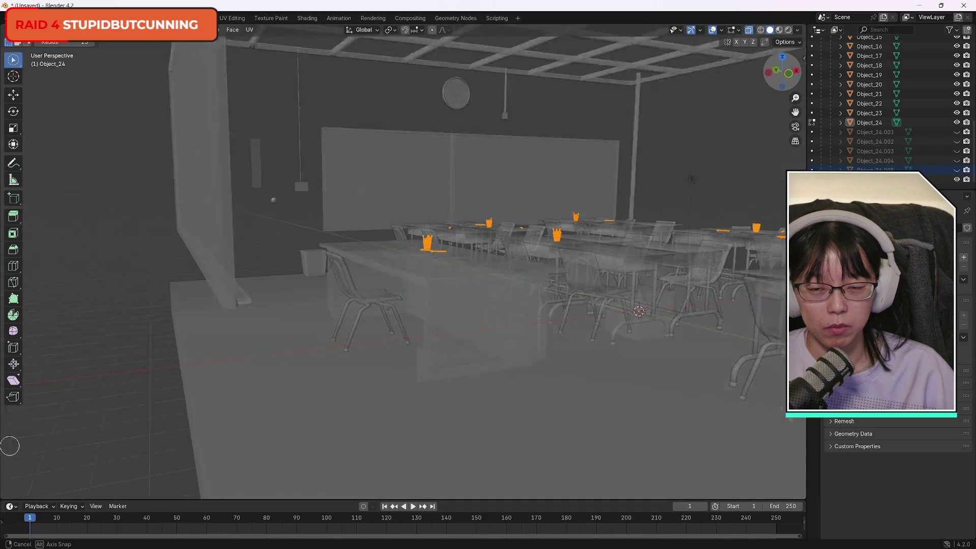
mouse_move(10, 446)
left_mouse_down()
mouse_move(35, 391)
mouse_move(83, 390)
mouse_move(547, 151)
mouse_move(584, 172)
mouse_move(573, 263)
left_mouse_up()
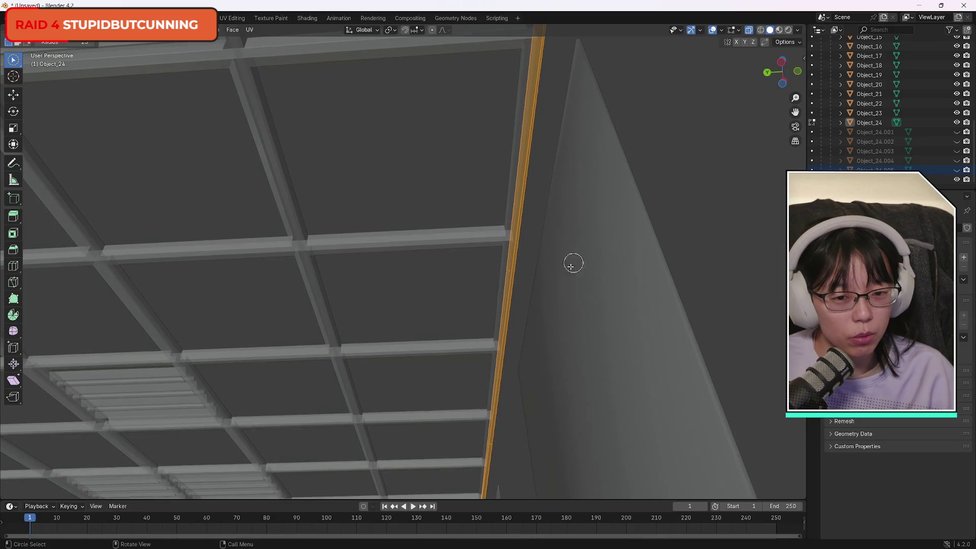
left_click_drag(781, 63, 756, 78)
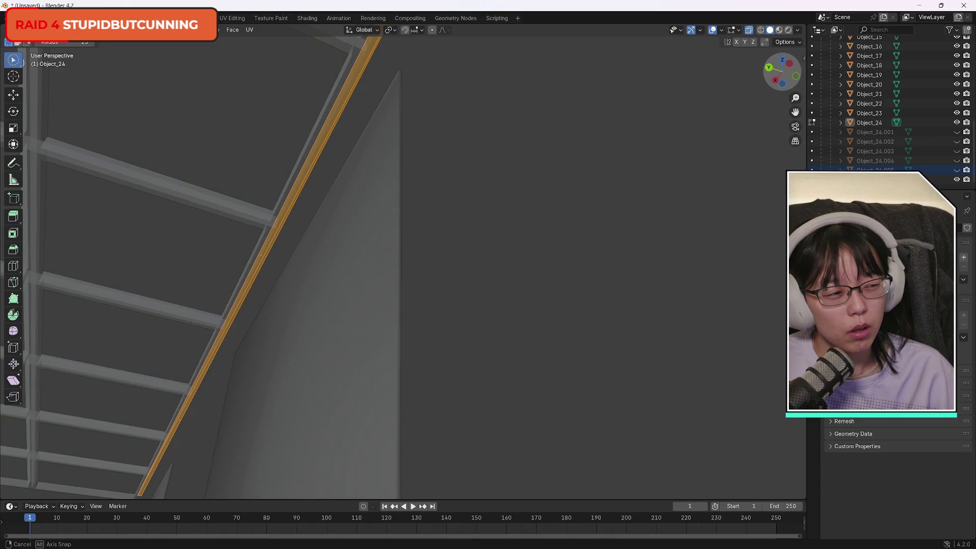
key("c")
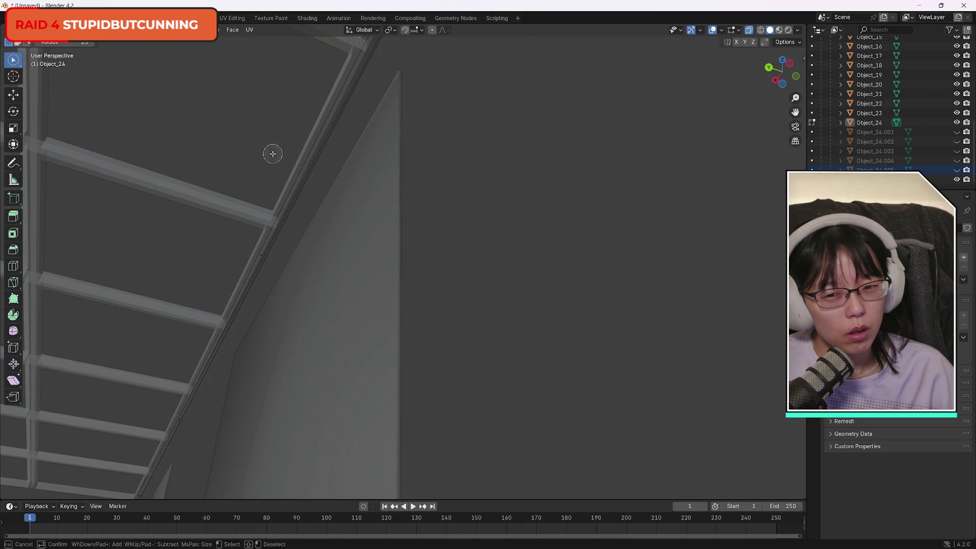
key("Escape")
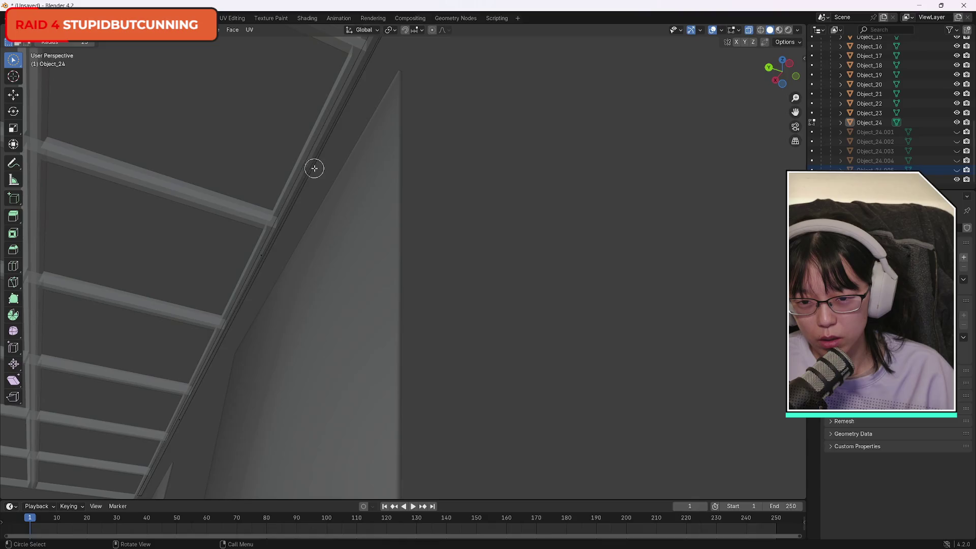
left_click_drag(782, 71, 738, 71)
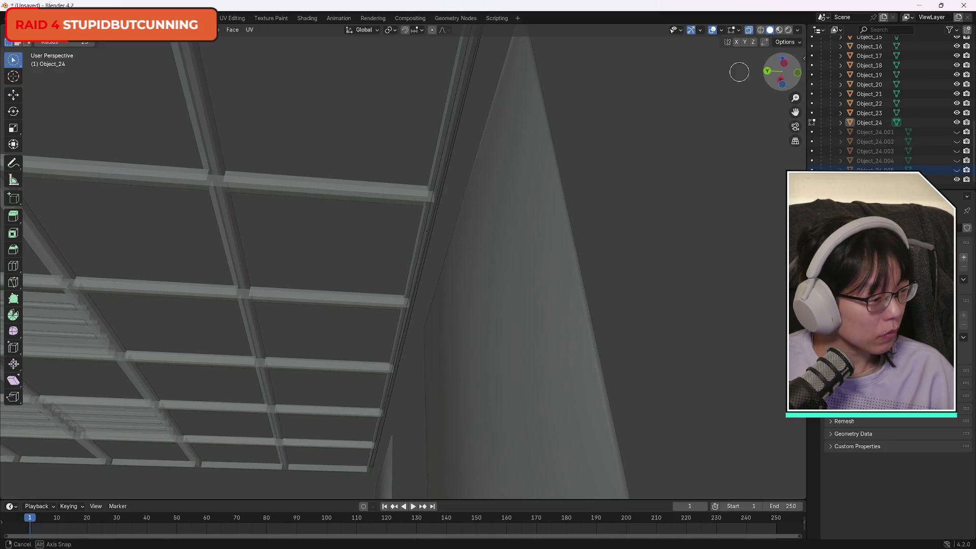
mouse_move(739, 71)
left_mouse_down()
mouse_move(616, 61)
mouse_move(591, 31)
mouse_move(584, 38)
left_mouse_up()
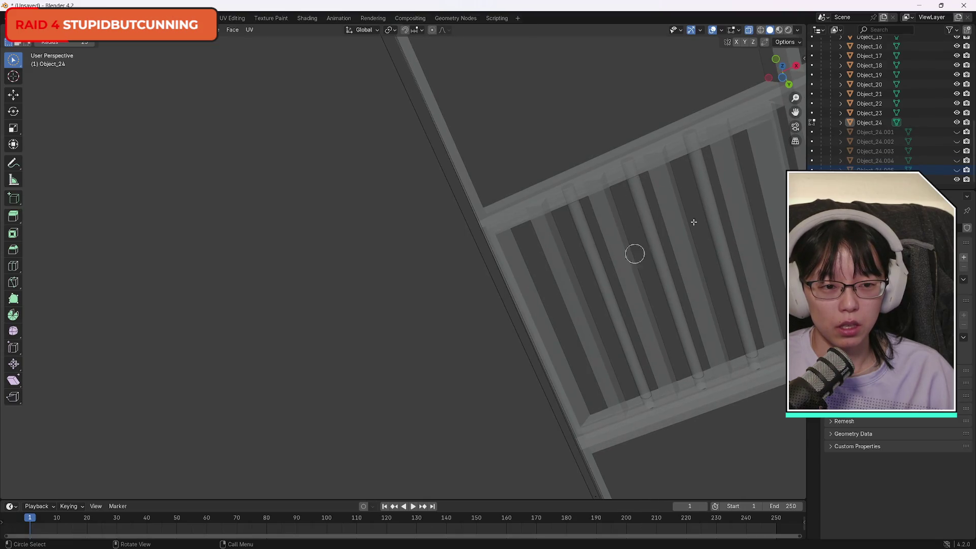
mouse_move(782, 71)
left_mouse_down()
mouse_move(102, 124)
mouse_move(547, 224)
mouse_move(608, 337)
mouse_move(507, 158)
mouse_move(707, 402)
left_mouse_up()
scroll(399, 302, "down", 5)
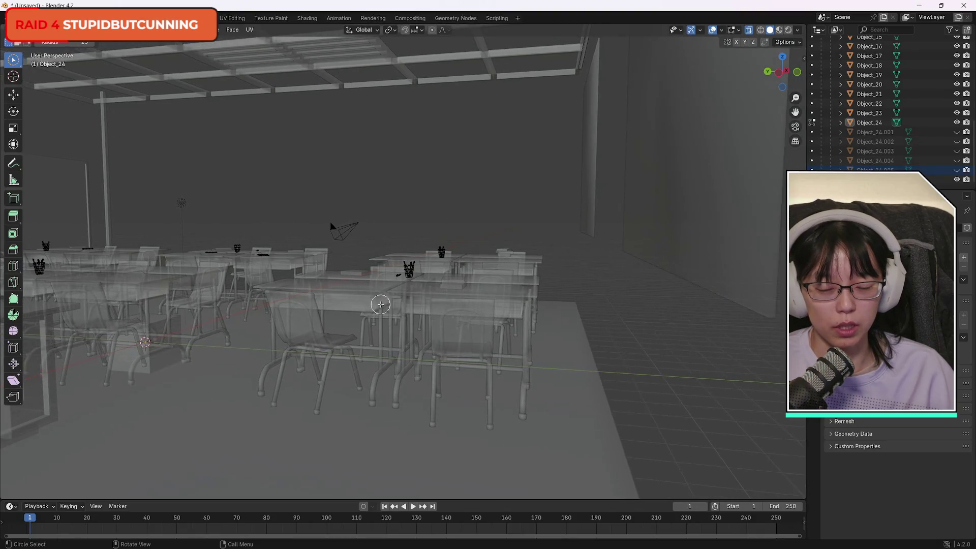
scroll(399, 302, "up", 3)
scroll(399, 302, "down", 6)
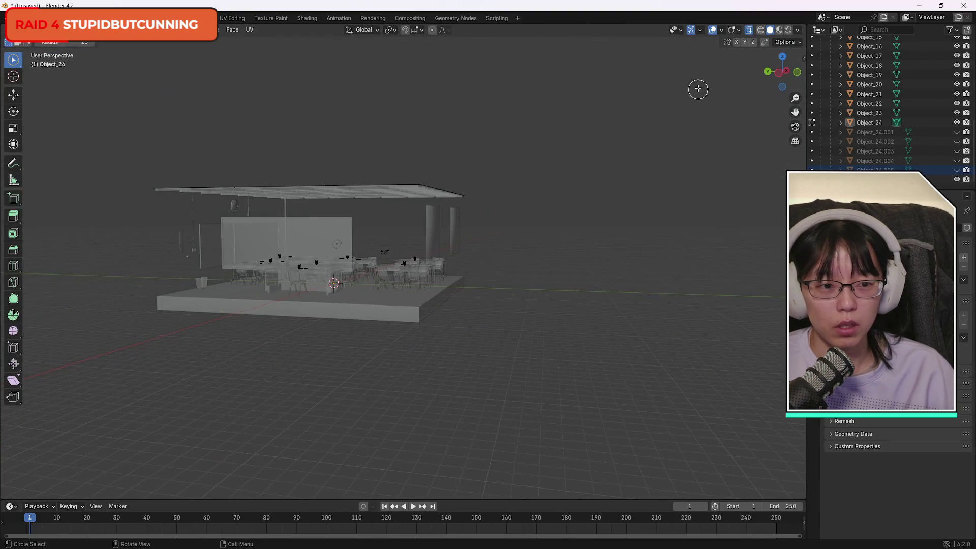
mouse_move(782, 69)
left_mouse_down()
mouse_move(760, 62)
mouse_move(711, 94)
left_mouse_up()
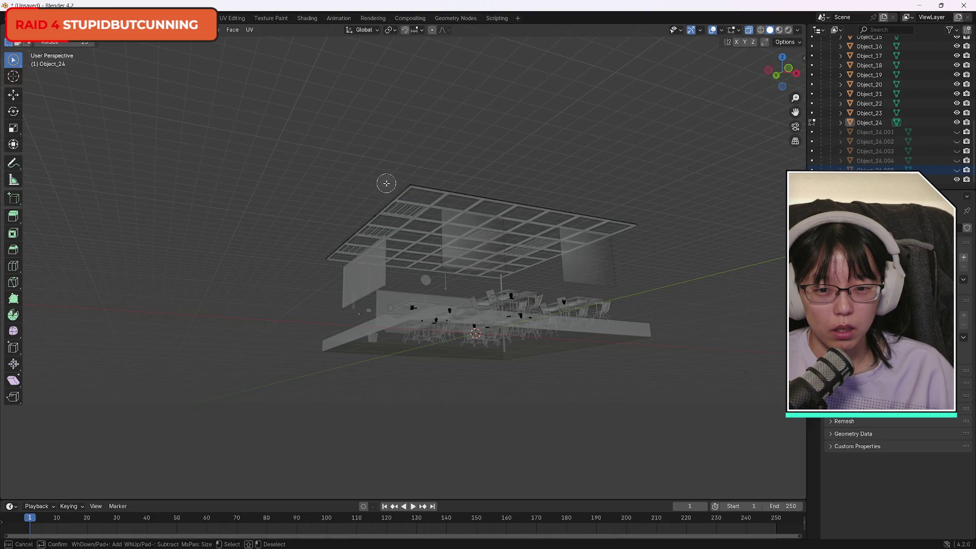
key("c")
key("Escape")
scroll(448, 179, "up", 5)
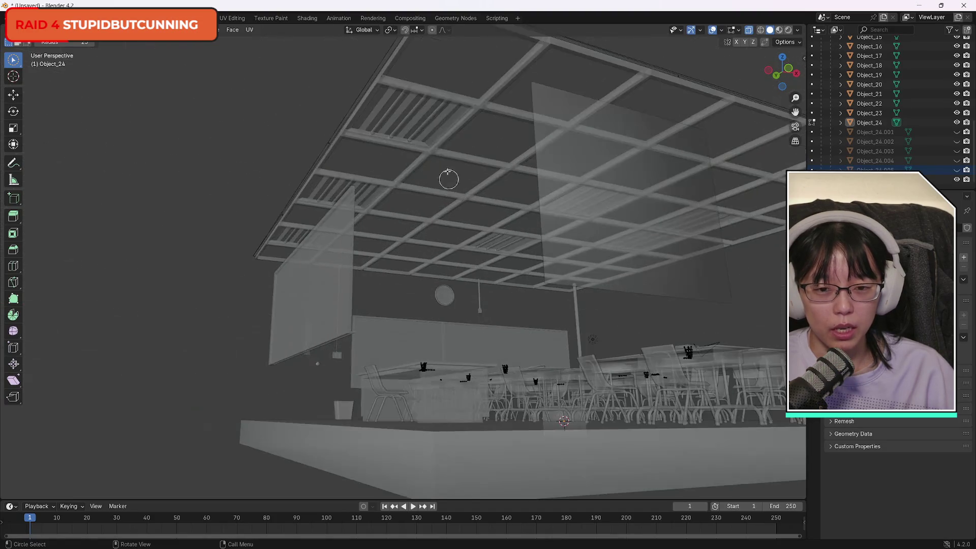
scroll(432, 120, "down", 5)
scroll(431, 118, "up", 4)
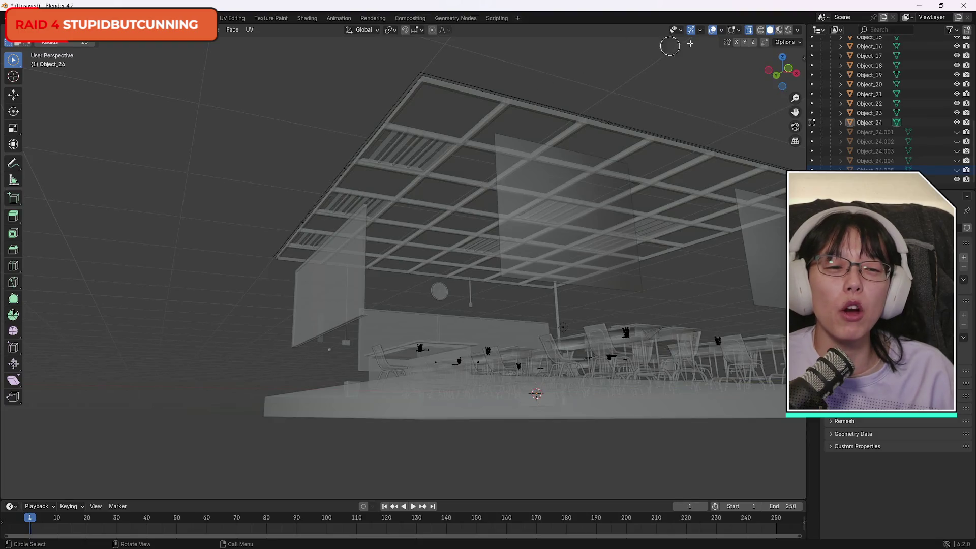
mouse_move(783, 71)
left_mouse_down()
mouse_move(73, 120)
mouse_move(610, 120)
mouse_move(51, 117)
mouse_move(796, 115)
mouse_move(611, 70)
left_mouse_up()
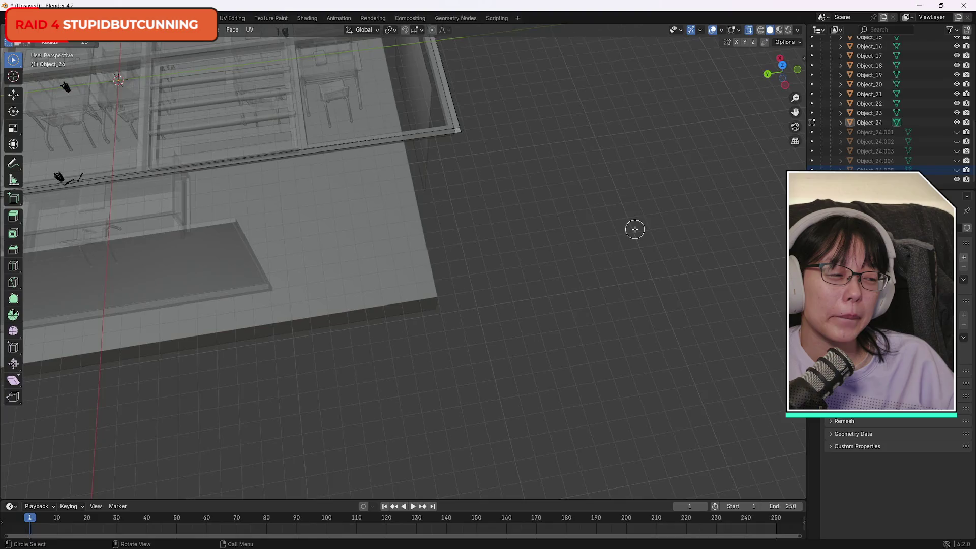
scroll(465, 92, "up", 3)
scroll(492, 69, "down", 3)
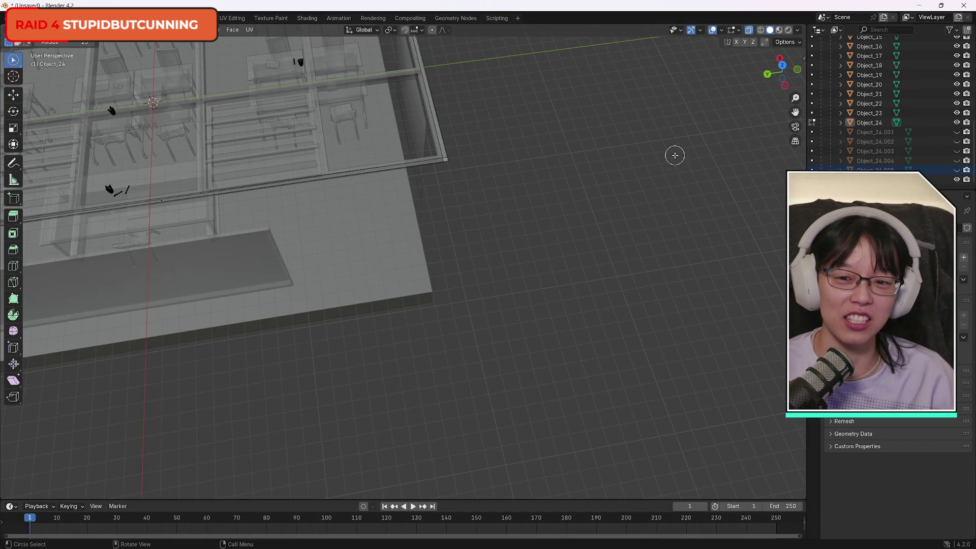
Unhide wall objects Object_24.001 through Object_24.004 and view inside the room.
left_click(887, 133)
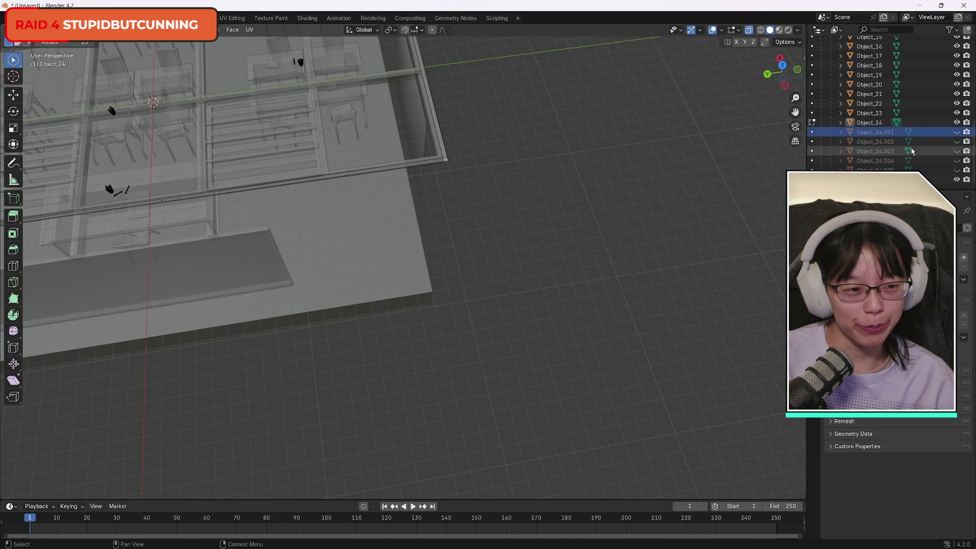
left_click(956, 132)
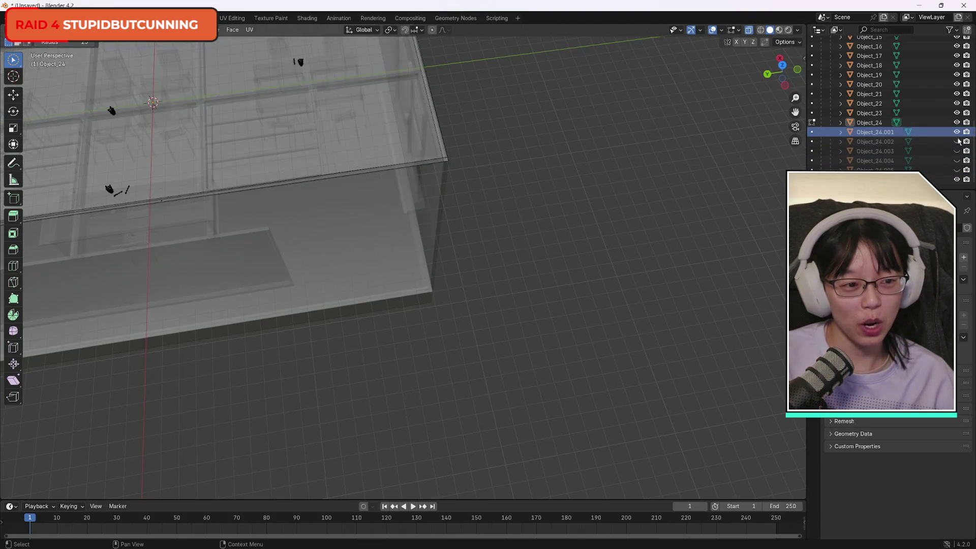
left_click(956, 142)
left_click(955, 151)
left_click(956, 161)
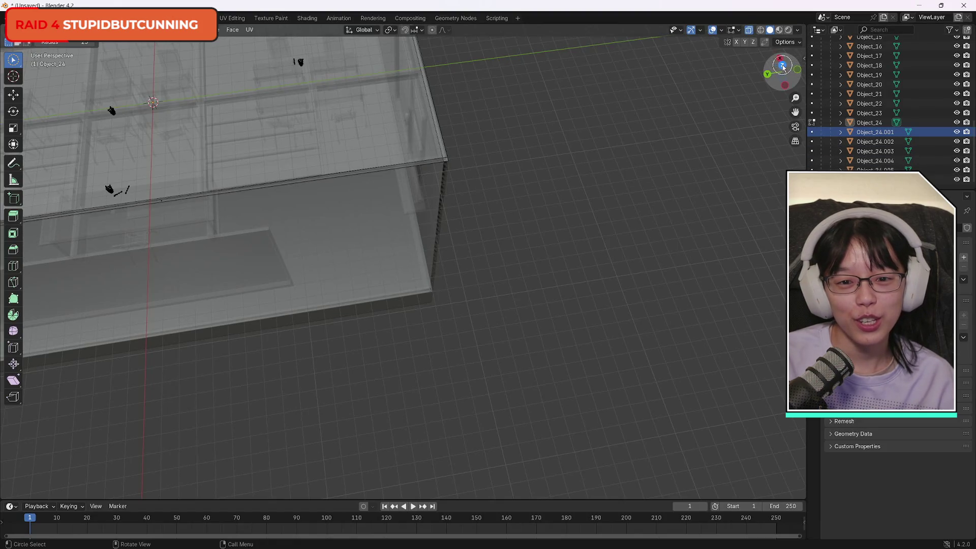
mouse_move(783, 66)
left_mouse_down()
mouse_move(681, 452)
mouse_move(567, 471)
mouse_move(506, 463)
mouse_move(782, 475)
mouse_move(29, 476)
mouse_move(671, 472)
mouse_move(524, 468)
left_mouse_up()
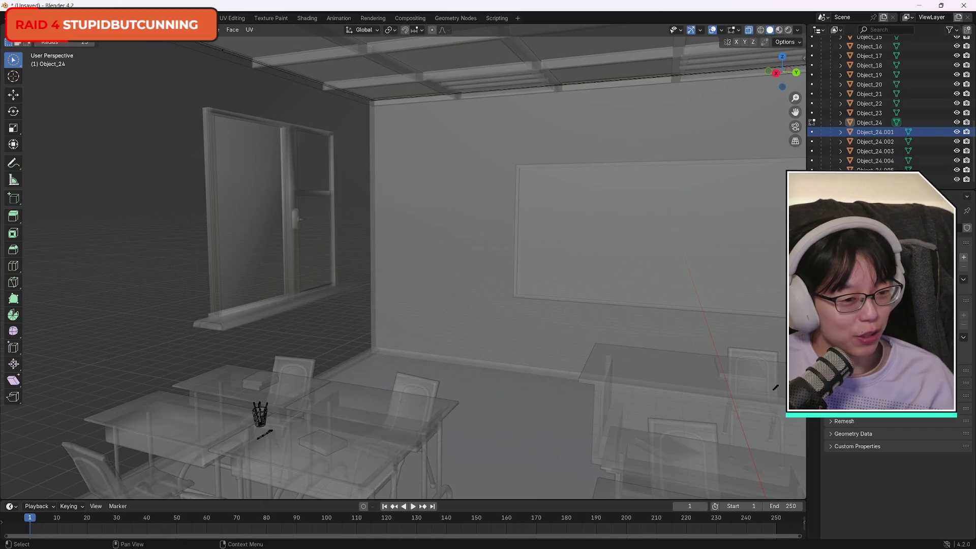
Select wall objects Object_24.001 through Object_24.005 in Object Mode.
left_click(887, 169, "shift")
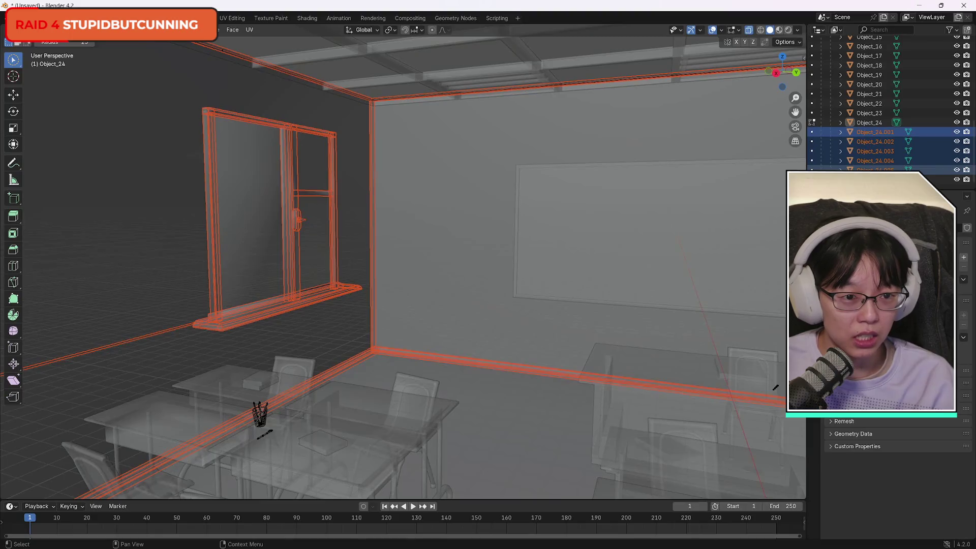
left_click(890, 135)
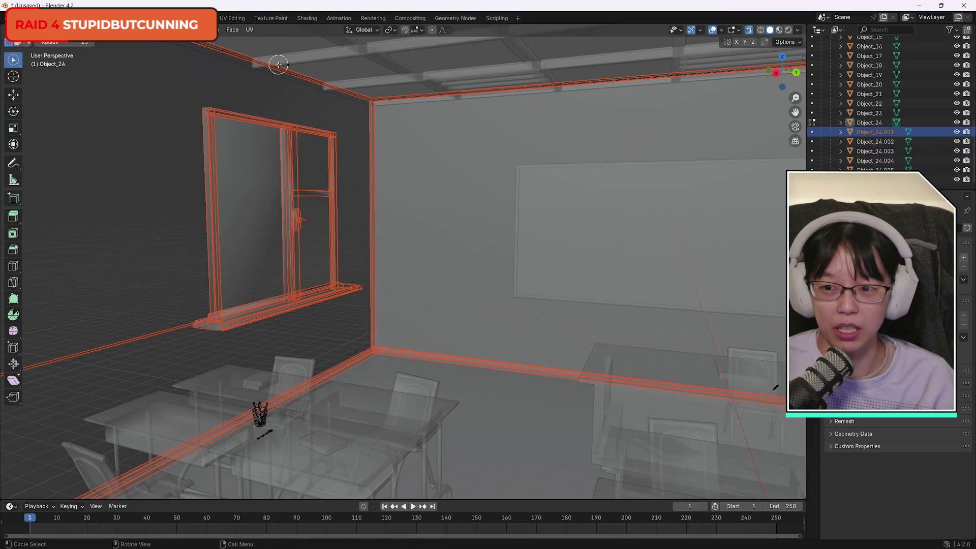
left_click(54, 43)
left_click(53, 41)
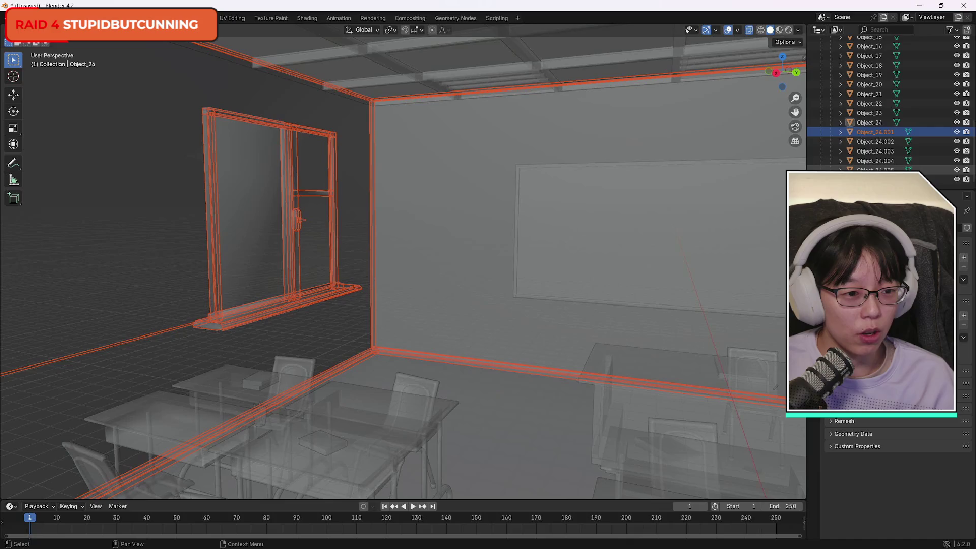
Join wall pieces Object_24.001–Object_24.005 into the single object Object_24.001.
left_click(929, 179, "shift")
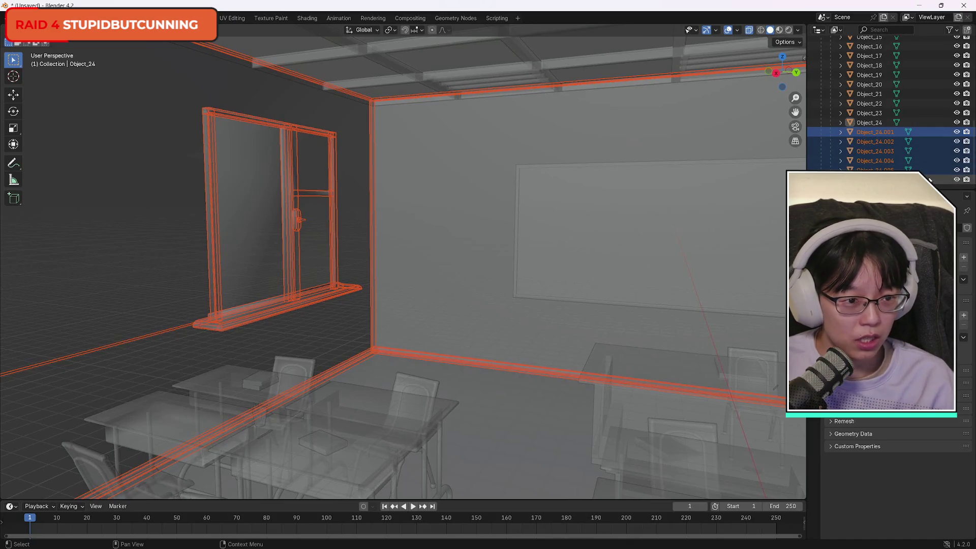
right_click(892, 133)
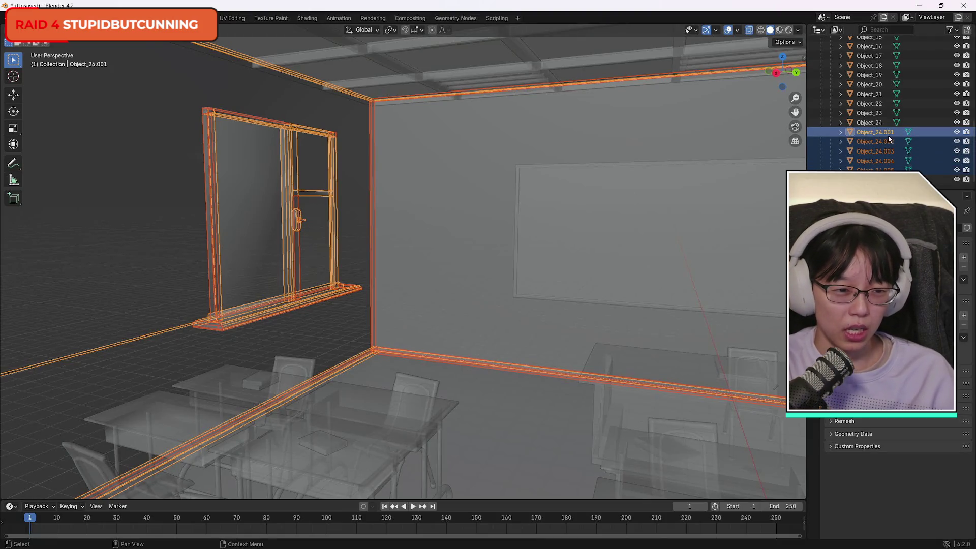
right_click(371, 283)
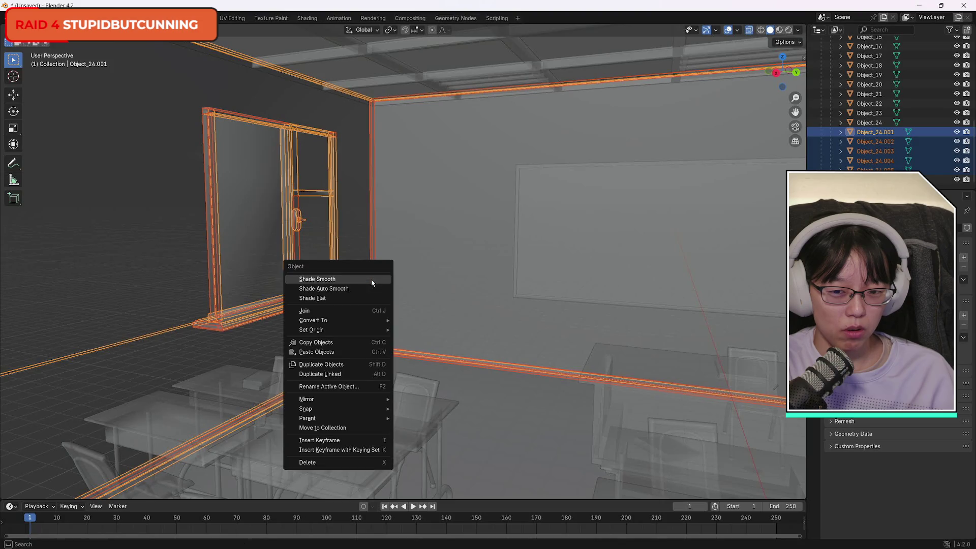
left_click(348, 312)
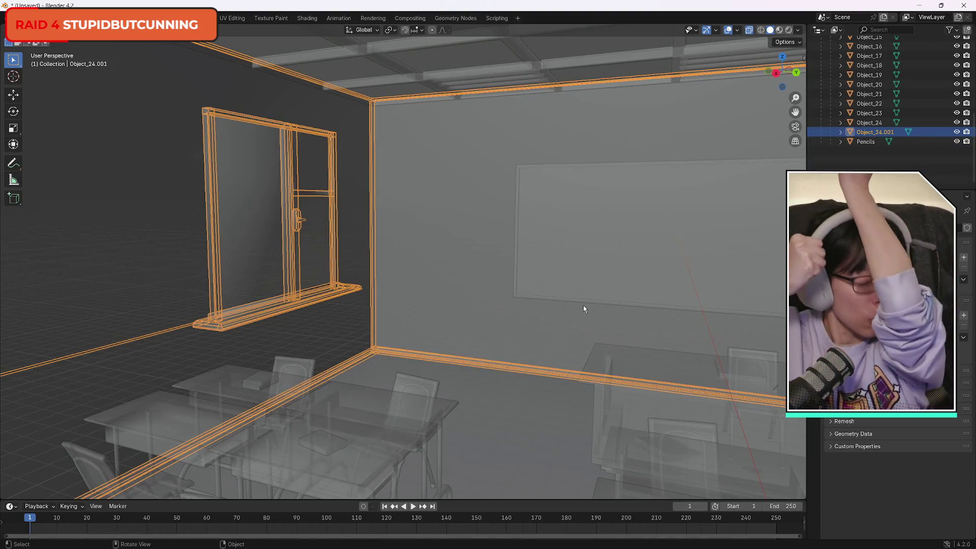
scroll(885, 159, "up", 3)
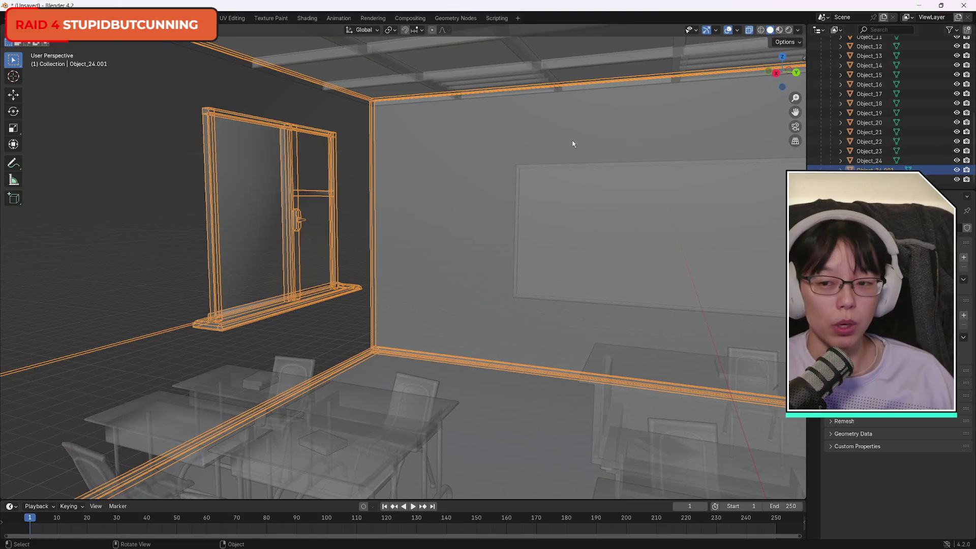
Save the scene, renaming untitled.blend to 'classroom edited.blend' in the Awkward Bears folder.
left_click(20, 18)
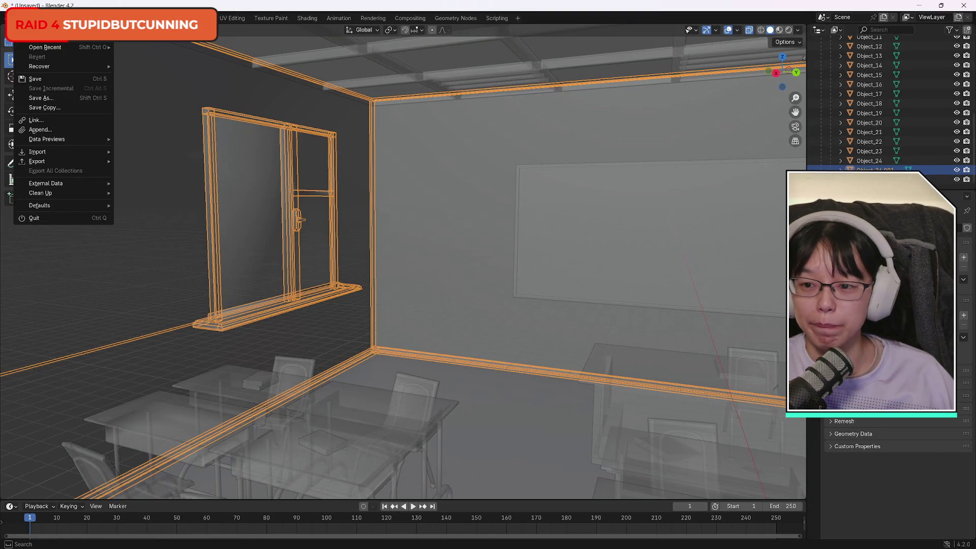
left_click(37, 81)
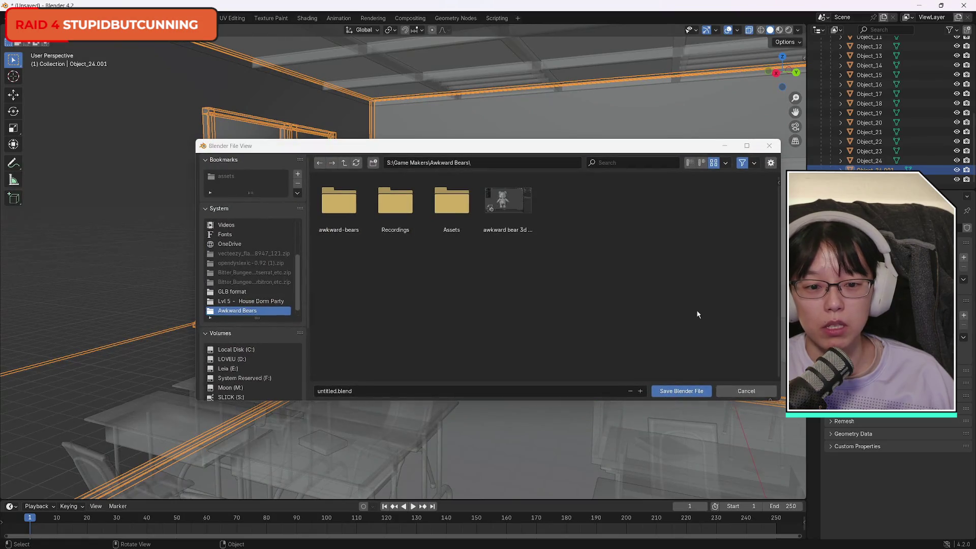
left_click(386, 390)
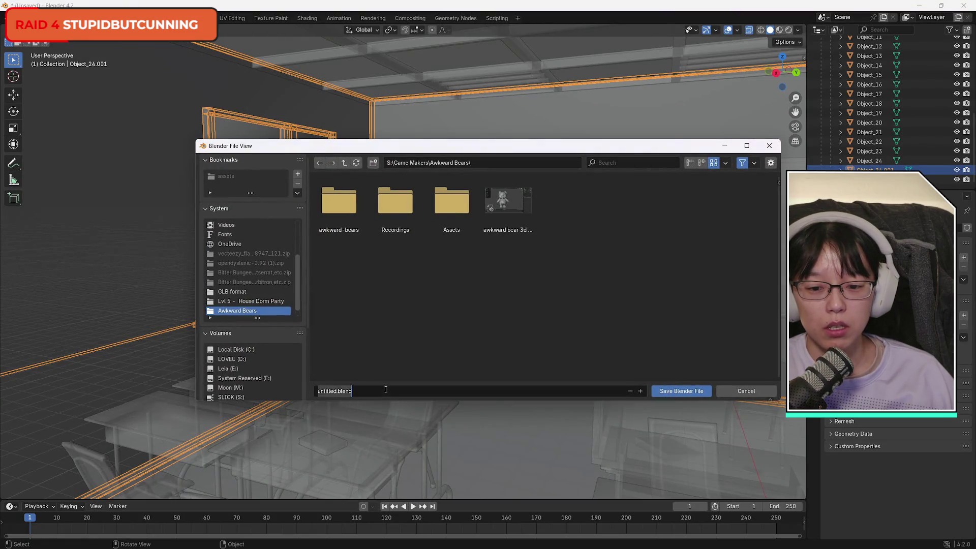
left_click(316, 391)
double_click(333, 391)
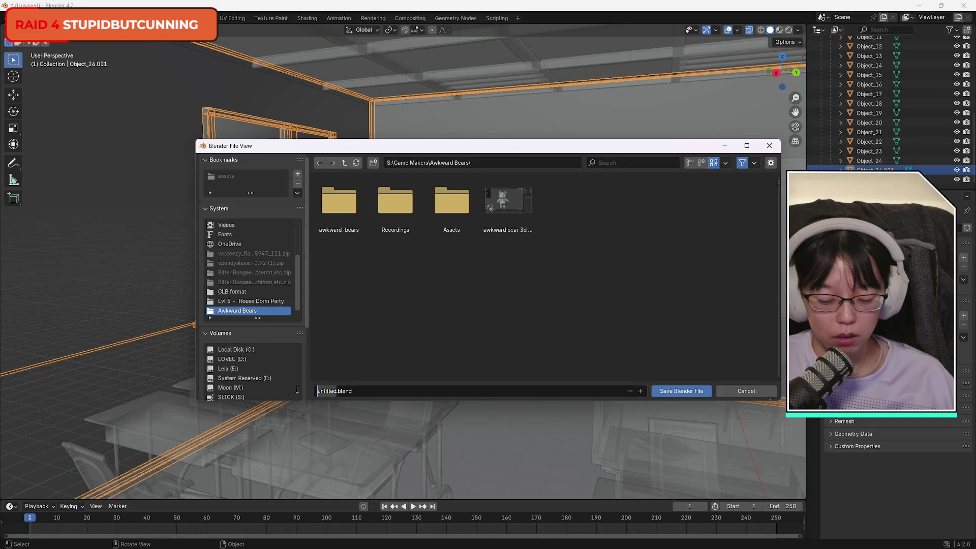
type("classroom ed")
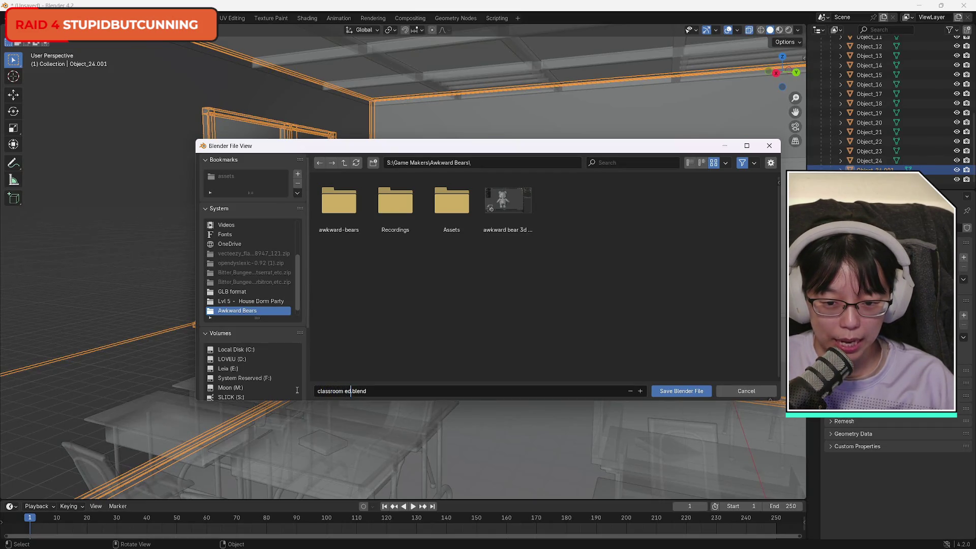
left_click(684, 392)
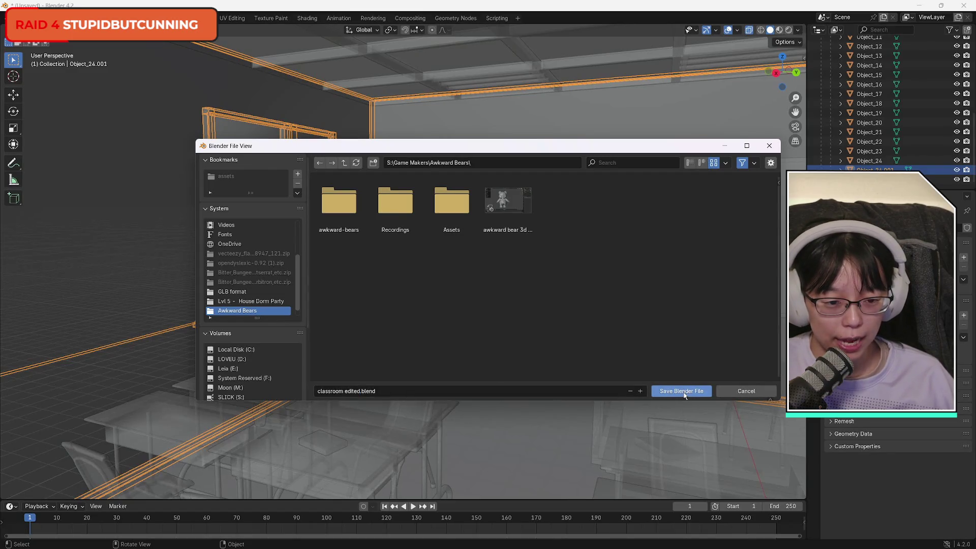
left_click(684, 393)
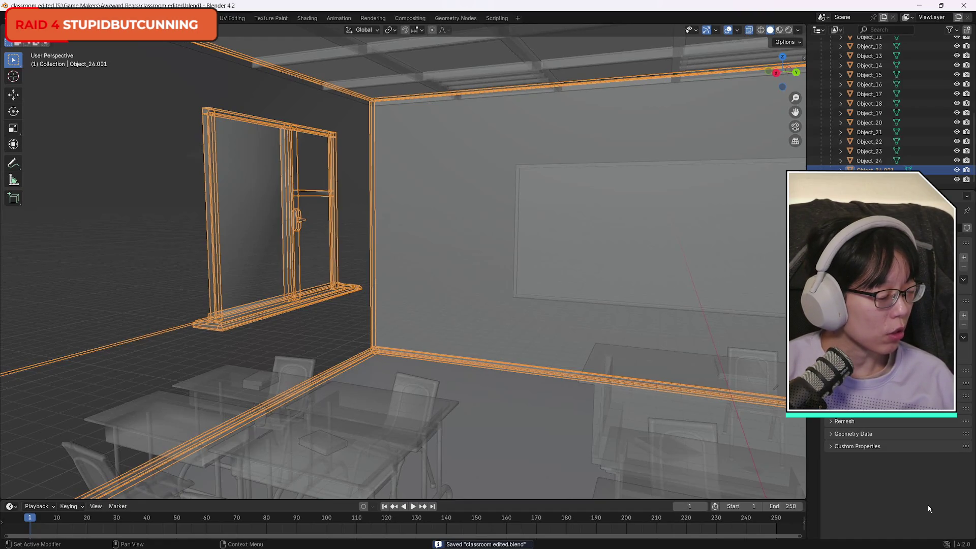
Rename the joined wall object Object_24.001 to 'Edited Room'.
double_click(874, 169)
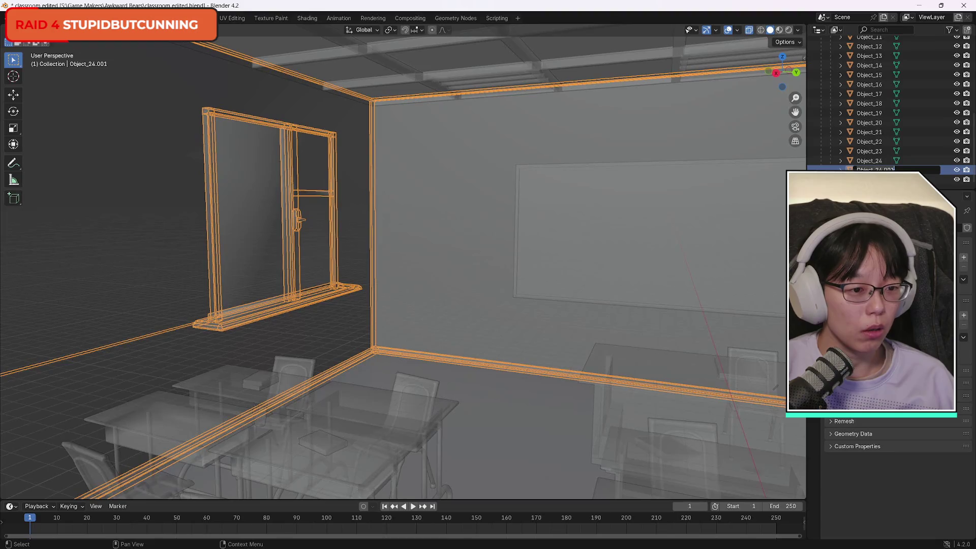
type("Pl")
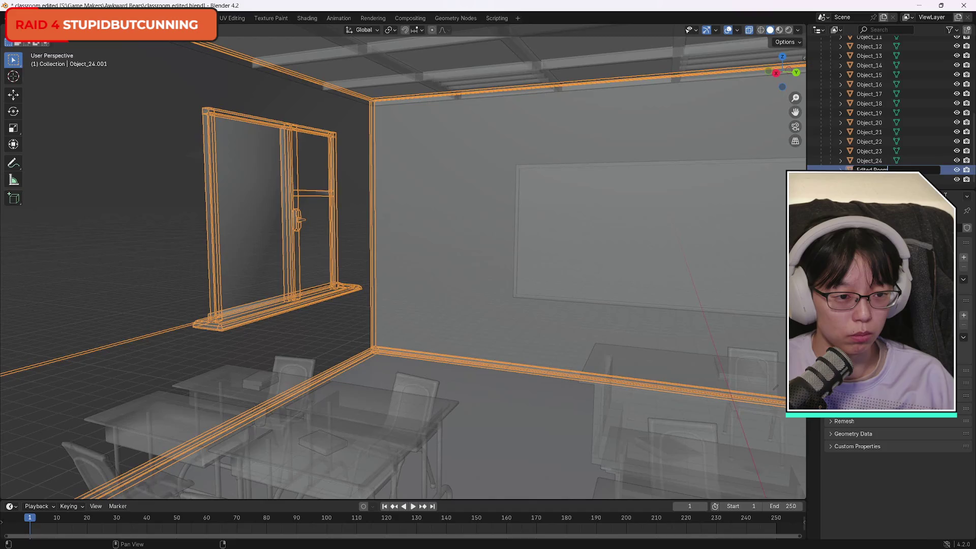
key("Return")
scroll(884, 122, "up", 6)
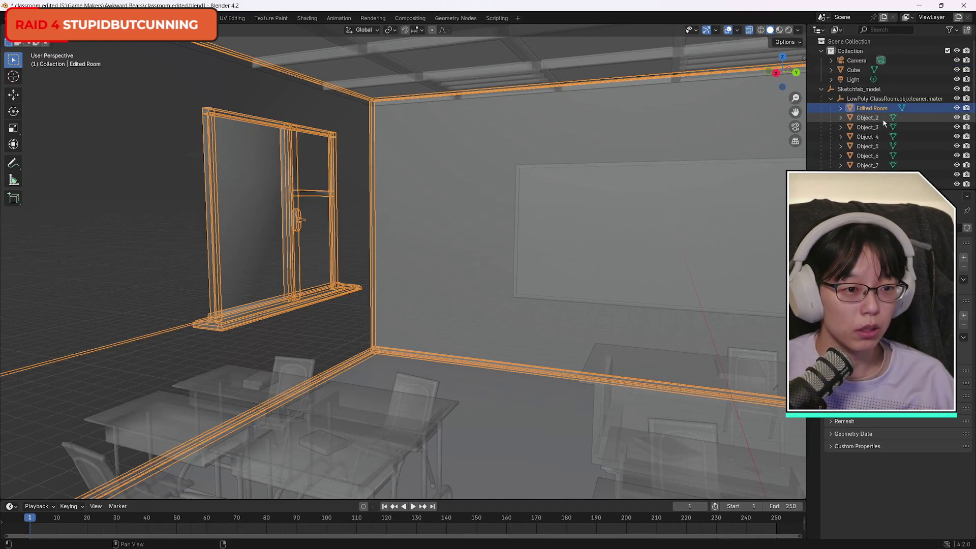
scroll(885, 123, "down", 8)
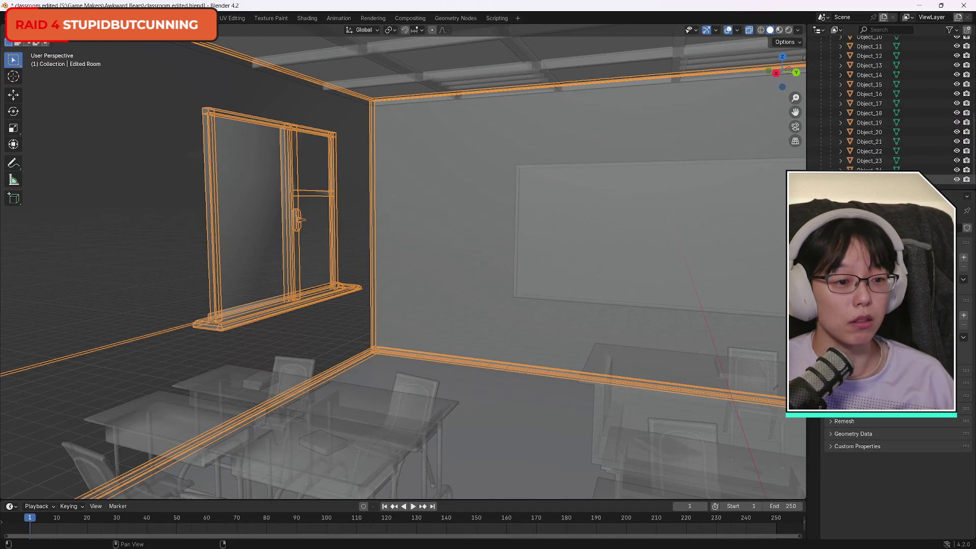
scroll(884, 122, "up", 8)
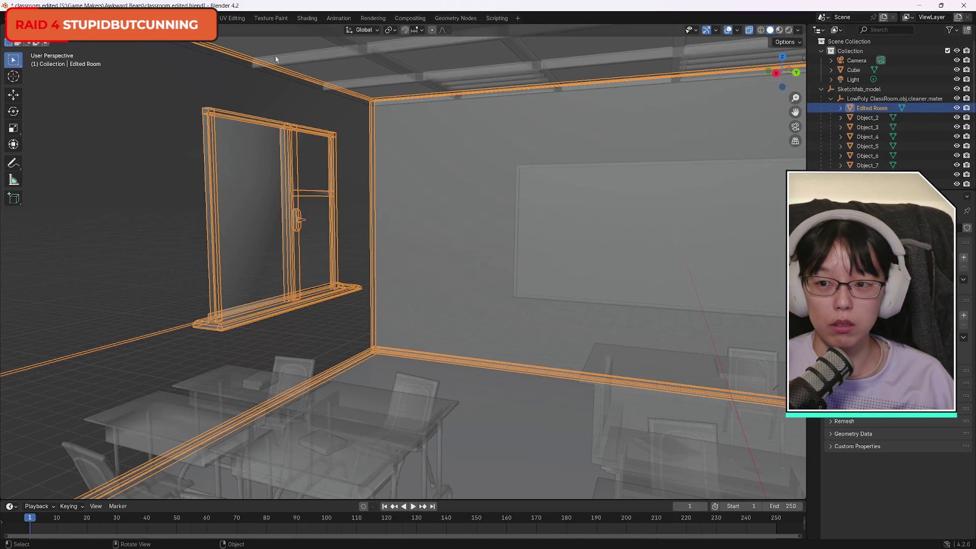
Re-save classroom edited.blend with the renamed object.
left_click(10, 18)
left_click(42, 81)
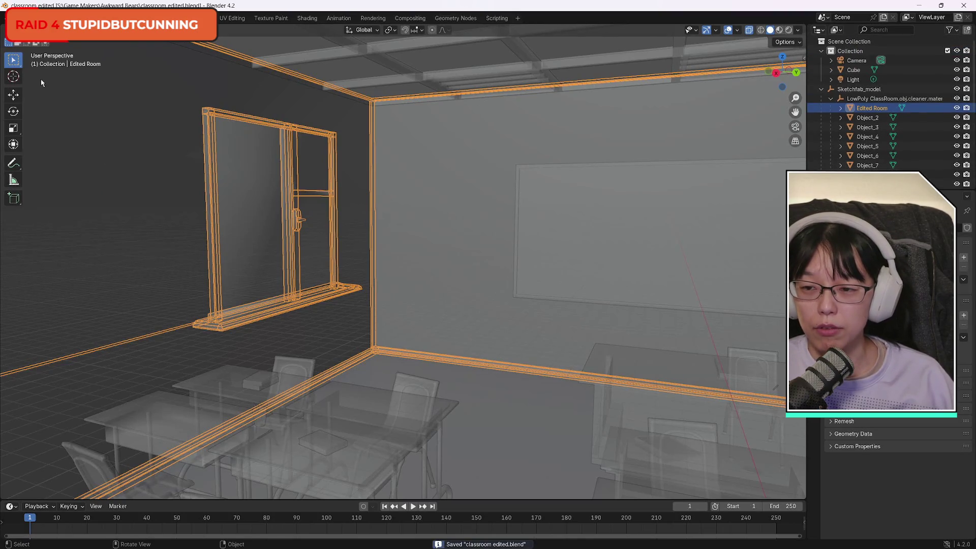
left_click(10, 18)
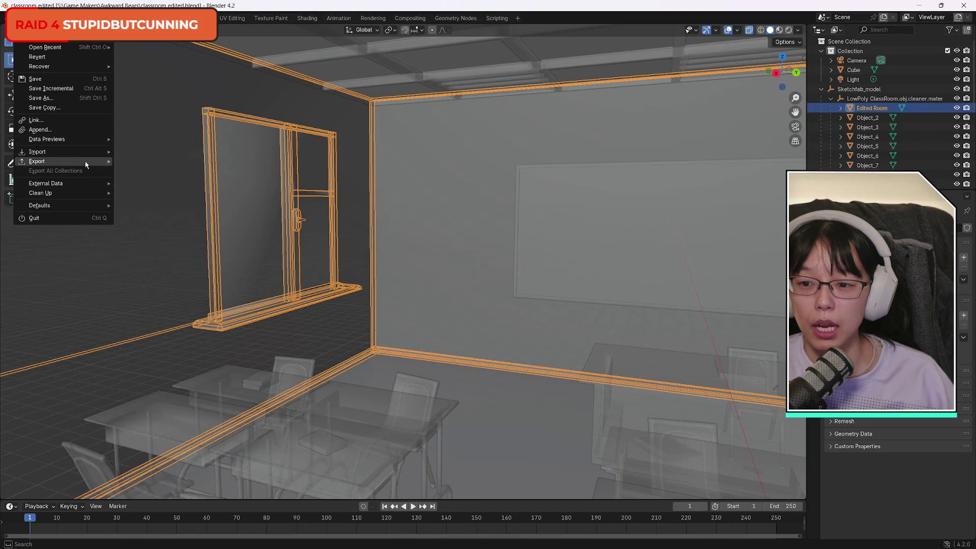
Browse the glTF 2.0 export to Assets > Models > Lvl 2 - Classroom, then cancel it.
mouse_move(87, 165)
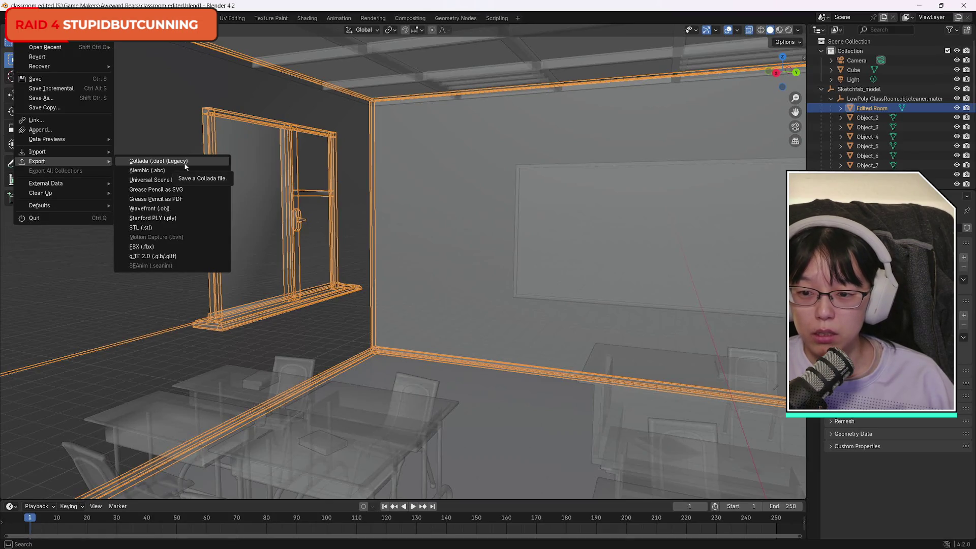
left_click(179, 257)
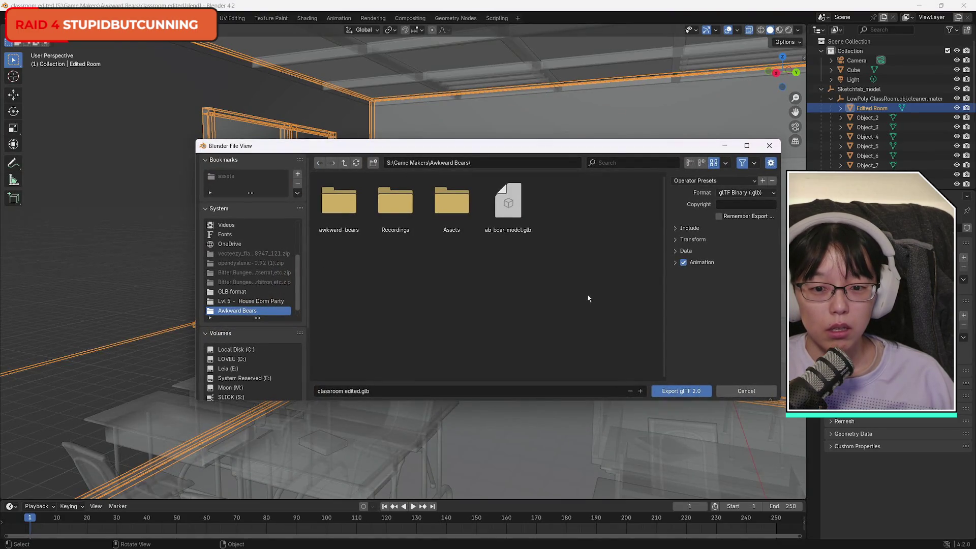
left_click(455, 203)
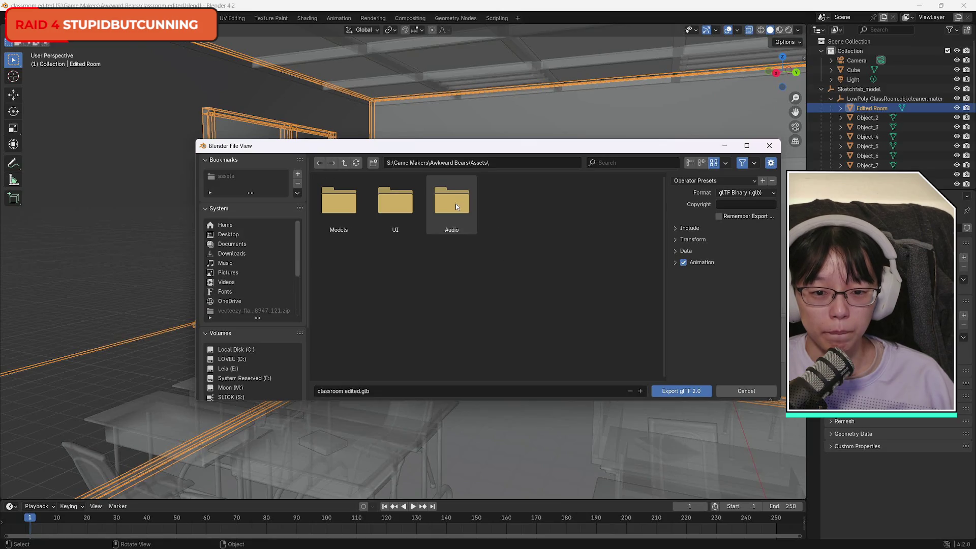
left_click(329, 205)
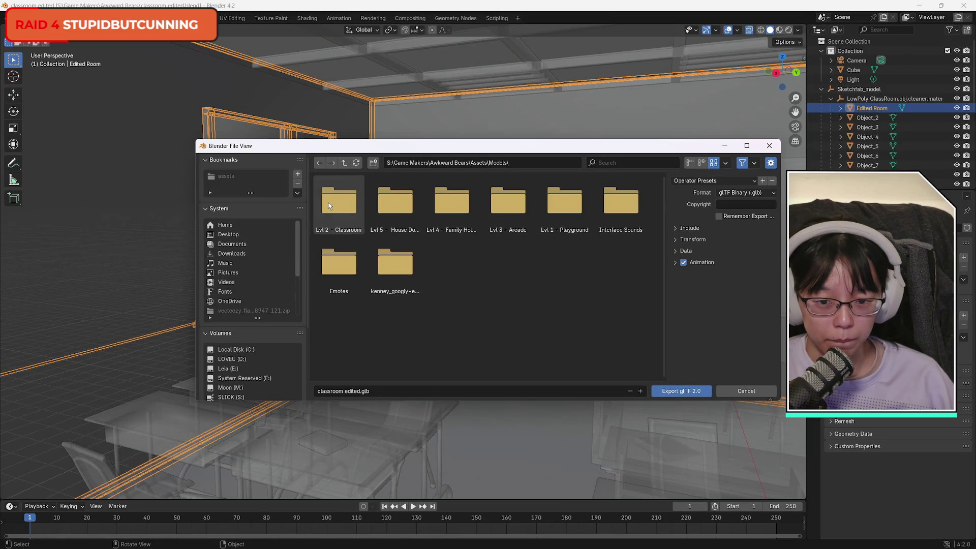
left_click(335, 199)
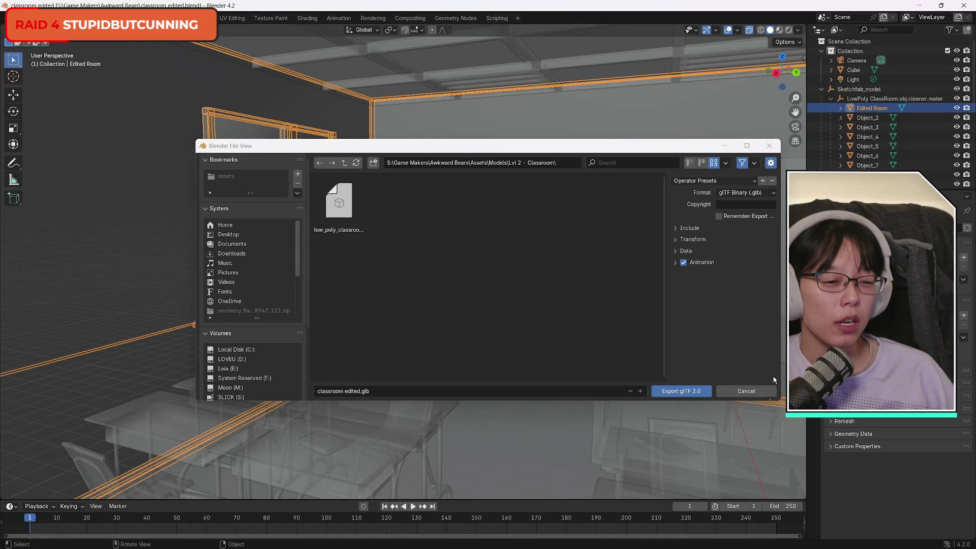
left_click(745, 391)
scroll(919, 158, "down", 2)
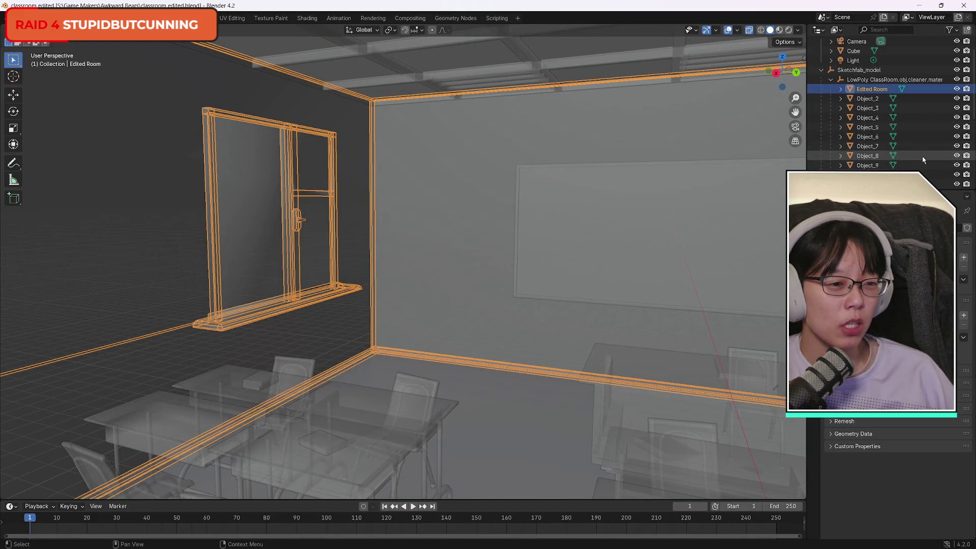
Delete Object_2 through Object_24 from the Outliner, keeping only Edited Room and Pencils.
scroll(923, 159, "up", 2)
left_click(909, 118)
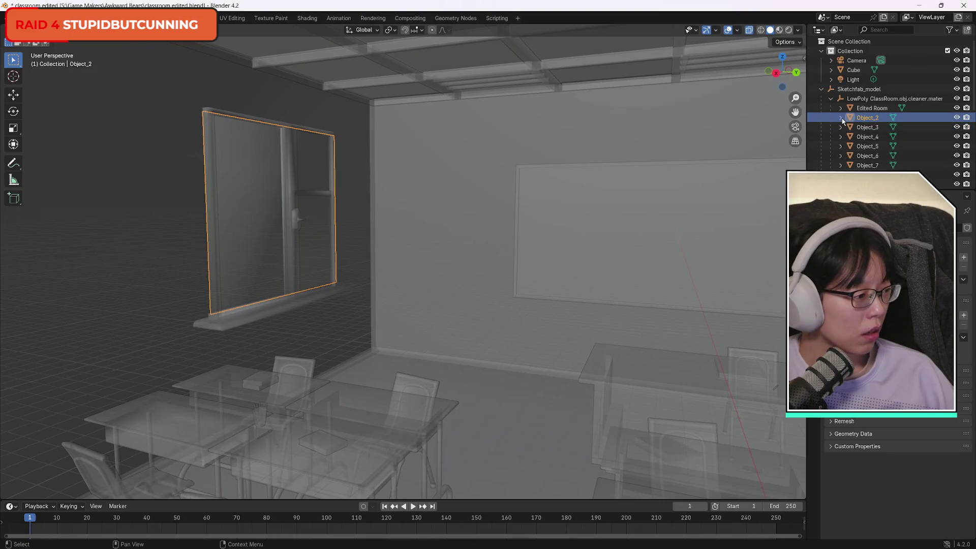
scroll(929, 157, "down", 8)
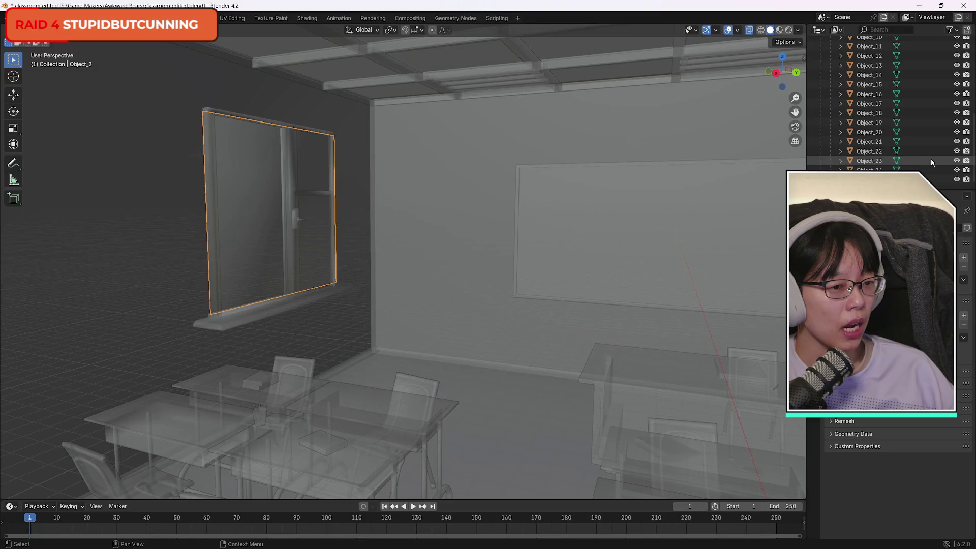
left_click(929, 170, "shift")
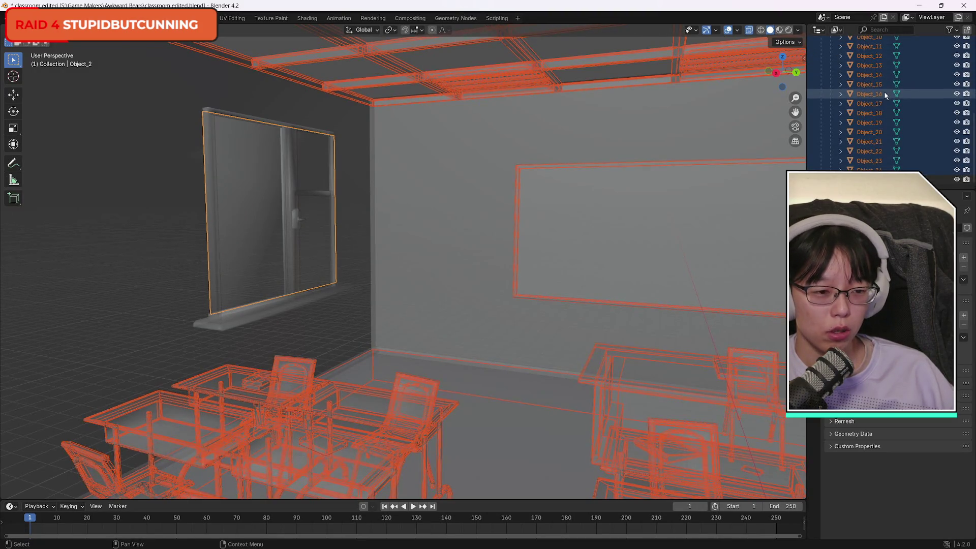
key("Delete")
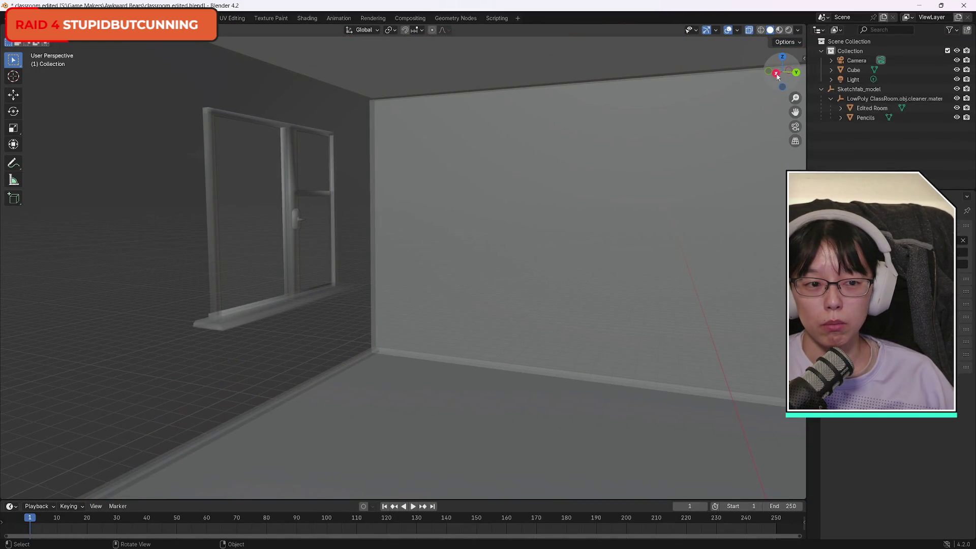
left_click_drag(783, 64, 592, 74)
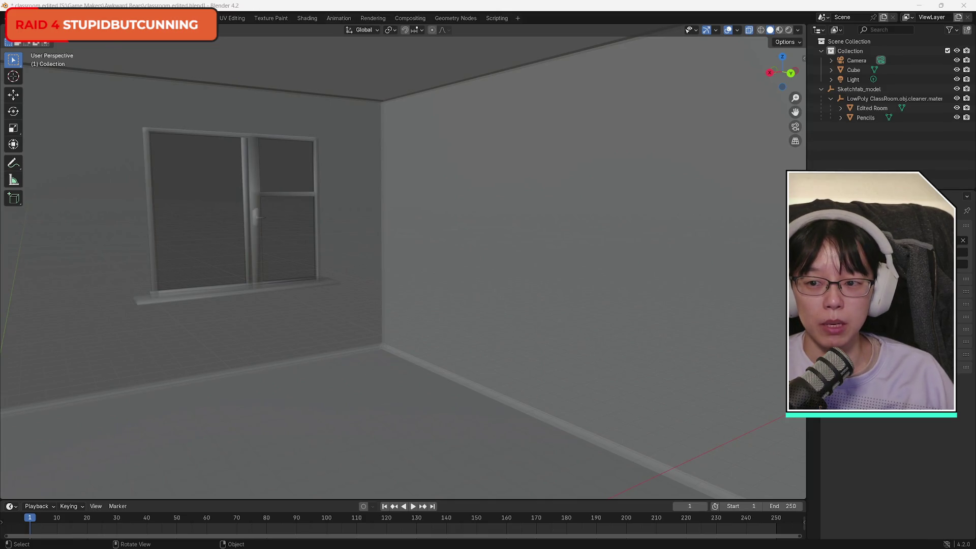
Export the scene as glTF 2.0 'classroom edited.glb' into Assets\Models\Lvl 2 - Classroom.
left_click(15, 18)
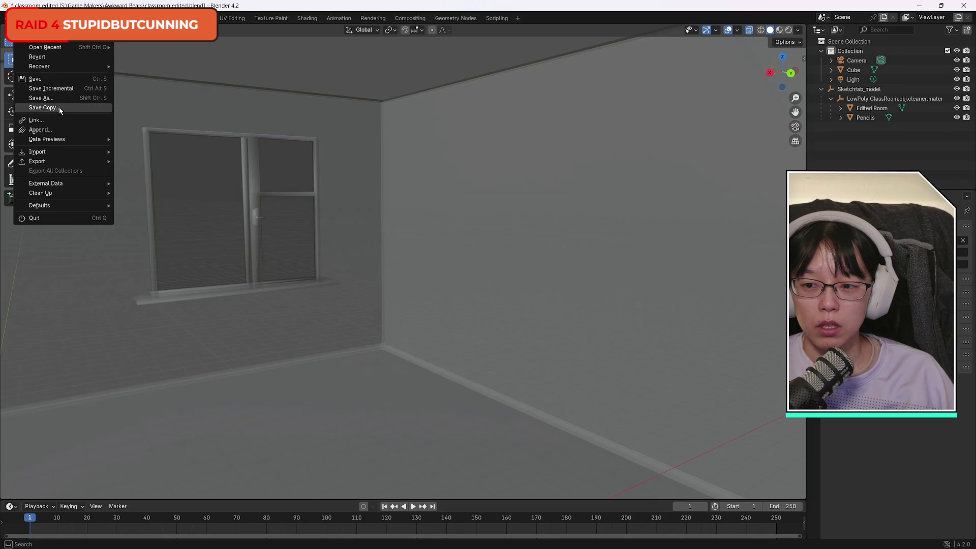
mouse_move(84, 166)
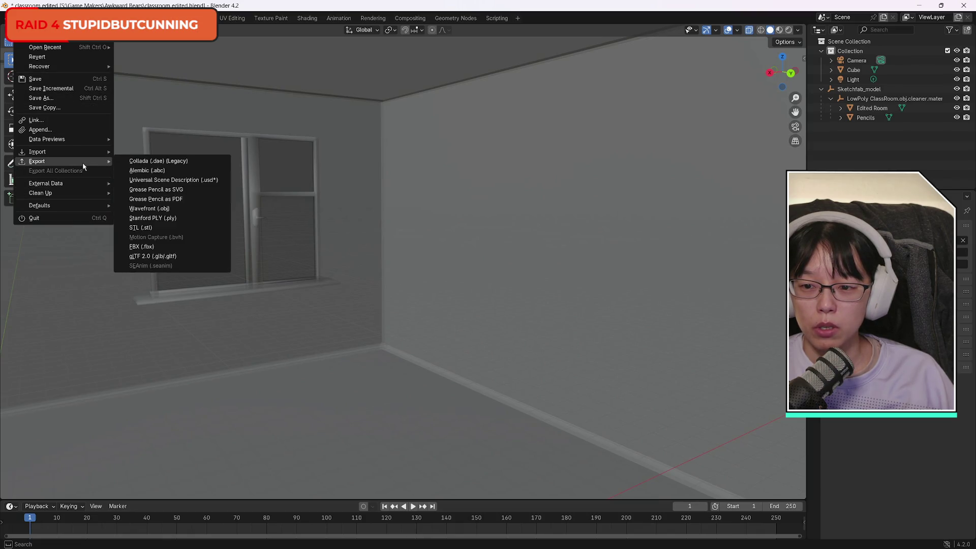
left_click(228, 257)
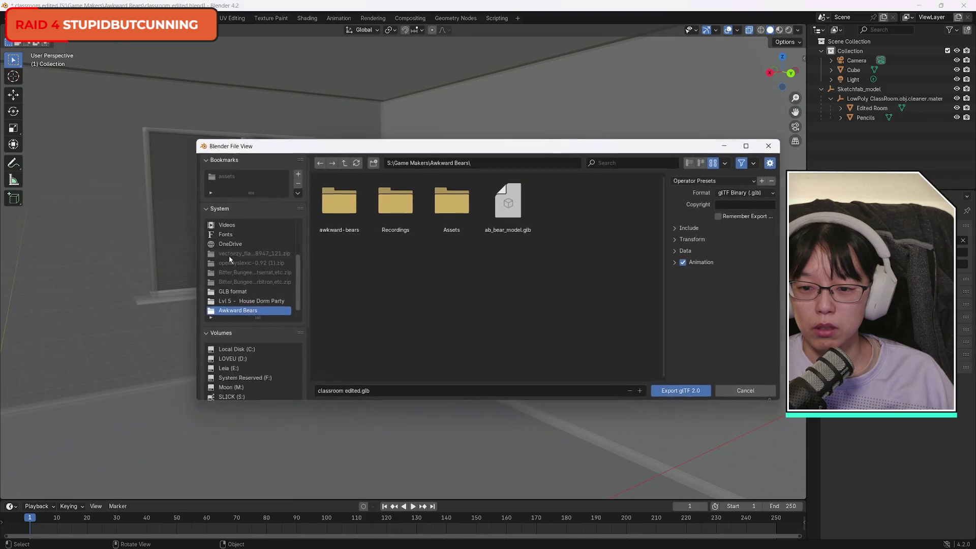
double_click(449, 211)
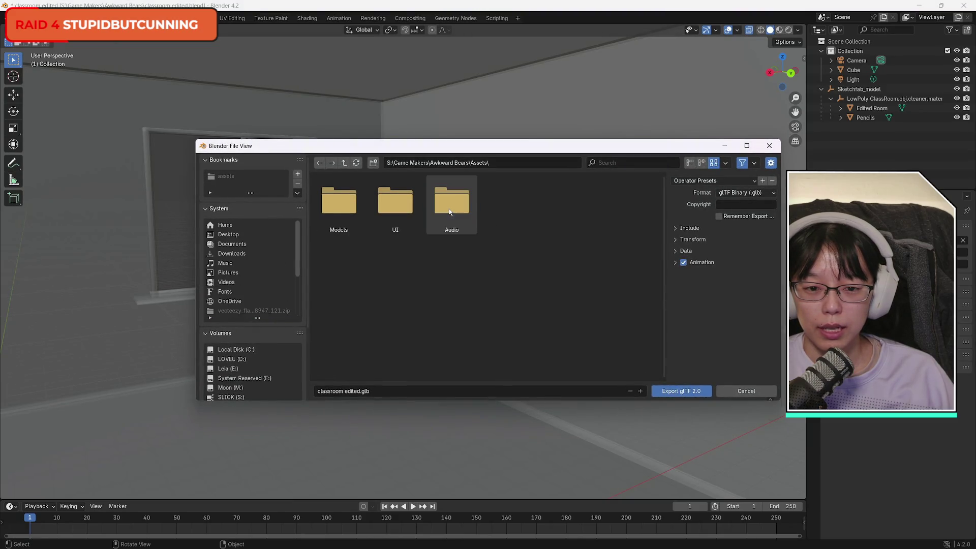
double_click(338, 211)
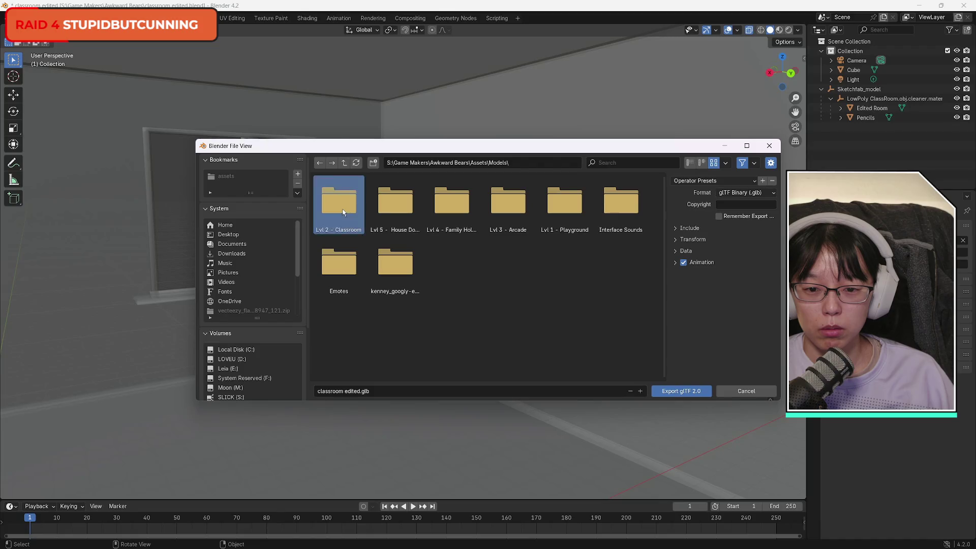
double_click(337, 211)
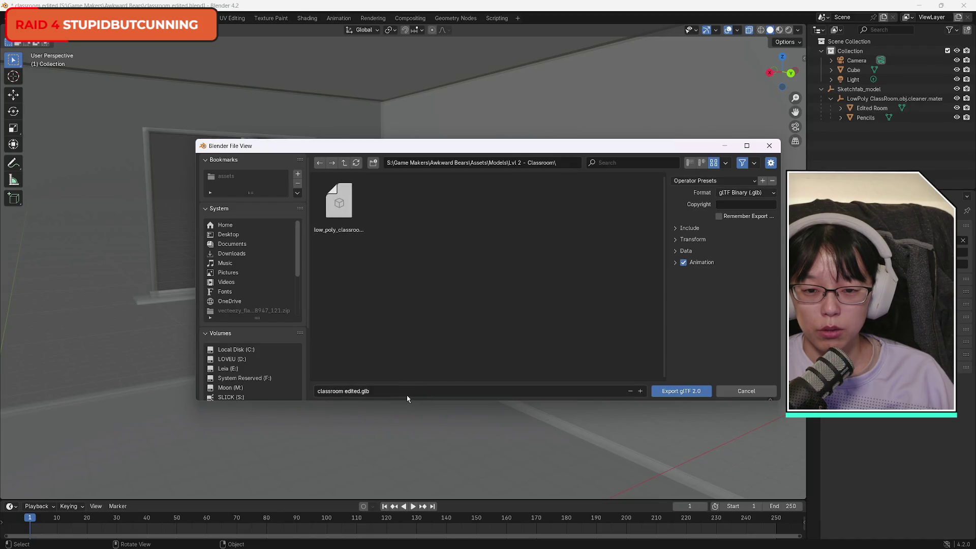
left_click(681, 391)
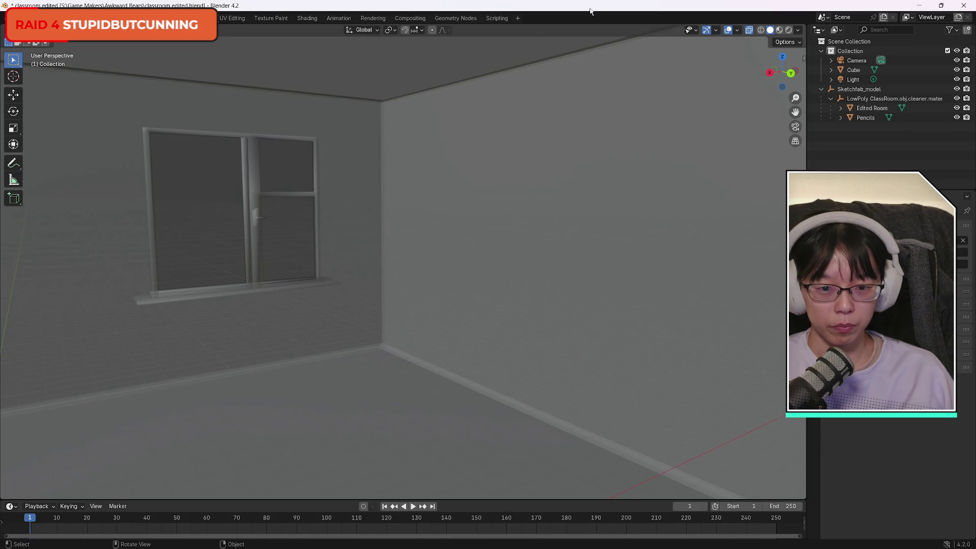
Minimize Blender and close File Explorer to return to the Godot classroom scene.
left_click(918, 6)
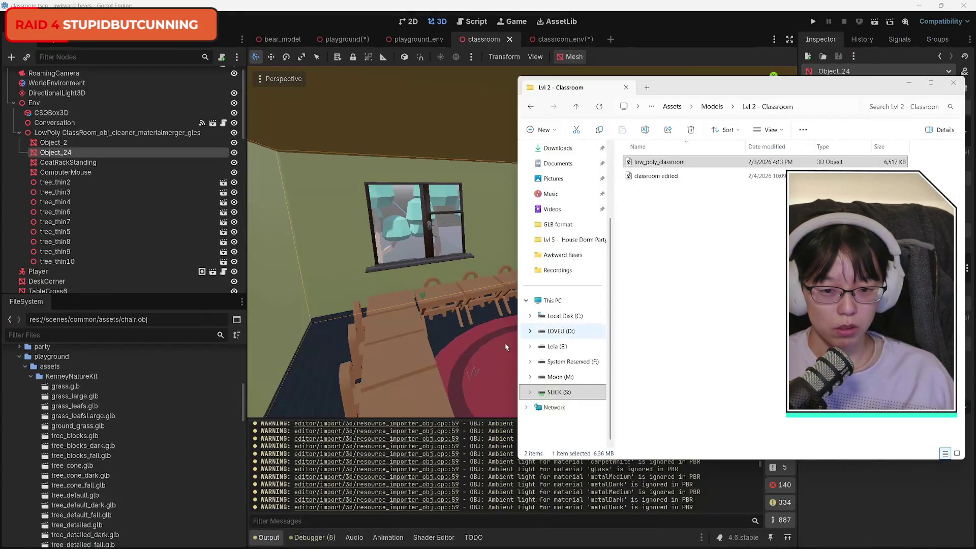
left_click(696, 278)
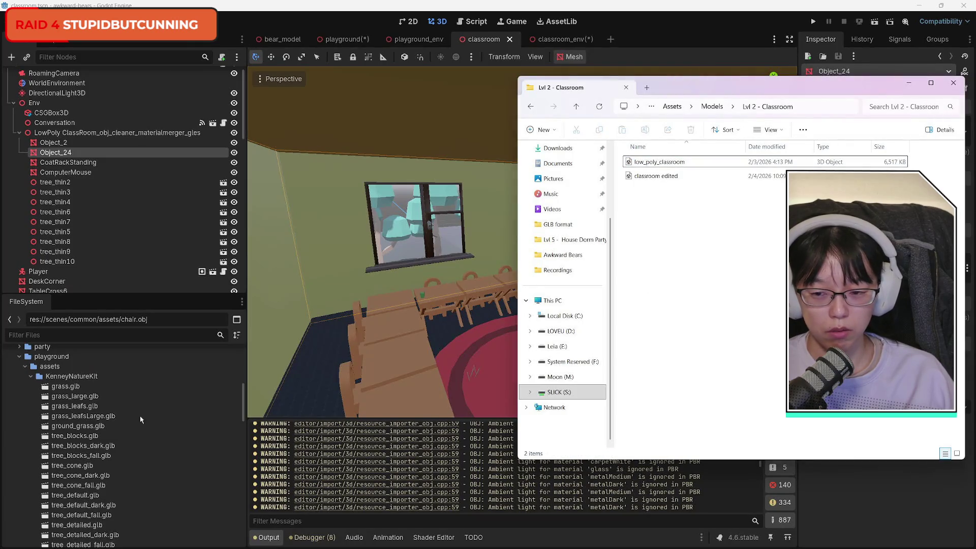
key("alt+F4")
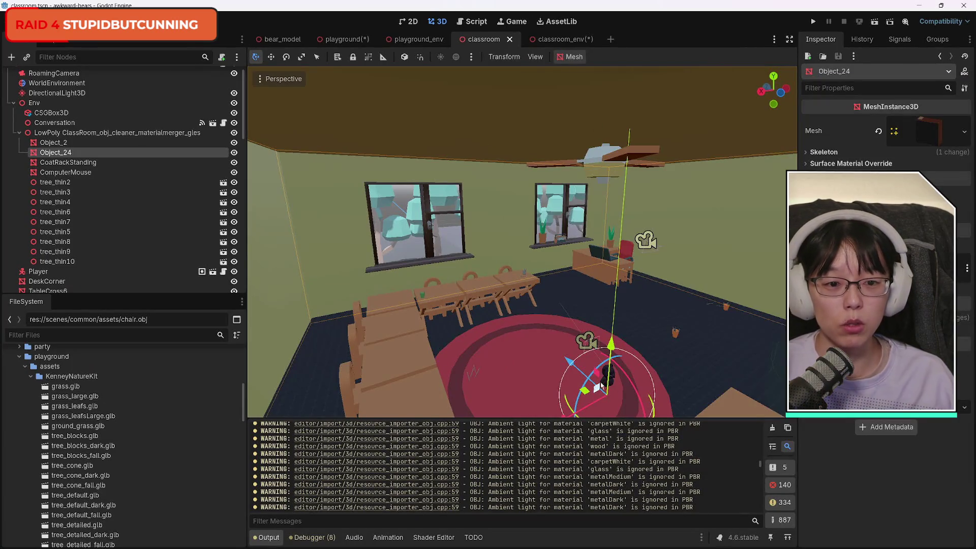
scroll(602, 386, "up", 5)
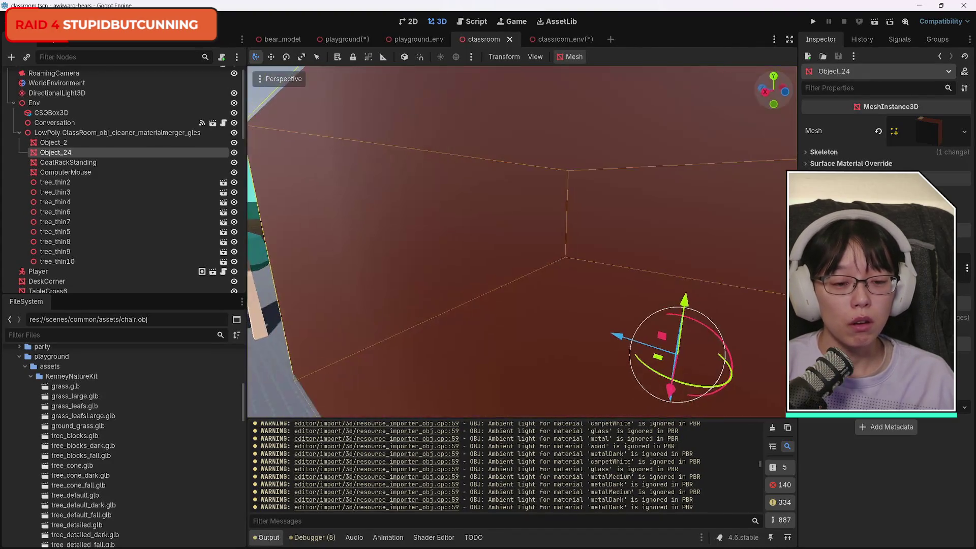
scroll(521, 242, "down", 5)
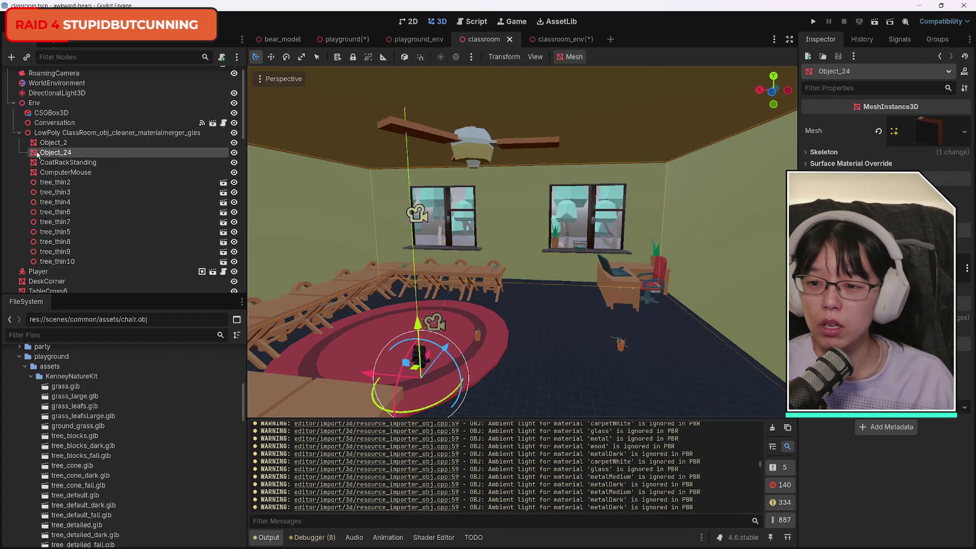
Select Object_2 and toggle its visibility repeatedly to identify its glass window meshes.
left_click(90, 145)
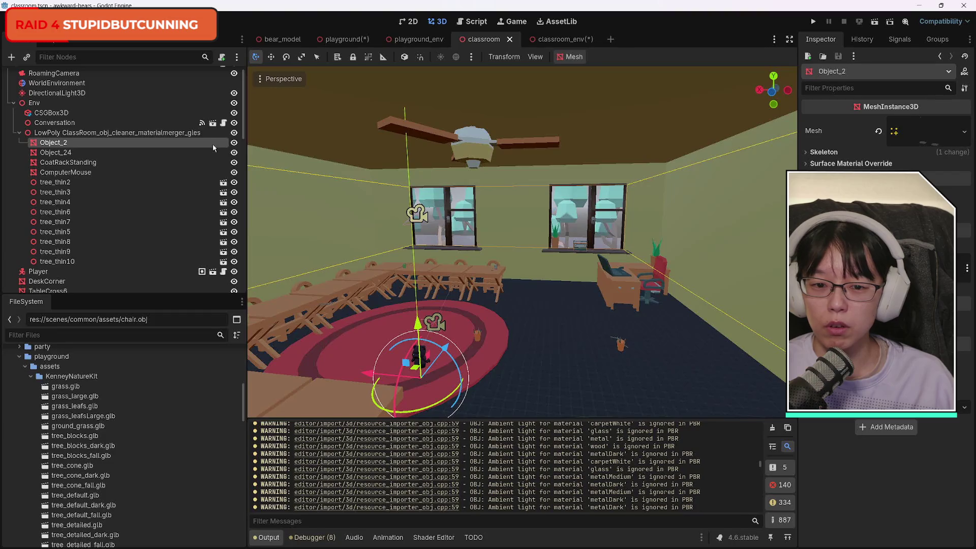
left_click(233, 143)
left_click(233, 143)
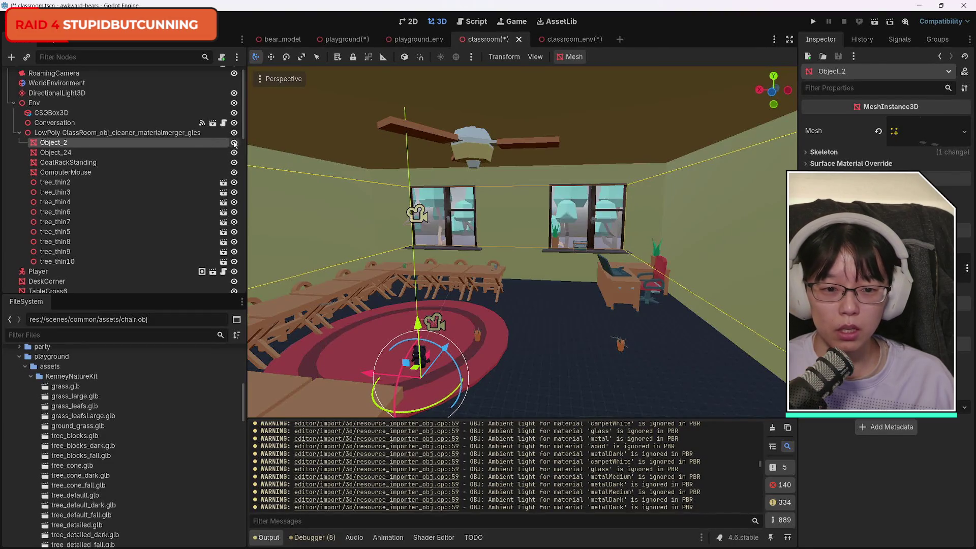
left_click(233, 143)
left_click(234, 143)
left_click(234, 143)
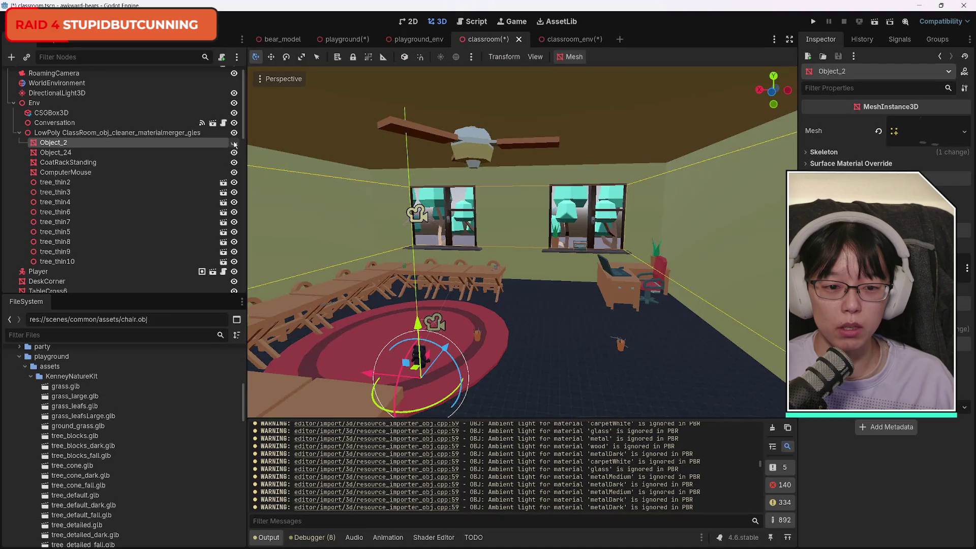
left_click(234, 143)
left_click(234, 143)
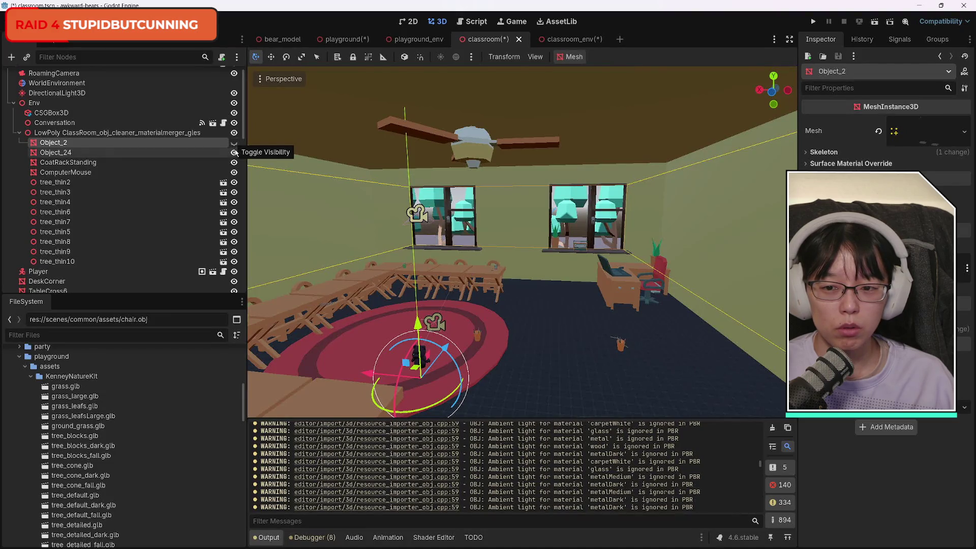
Check Object_24's visibility, leave the old classroom walls hidden, and show Object_2 again.
left_click(234, 153)
left_click(234, 152)
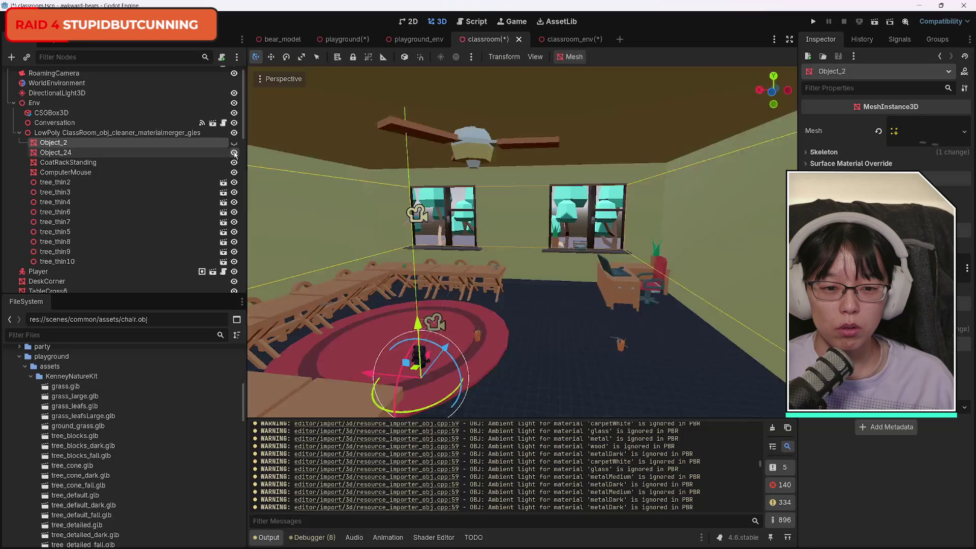
left_click(234, 153)
left_click(234, 152)
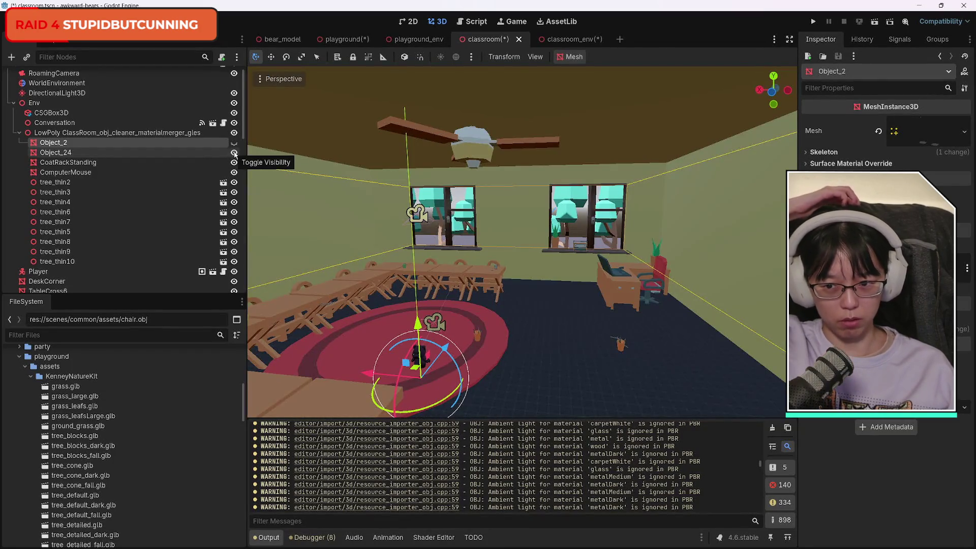
left_click(234, 152)
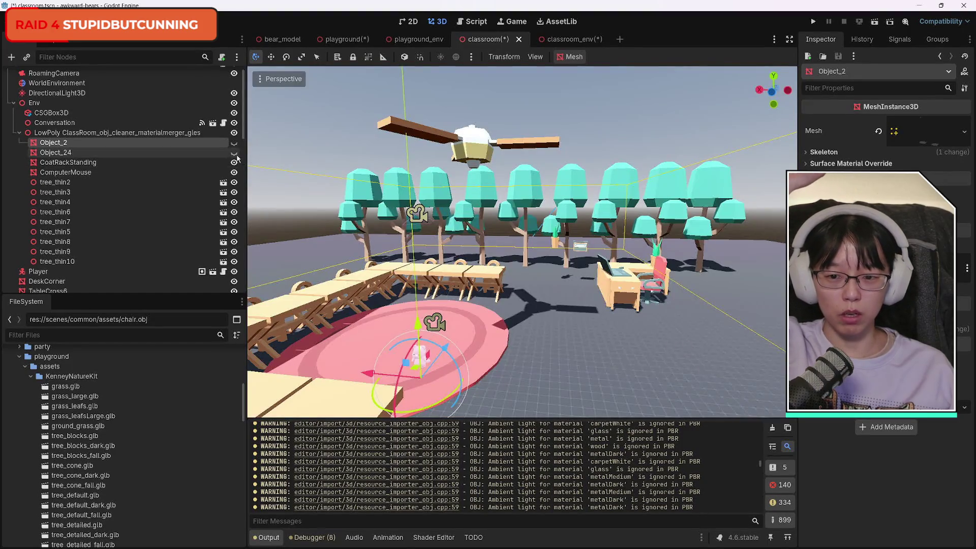
left_click(235, 144)
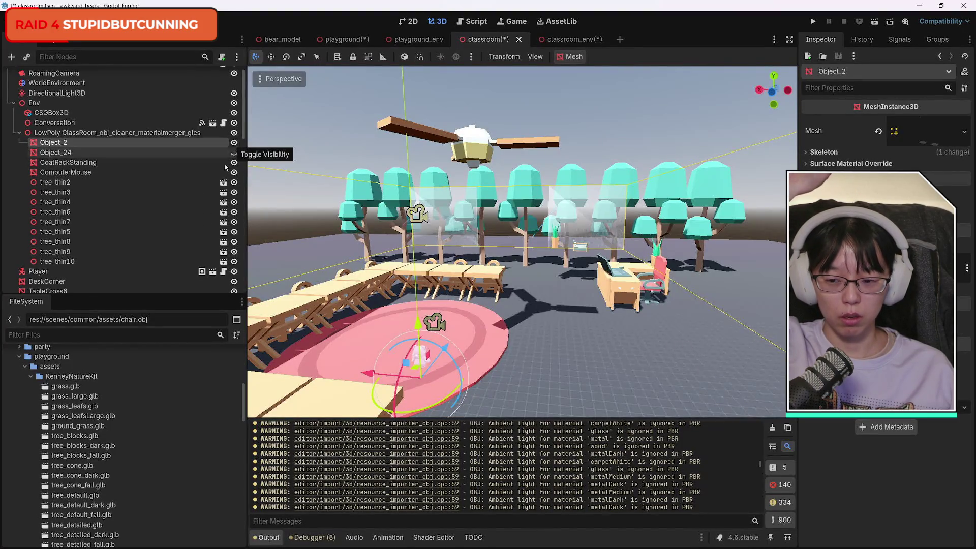
Collapse the KenneyNatureKit and playground folders, then open res://scenes/classroom/assets in the file manager.
scroll(154, 409, "down", 10)
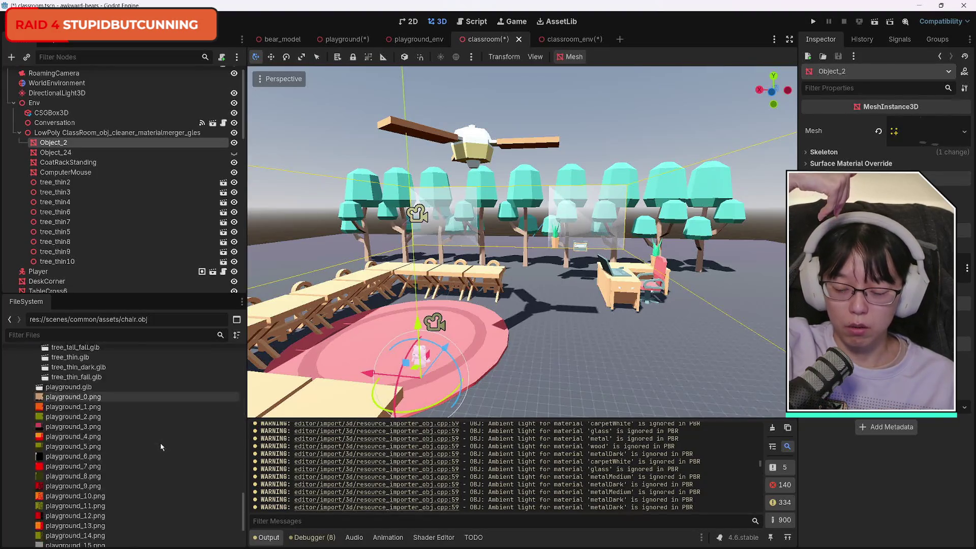
scroll(153, 448, "up", 15)
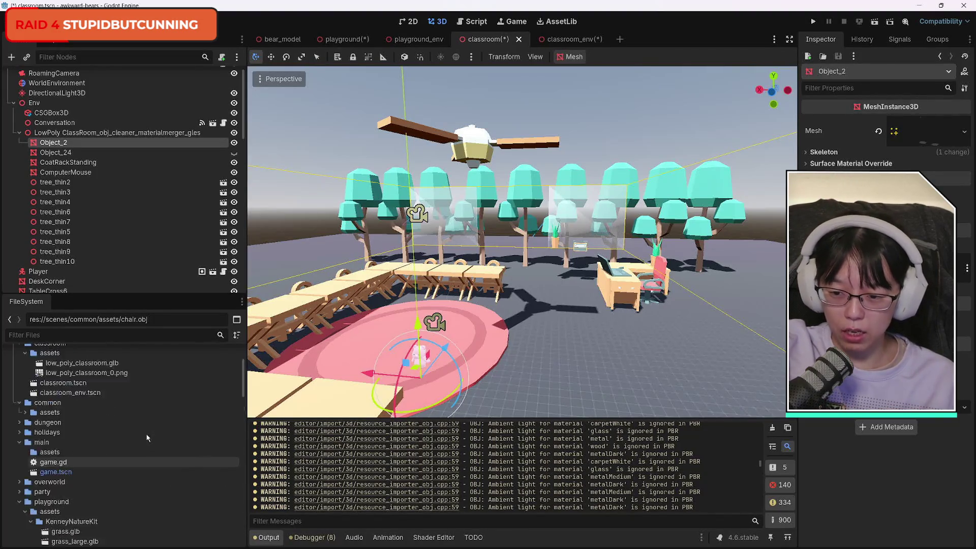
scroll(110, 446, "down", 7)
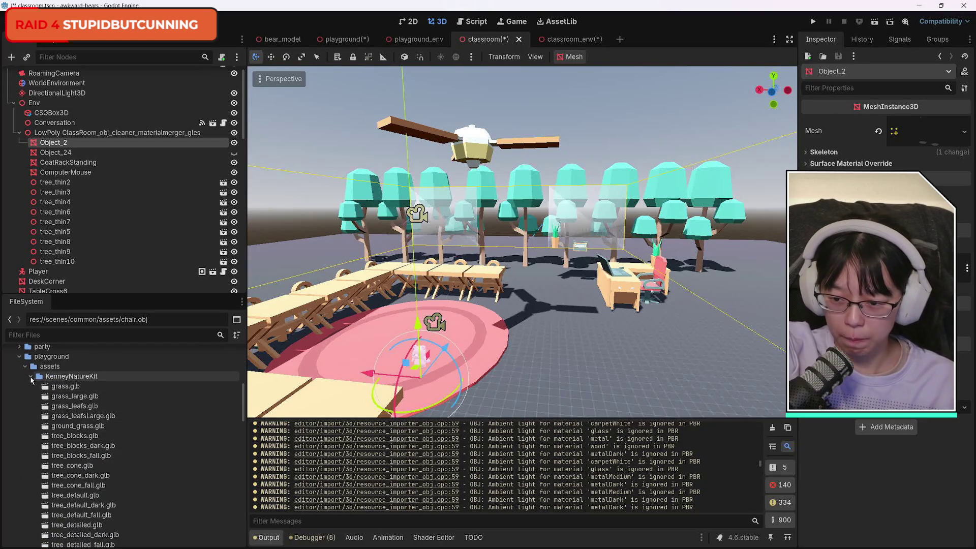
left_click(29, 376)
left_click(25, 366)
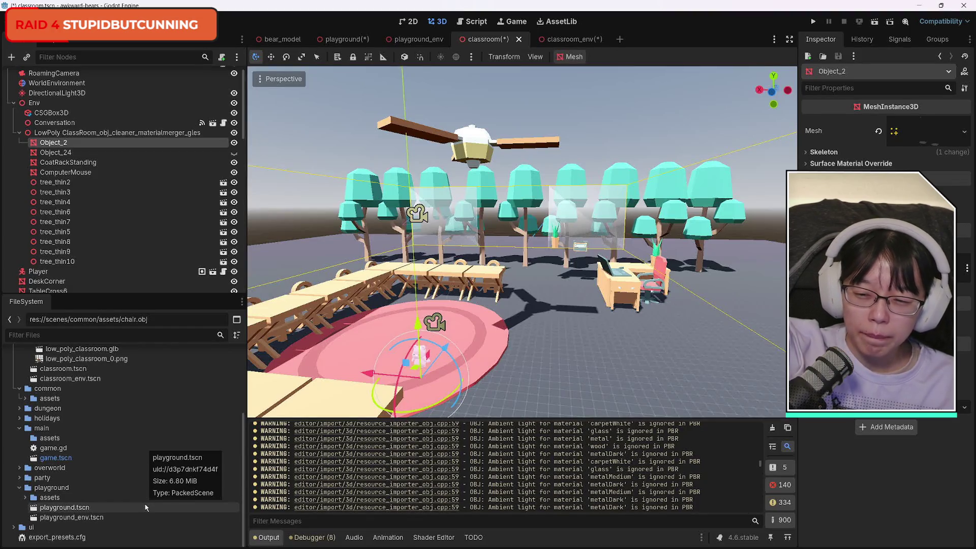
scroll(146, 507, "up", 5)
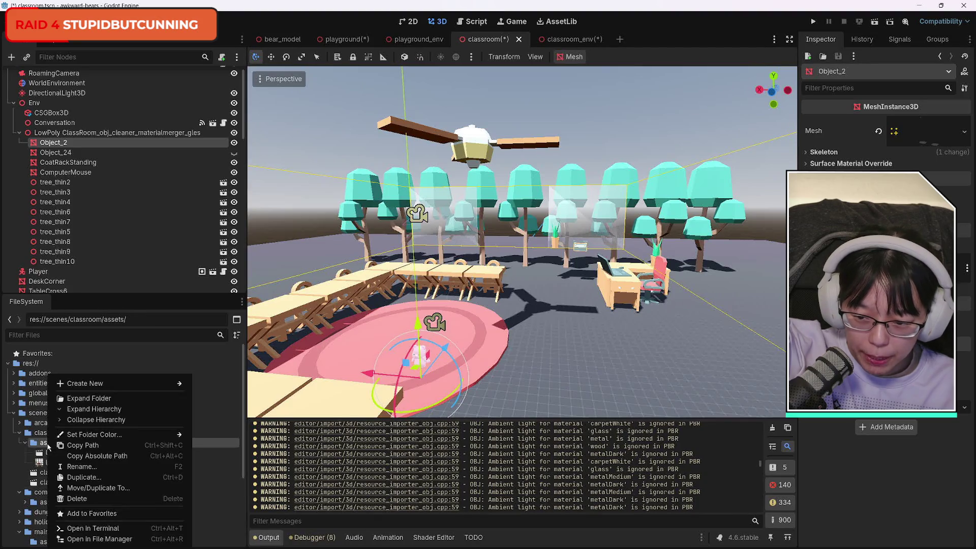
right_click(49, 445)
left_click(96, 539)
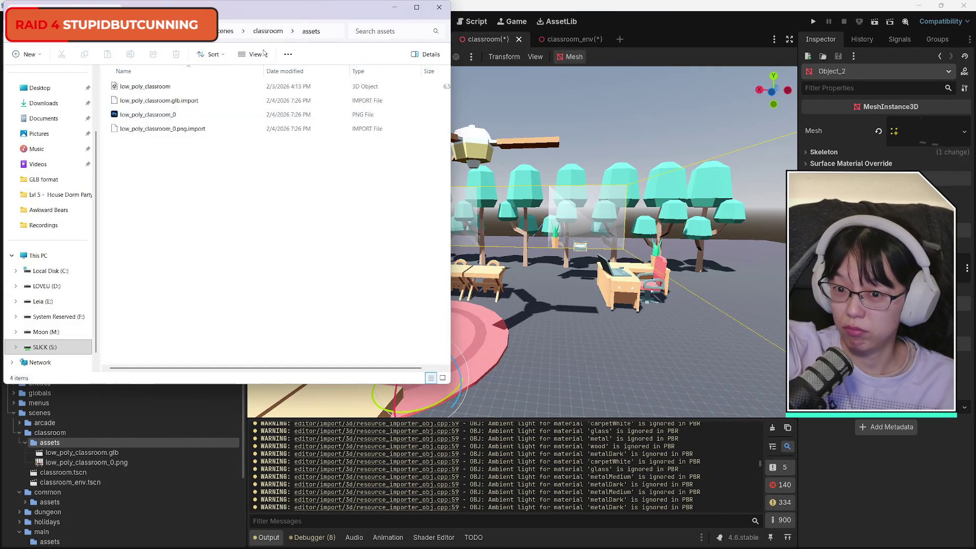
Navigate to Awkward Bears > Assets > Models > Lvl 2 - Classroom and select classroom edited.
left_click(264, 34)
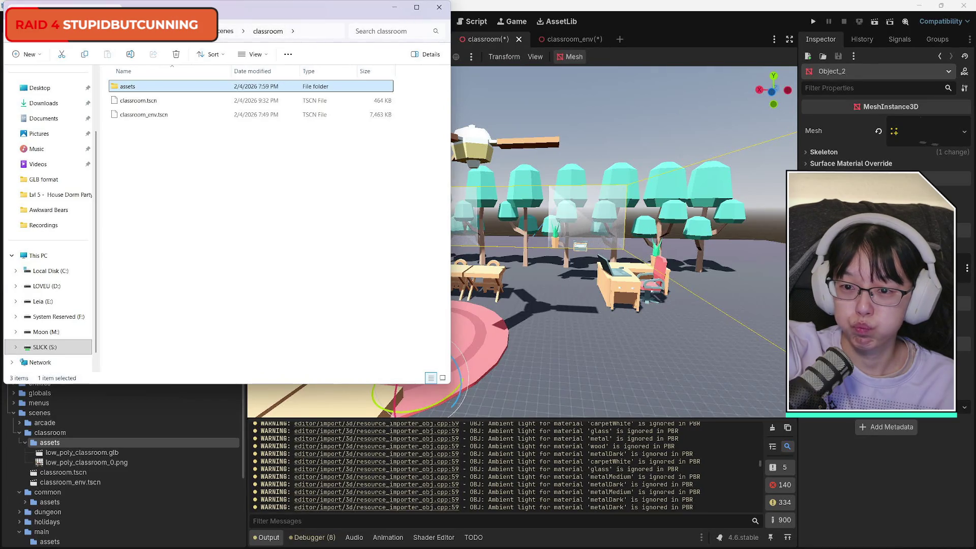
key("alt+Up")
key("alt+Up")
key("alt+Up")
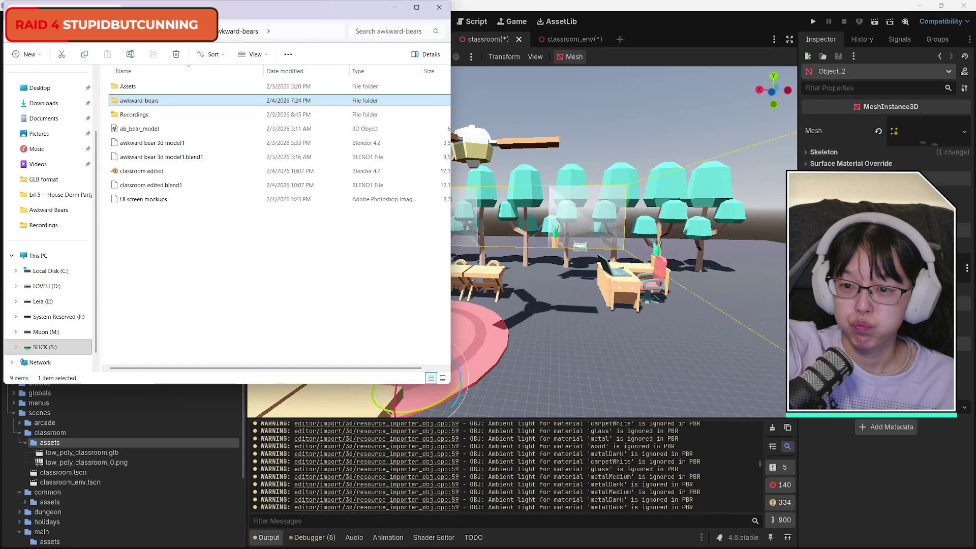
double_click(151, 88)
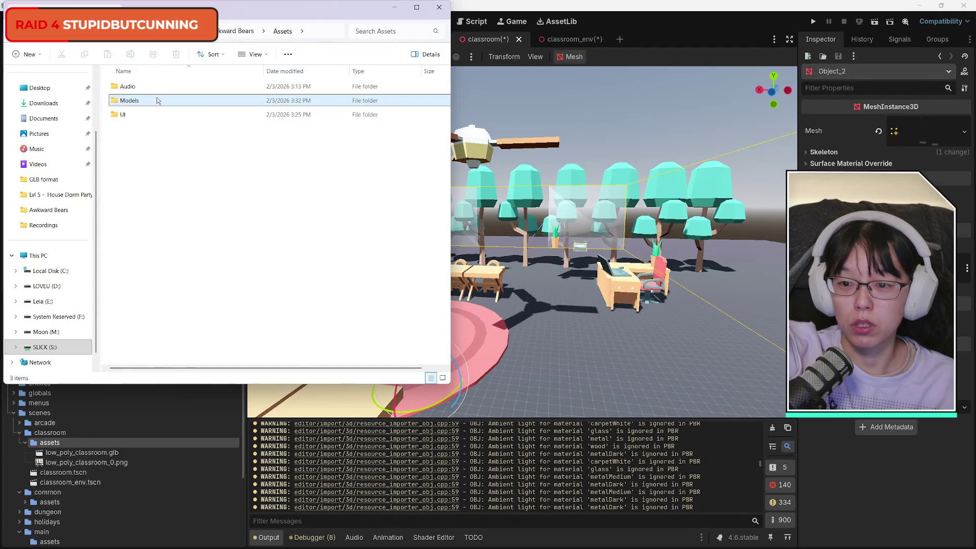
double_click(155, 100)
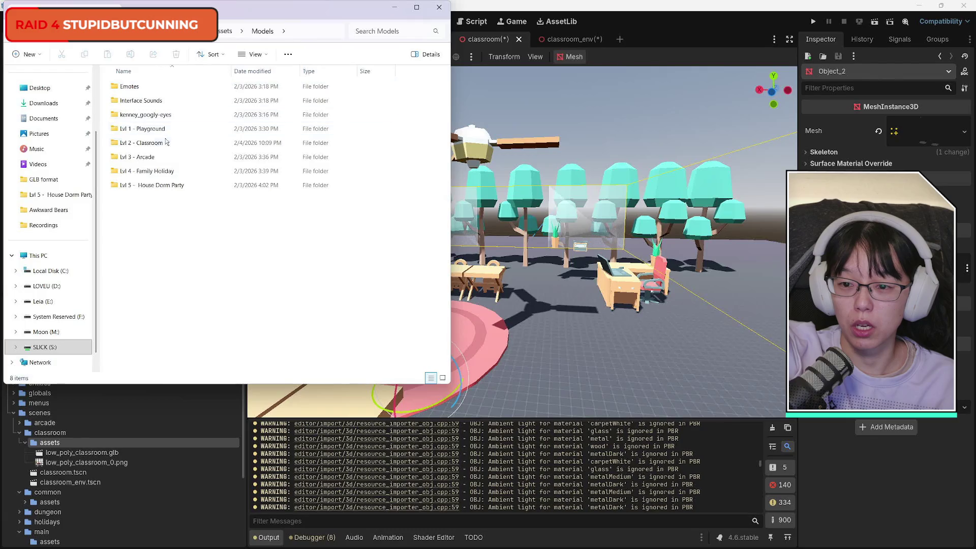
double_click(168, 143)
left_click(169, 88)
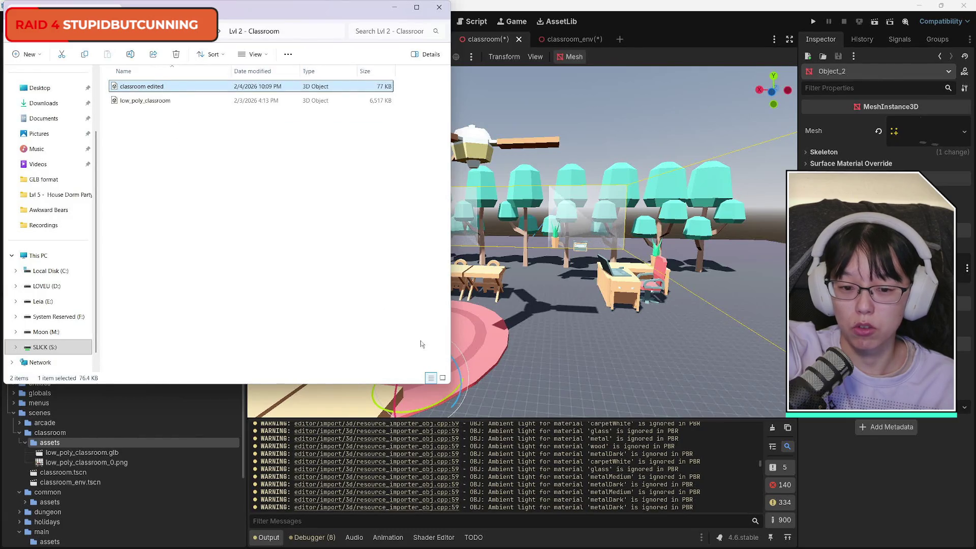
Open a second window of the Lvl 2 - Classroom folder, arrange both, then right-click Godot's assets folder.
mouse_move(284, 6)
left_mouse_down()
mouse_move(579, 71)
mouse_move(770, 127)
mouse_move(521, 148)
left_mouse_up()
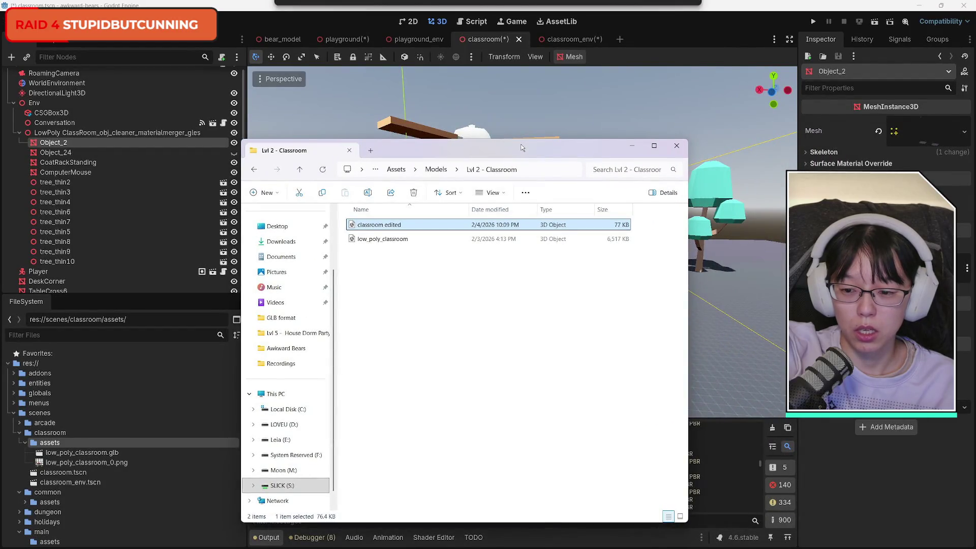
left_click(556, 379)
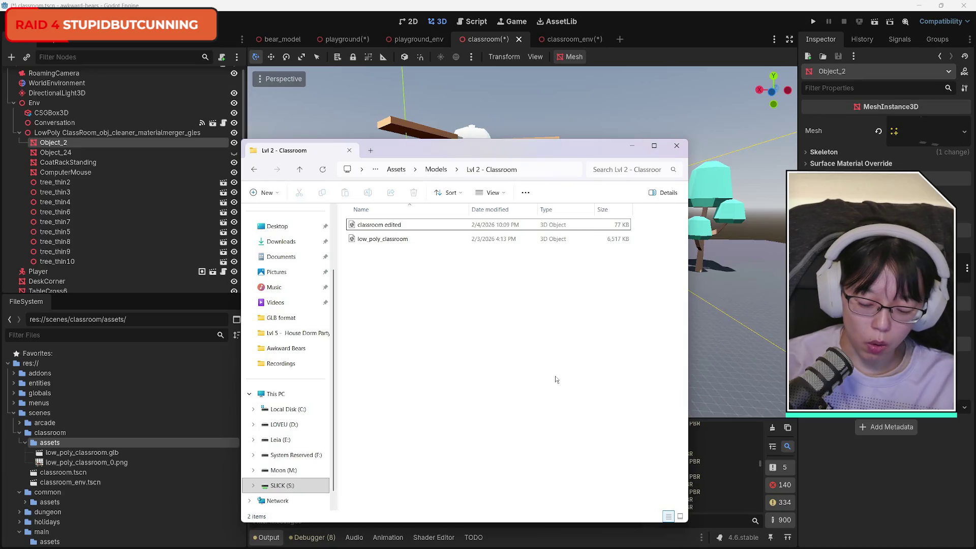
key("ctrl+n")
left_click_drag(513, 161, 760, 155)
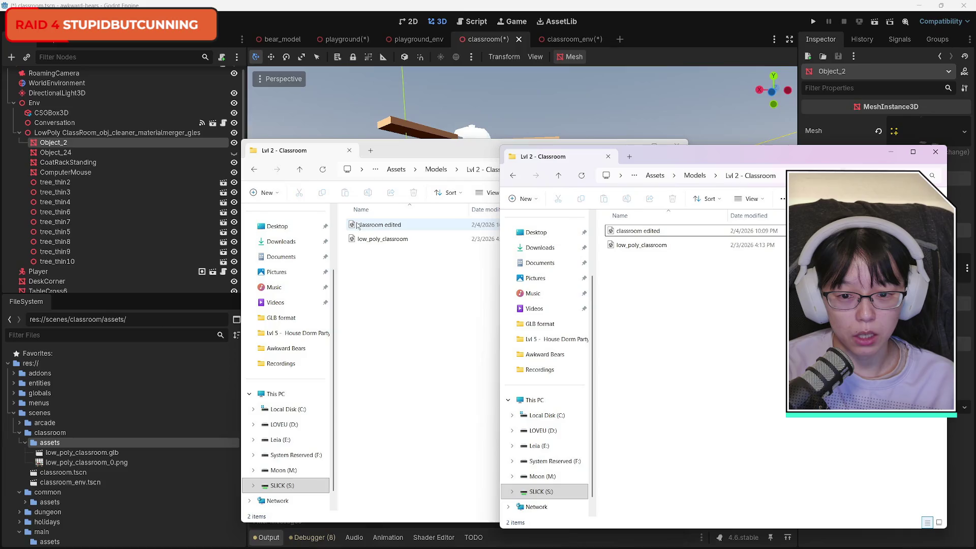
left_click_drag(406, 158, 357, 151)
left_click(760, 329)
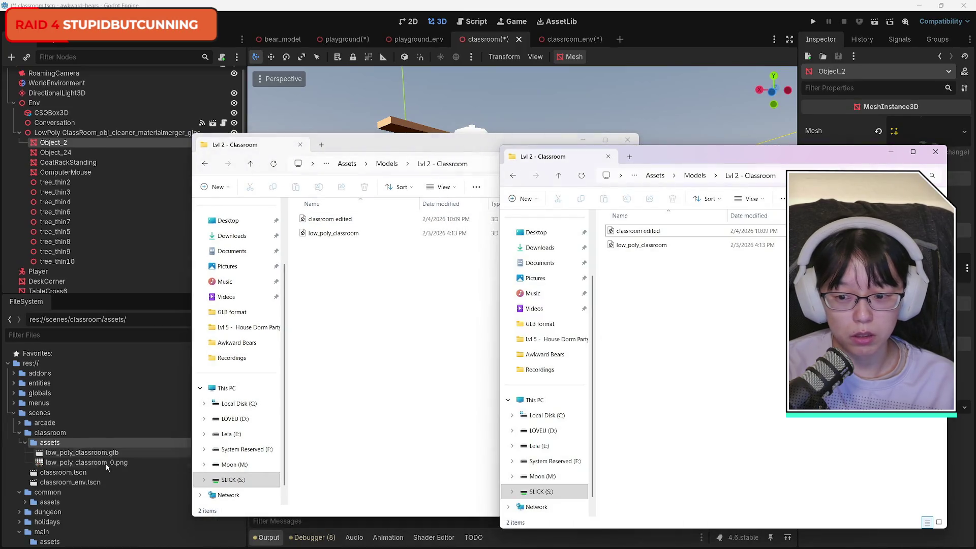
right_click(63, 444)
Open the classroom assets folder in Explorer beside the Lvl 2 - Classroom window.
left_click(107, 538)
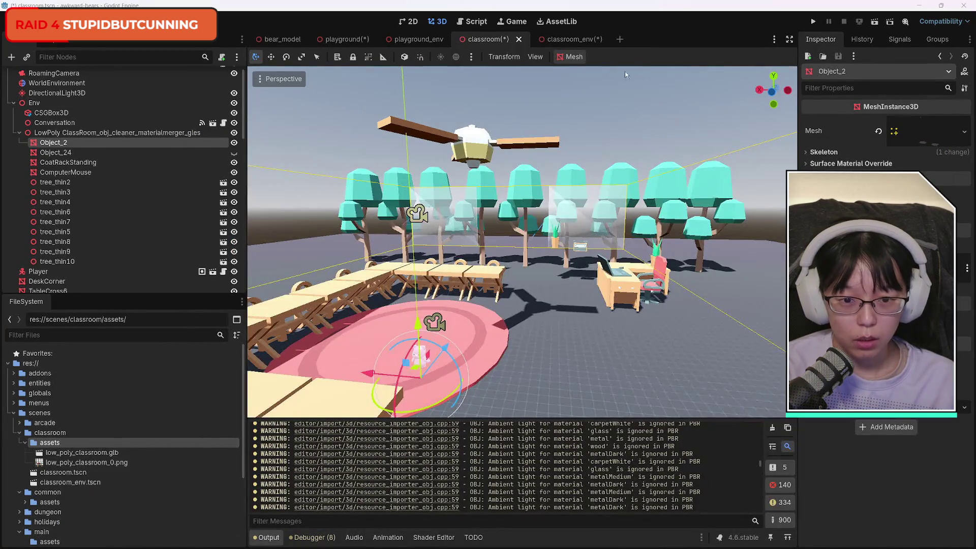
left_click_drag(394, 151, 709, 118)
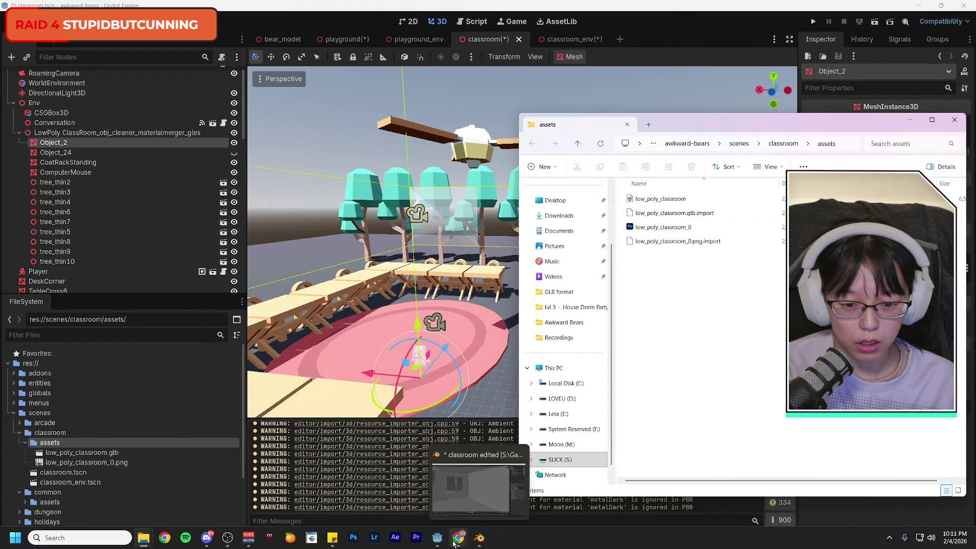
mouse_move(454, 541)
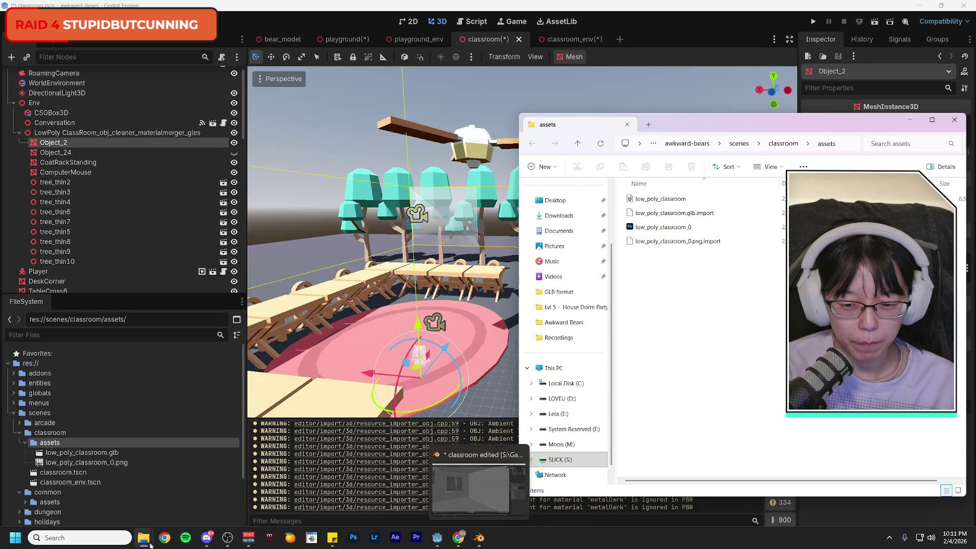
mouse_move(143, 542)
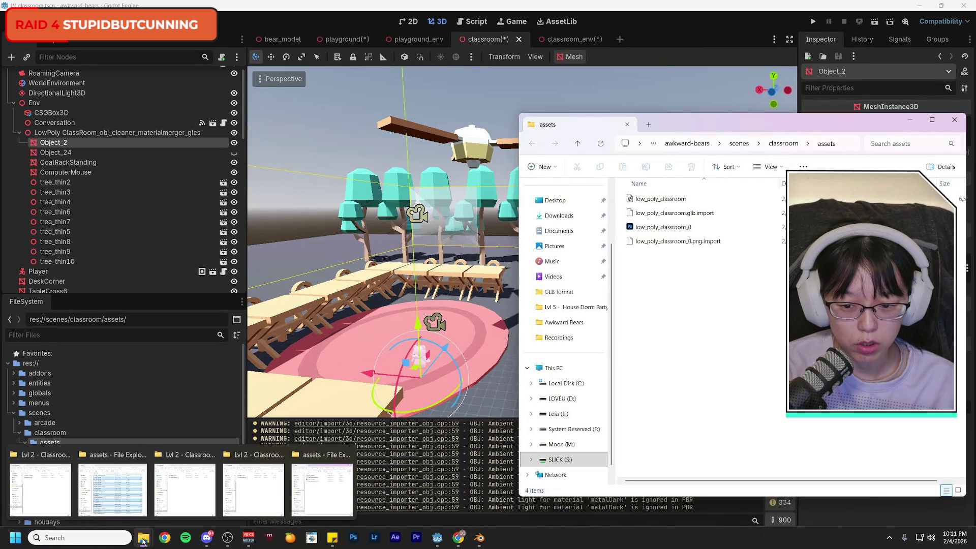
left_click(184, 488)
left_click_drag(362, 127, 292, 126)
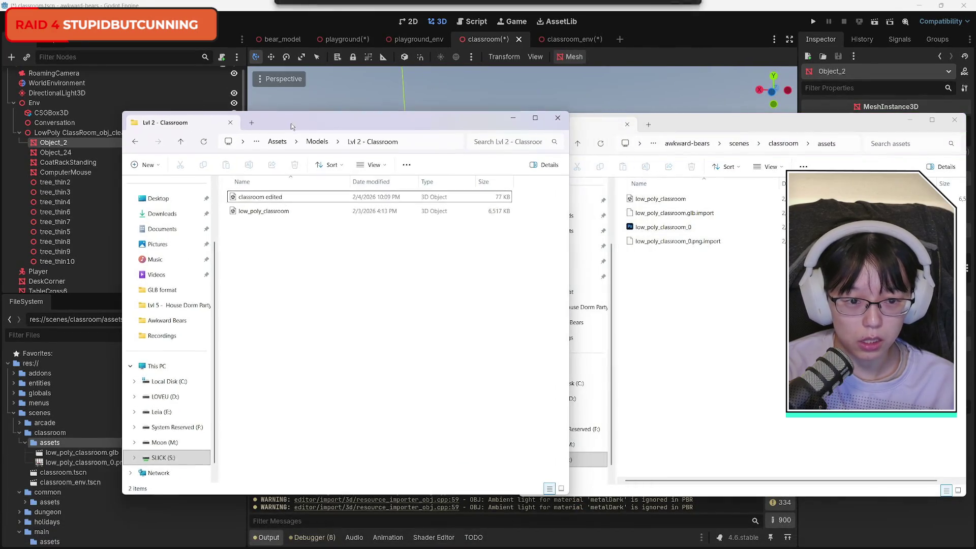
left_click(397, 211)
Copy classroom edited into the project's assets folder and close the Lvl 2 - Classroom window.
left_click(261, 197)
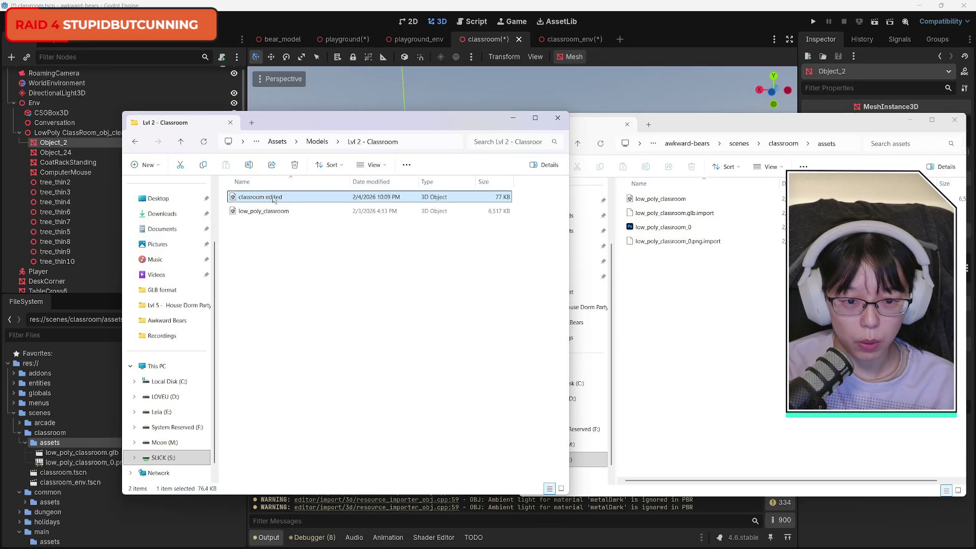
key("ctrl+c")
left_click(714, 313)
key("ctrl+v")
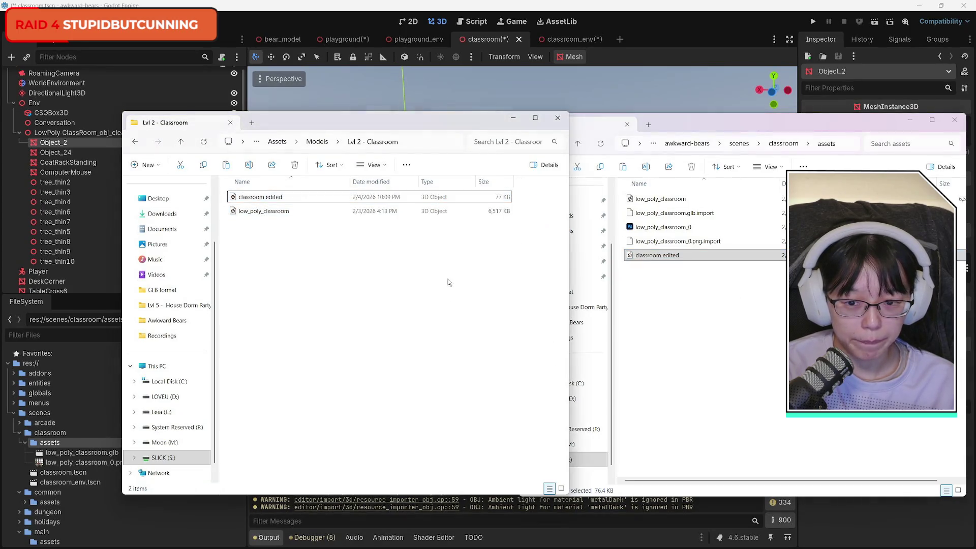
key("ctrl+w")
left_click_drag(959, 124, 816, 123)
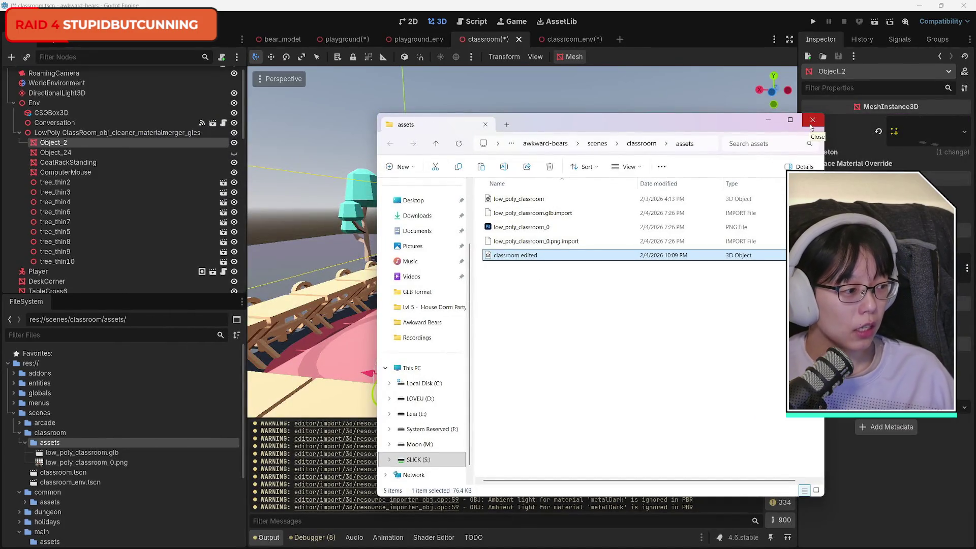
Close the assets Explorer window and select the imported classroom edited.glb in the FileSystem dock.
left_click(811, 122)
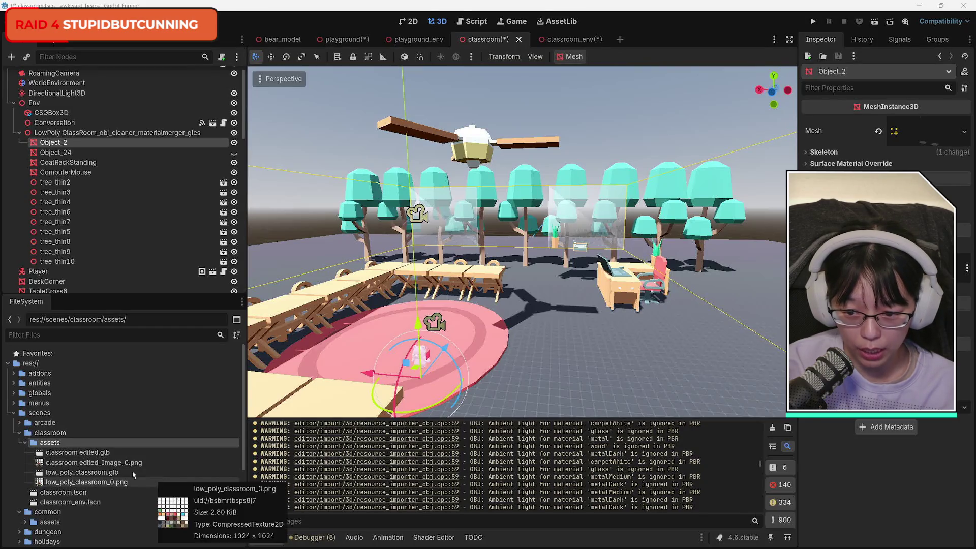
left_click(66, 454)
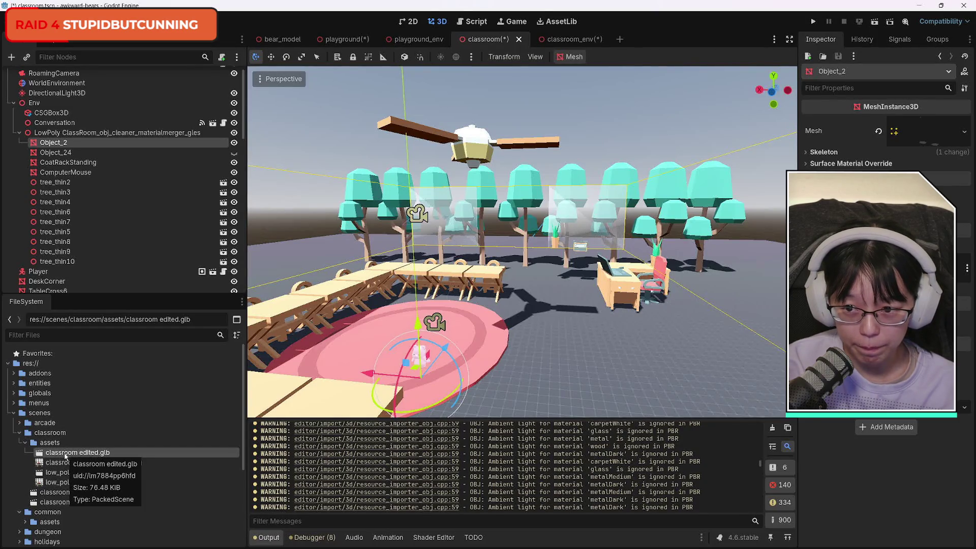
Drop classroom edited.glb into the classroom scene, undo a trial X move, and hide the instance.
left_click_drag(66, 456, 522, 305)
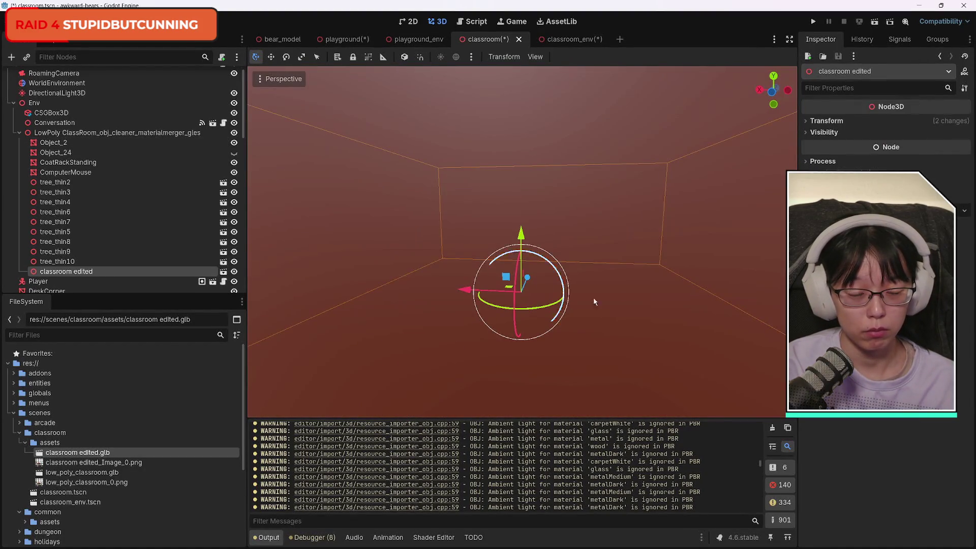
scroll(613, 245, "down", 5)
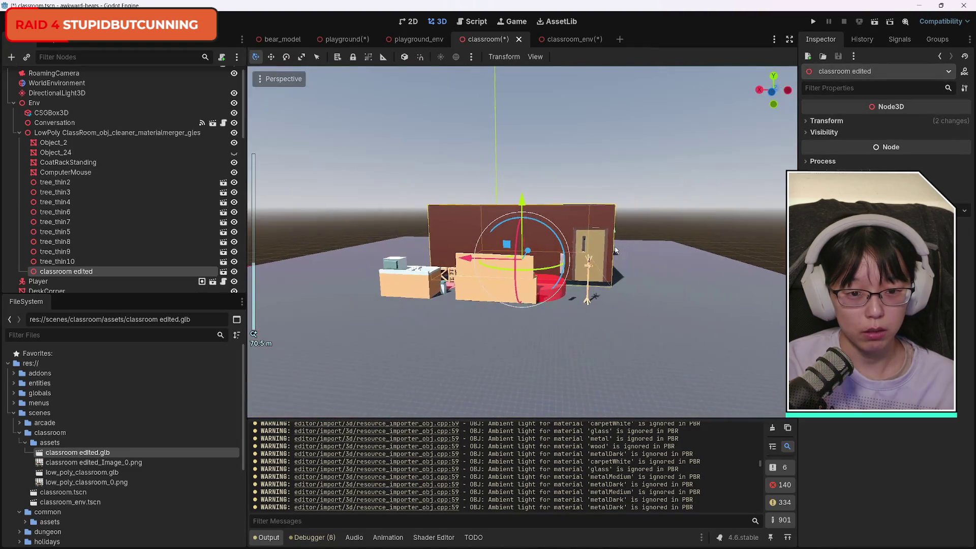
scroll(614, 248, "up", 3)
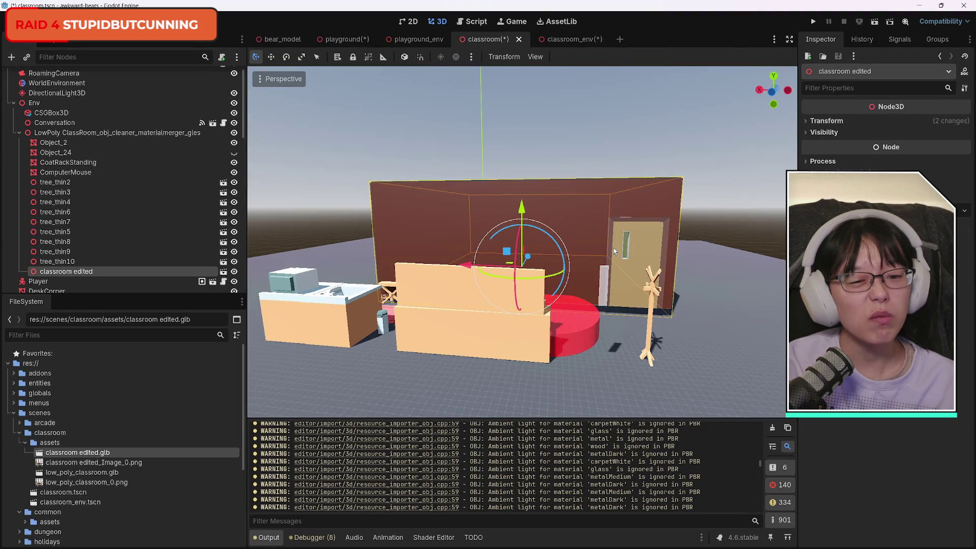
left_click_drag(476, 265, 381, 266)
key("ctrl+z")
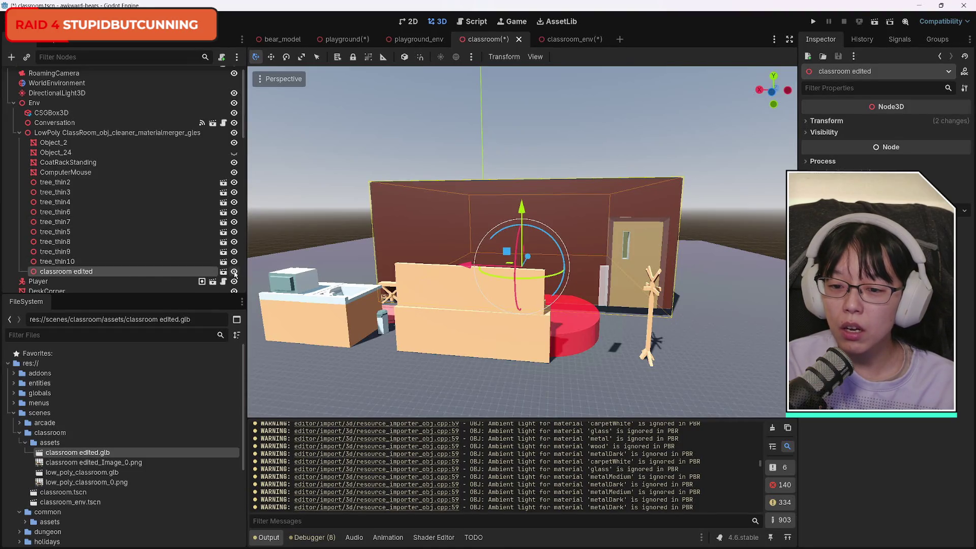
left_click(234, 272)
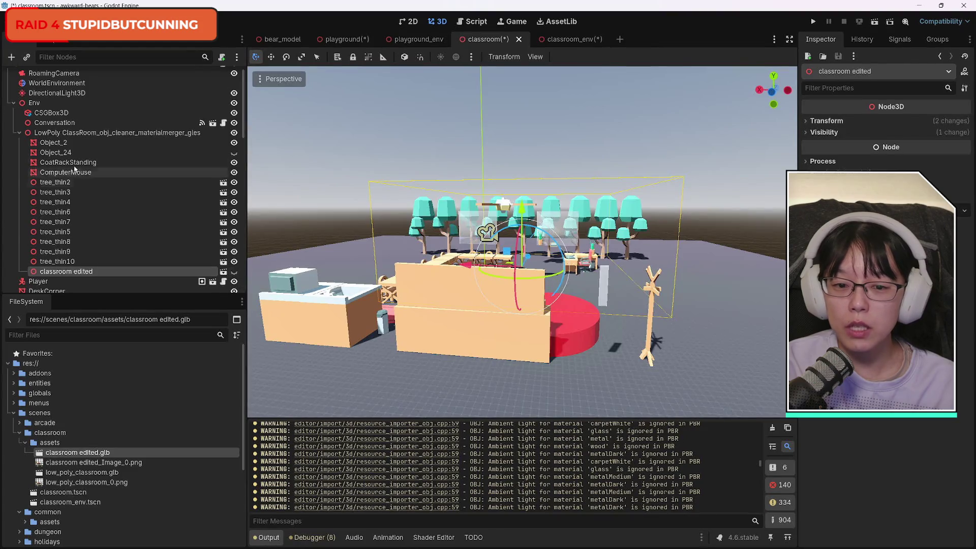
Select Object_24 and briefly show its walls before hiding them again.
left_click(117, 152)
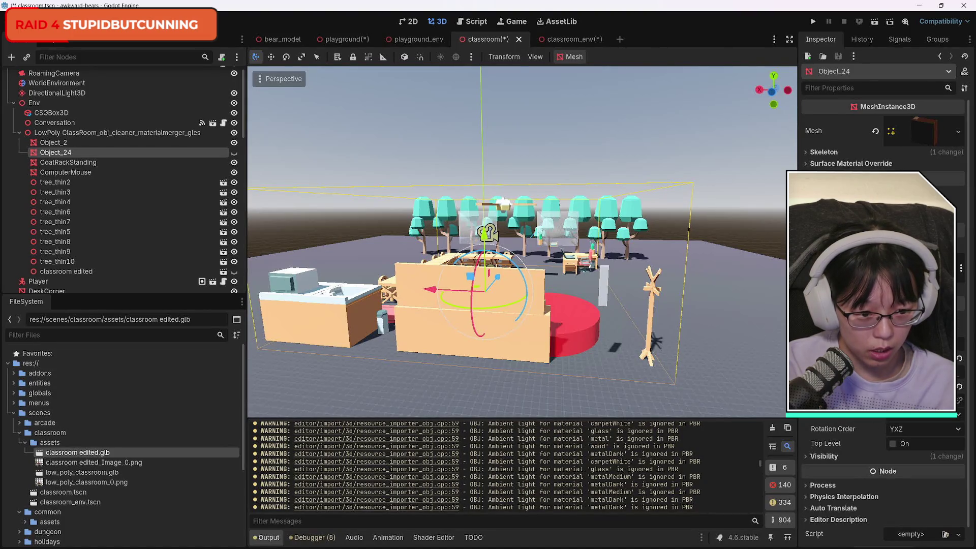
left_click(234, 153)
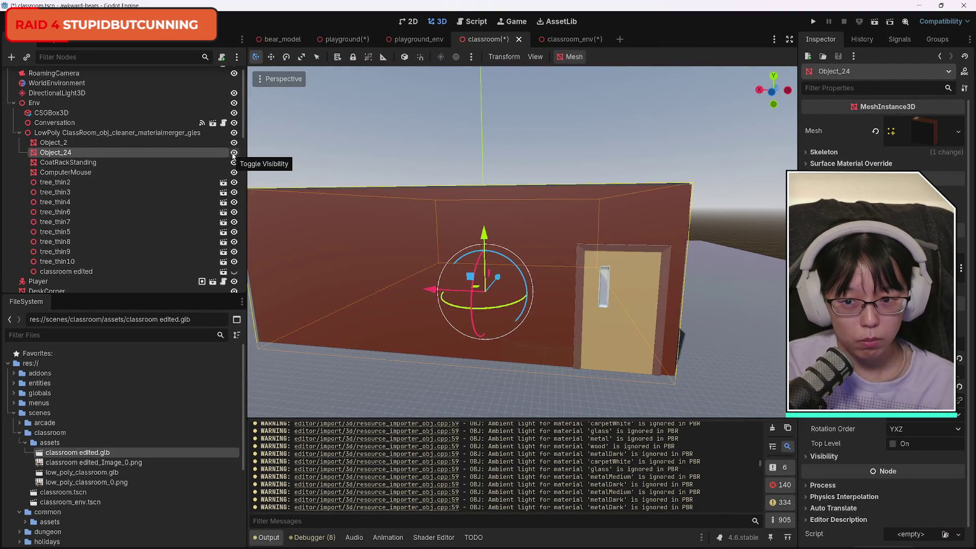
left_click(234, 153)
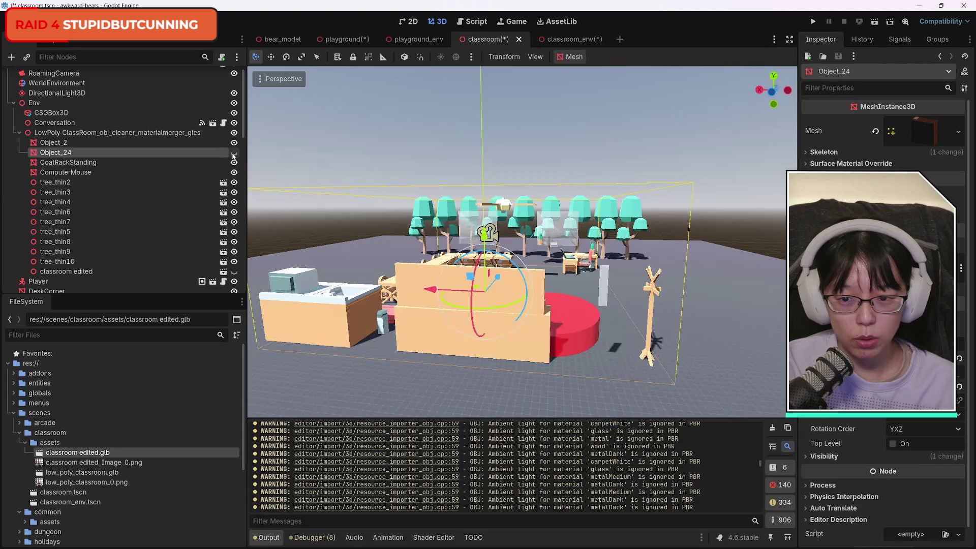
Show the classroom edited node again and slide it along Z toward the camera.
scroll(121, 242, "down", 3)
left_click(110, 217)
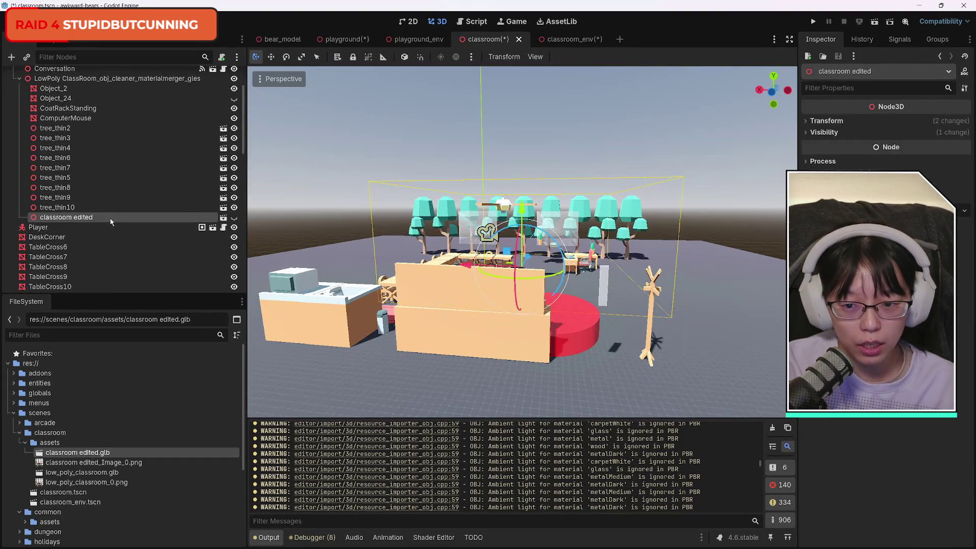
left_click(233, 217)
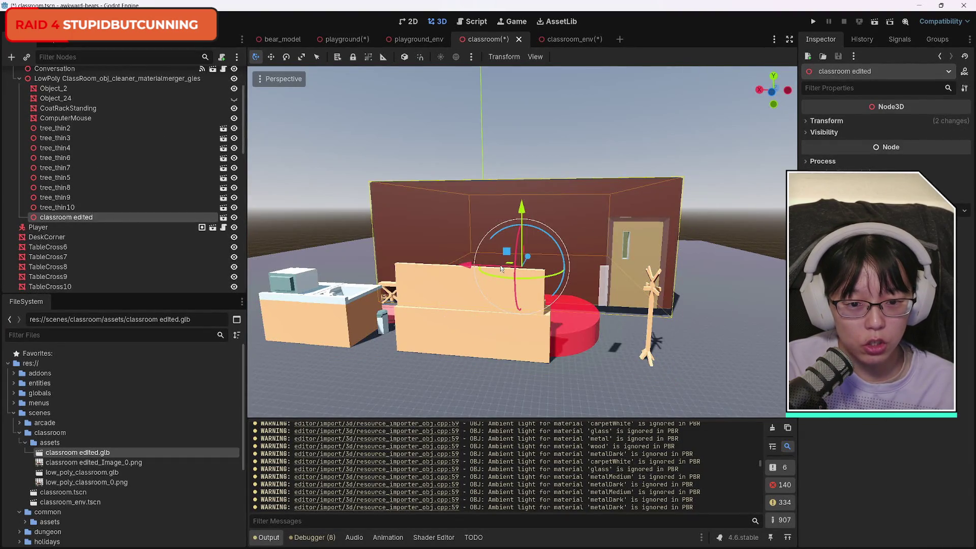
left_click_drag(465, 264, 355, 265)
key("ctrl+z")
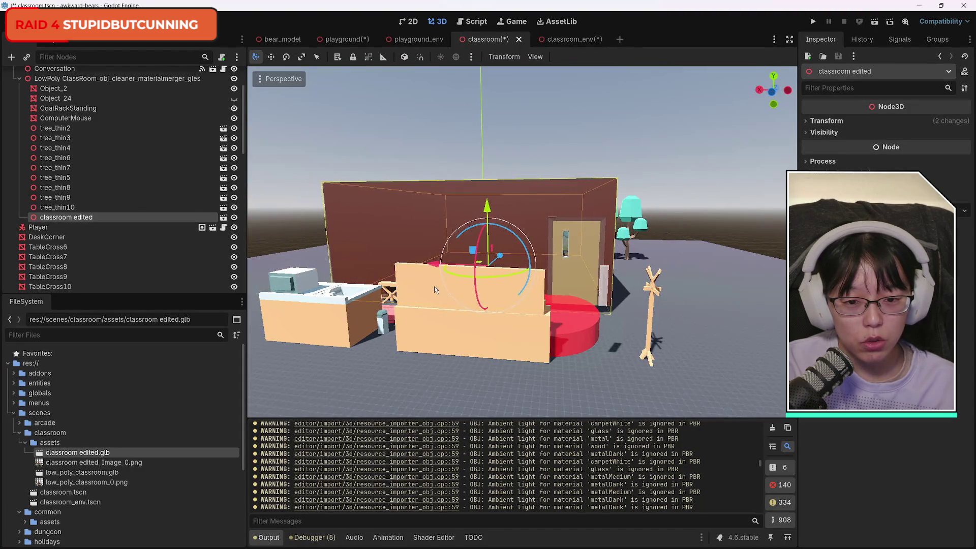
mouse_move(502, 255)
left_mouse_down()
mouse_move(470, 273)
mouse_move(480, 286)
mouse_move(492, 272)
mouse_move(477, 262)
left_mouse_up()
Lower the edited classroom about 1.16 units along Y and orbit the view to inspect its walls.
left_click_drag(466, 228, 467, 234)
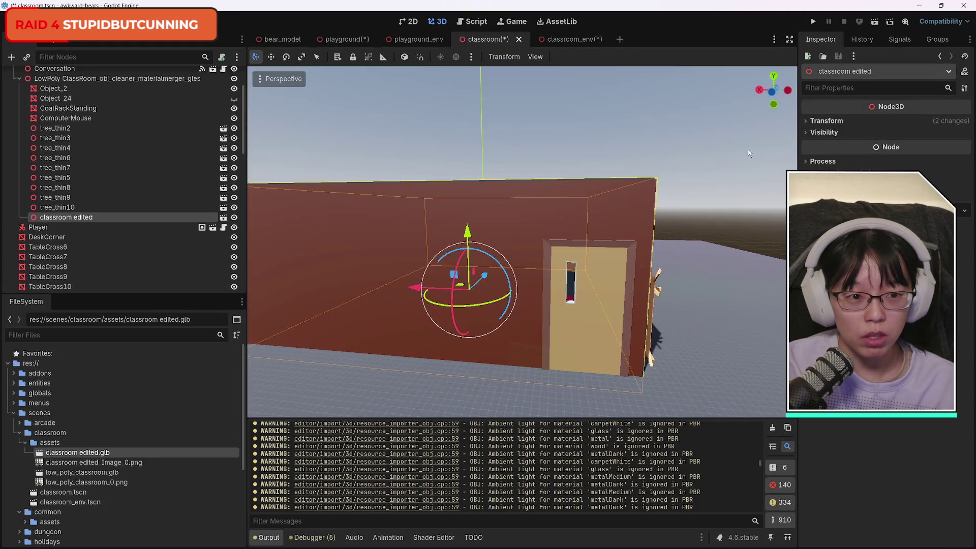
left_click_drag(712, 255, 708, 219)
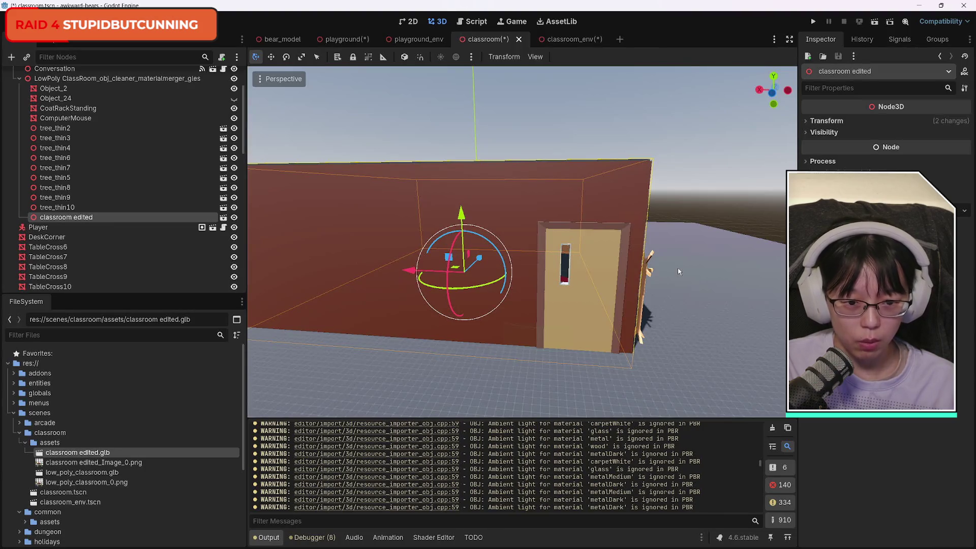
left_click_drag(678, 285, 678, 285)
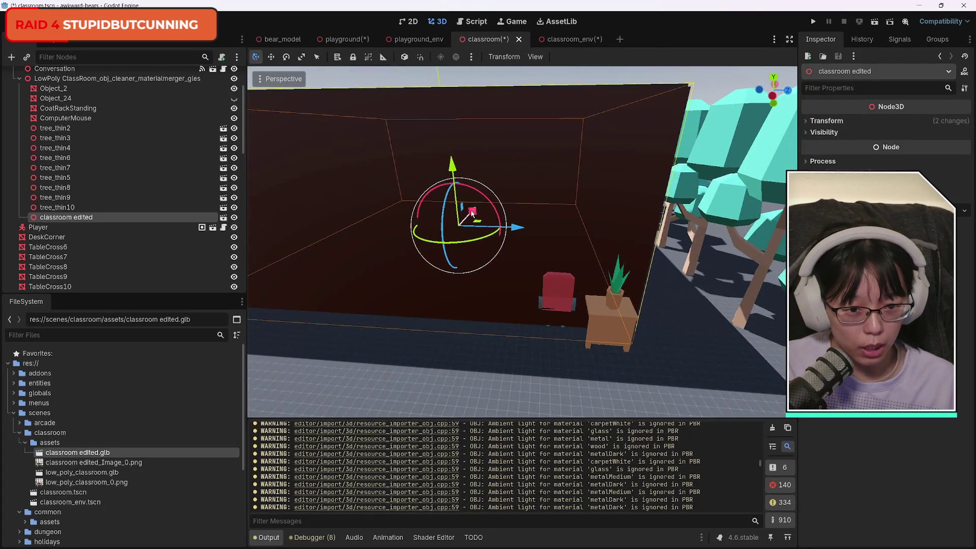
Nudge the edited classroom along X and Z with G+X and G+Z so the rug and desks fit inside.
key("g")
key("x")
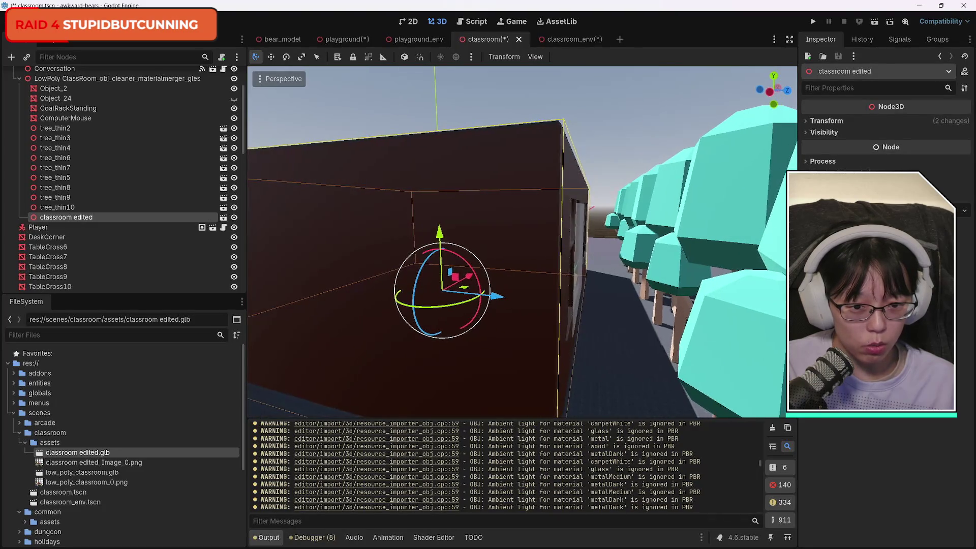
key("g")
key("Escape")
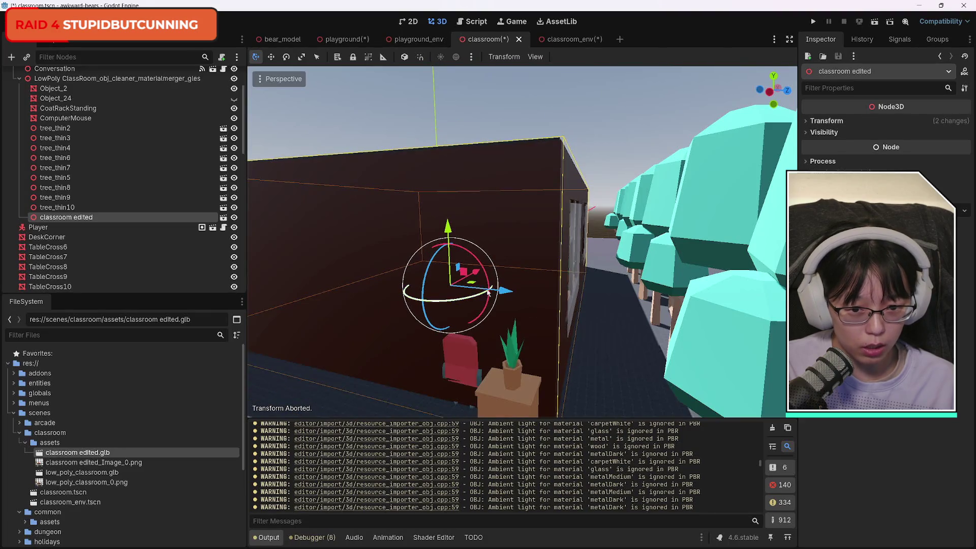
key("g")
key("x")
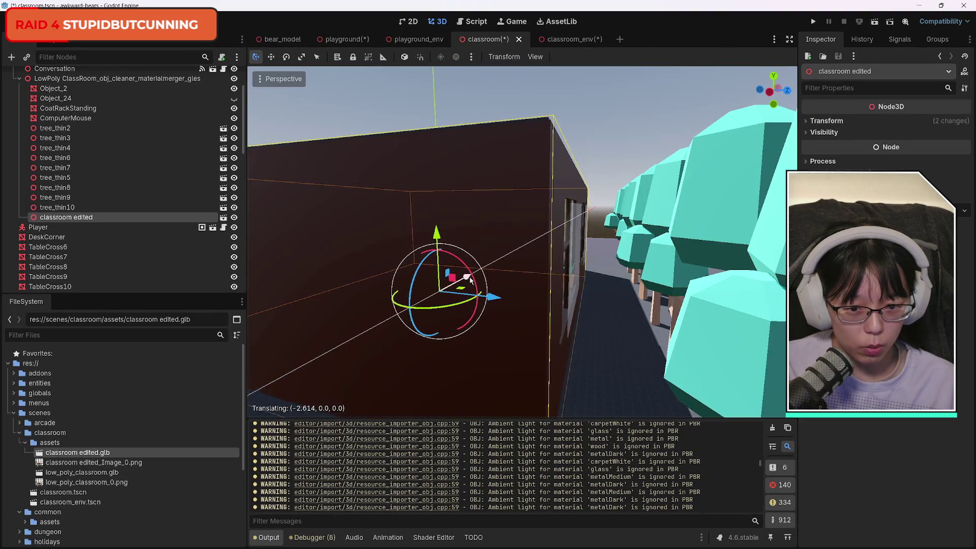
key("g")
key("z")
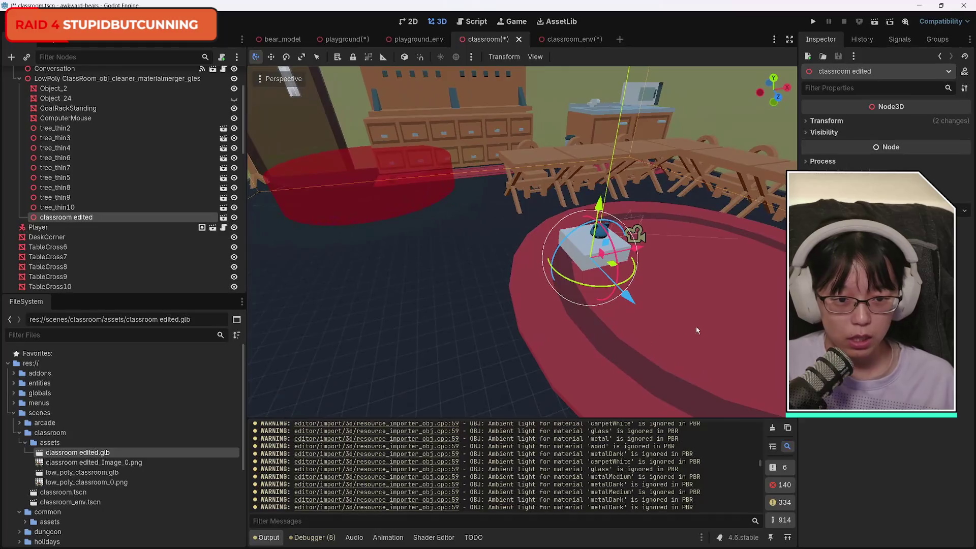
Shift the edited classroom about 0.29 units further along X using G then X.
key("g")
key("Escape")
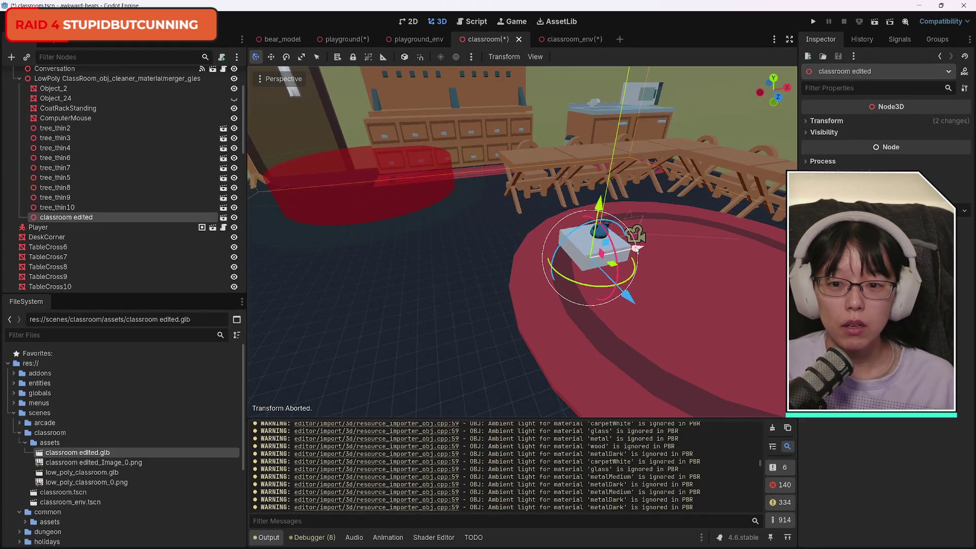
key("g")
key("x")
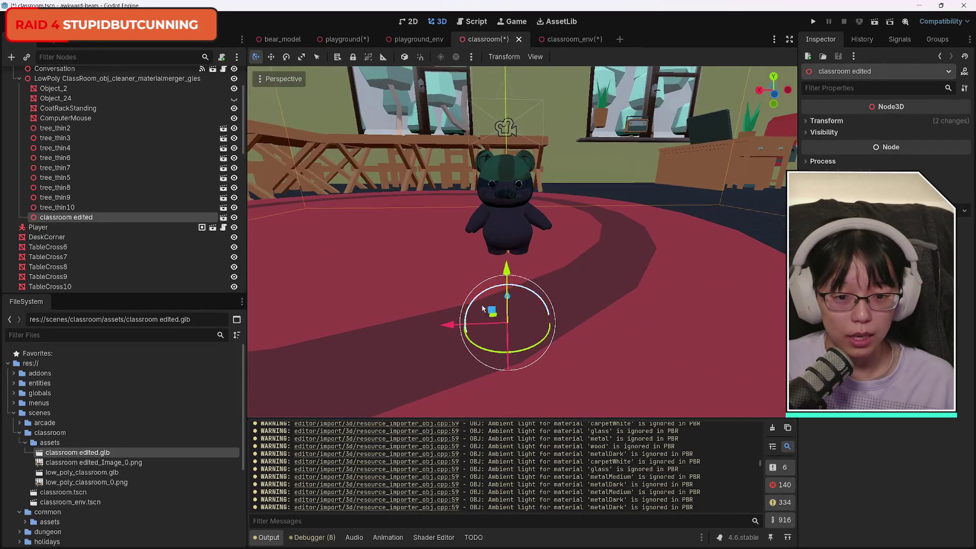
Nudge the classroom along Y and fly around to check its floor against the rug and props.
left_click_drag(507, 277, 509, 235)
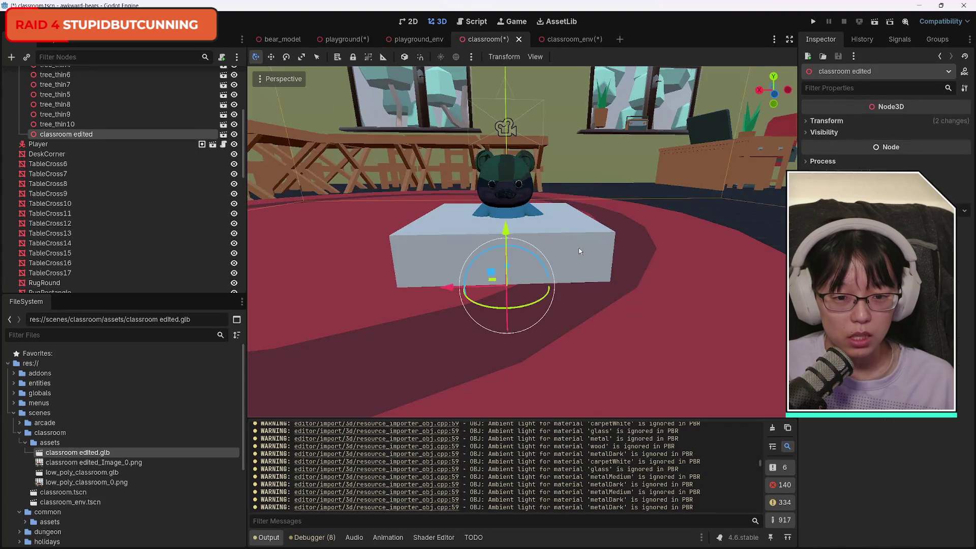
right_click(649, 299)
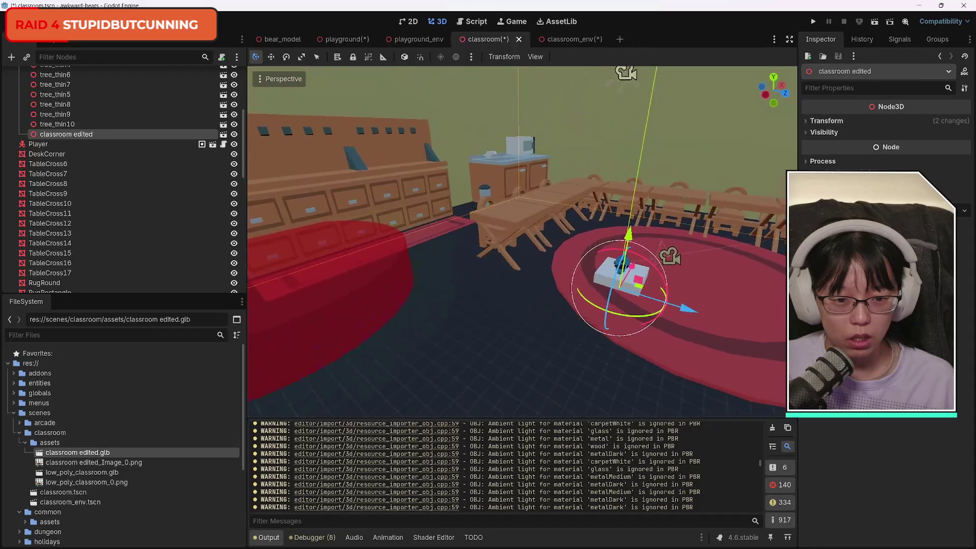
key("w")
key("s")
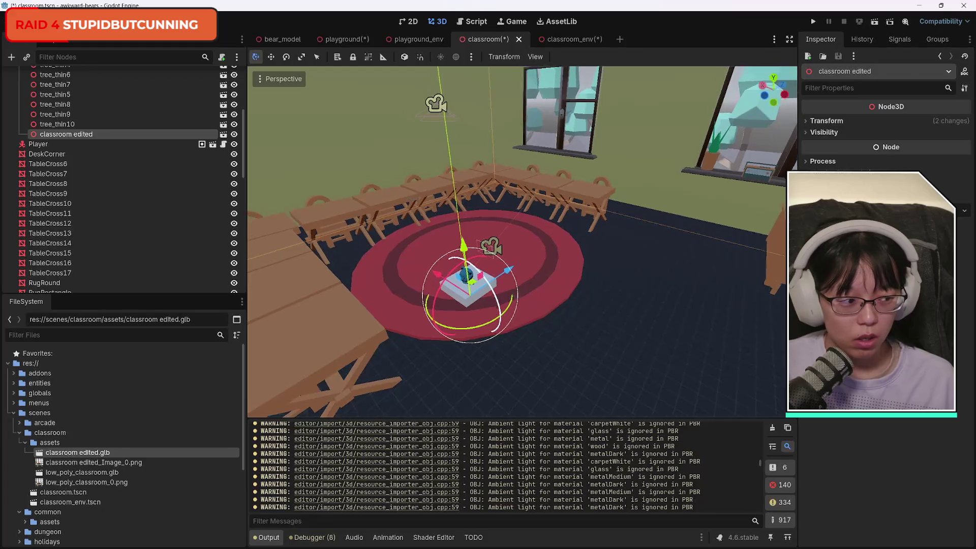
key("w")
key("w")
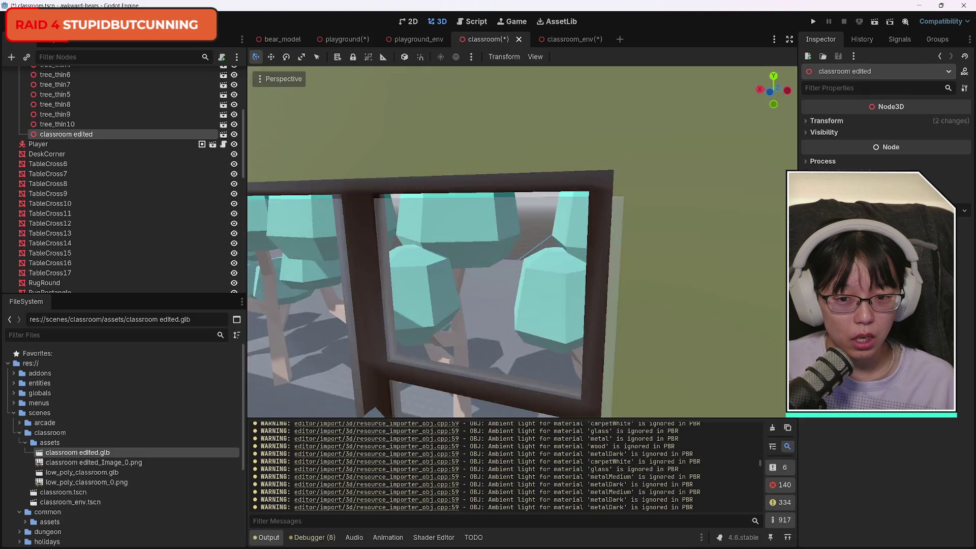
key("s")
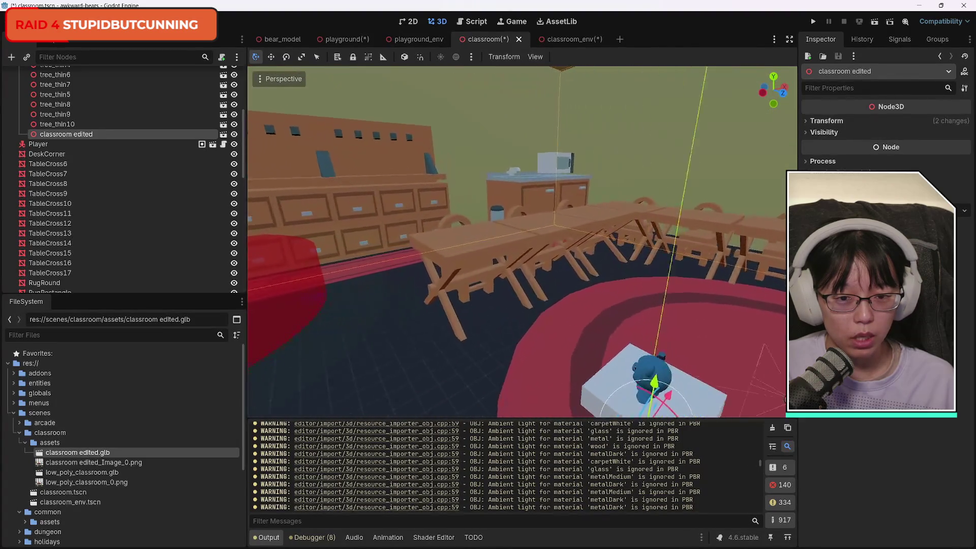
key("s")
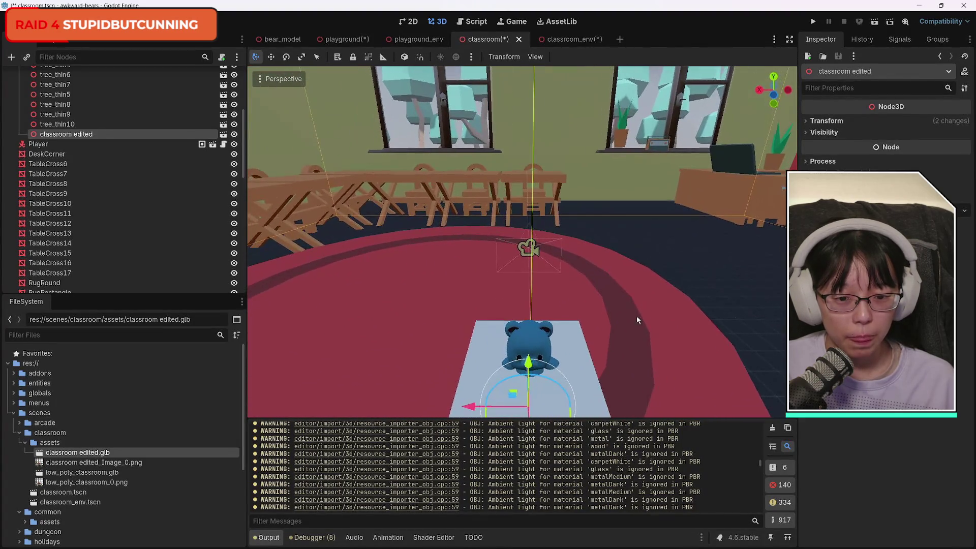
left_click_drag(528, 362, 529, 359)
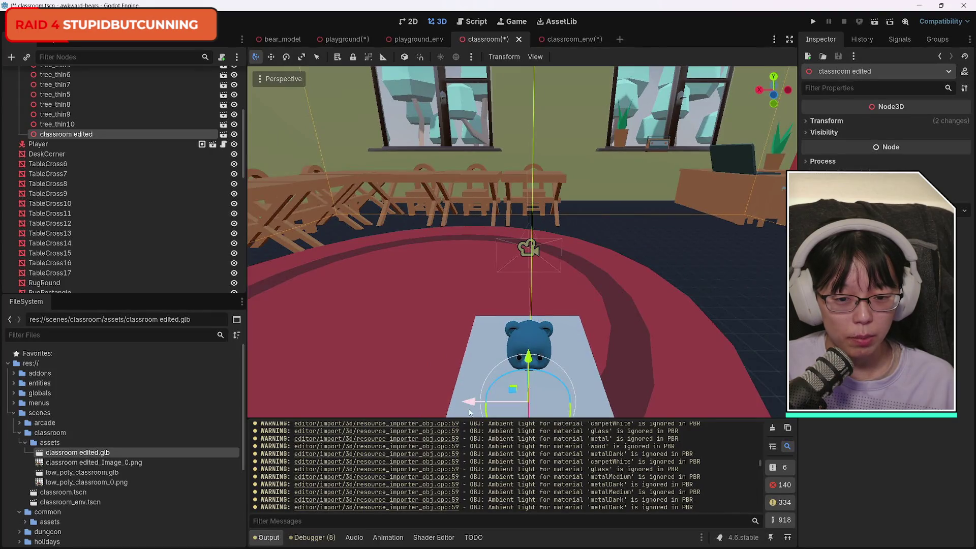
key("s")
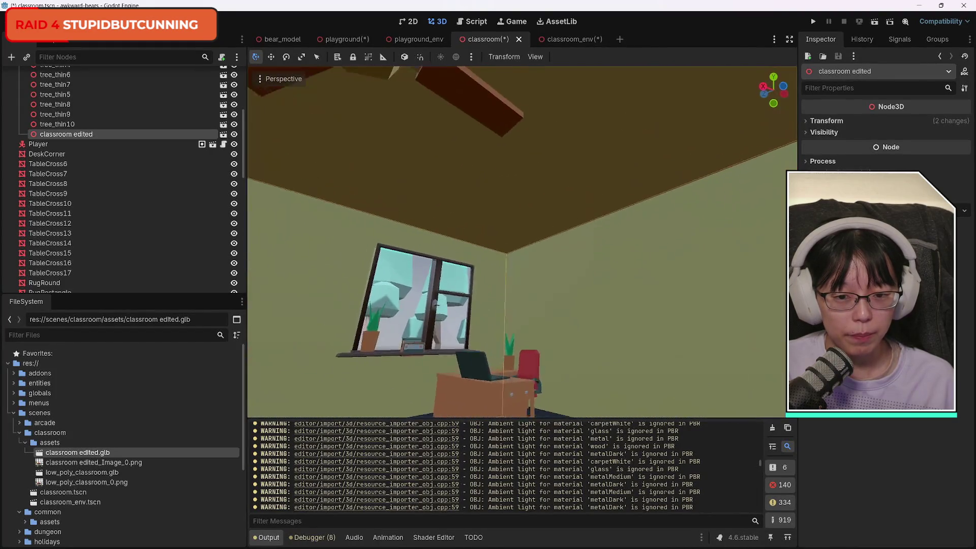
key("w")
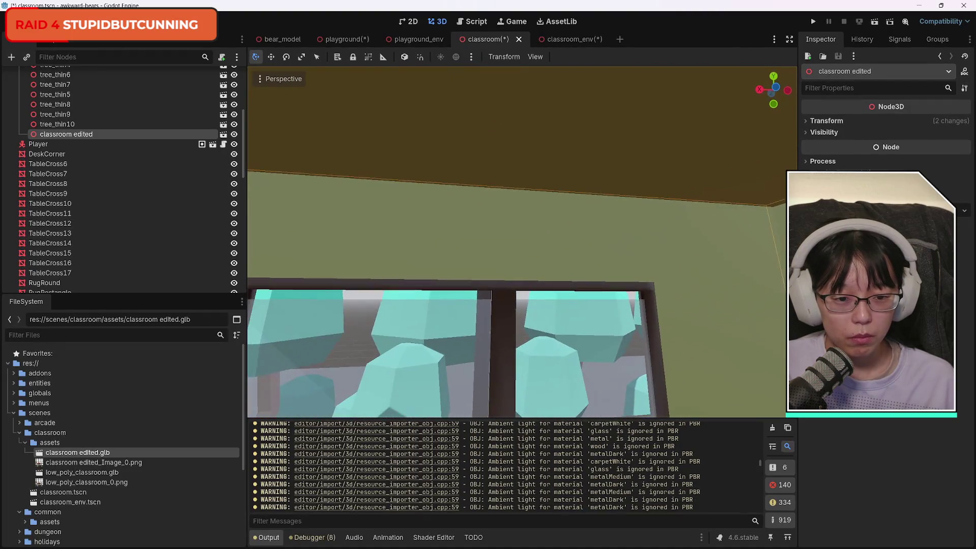
key("s")
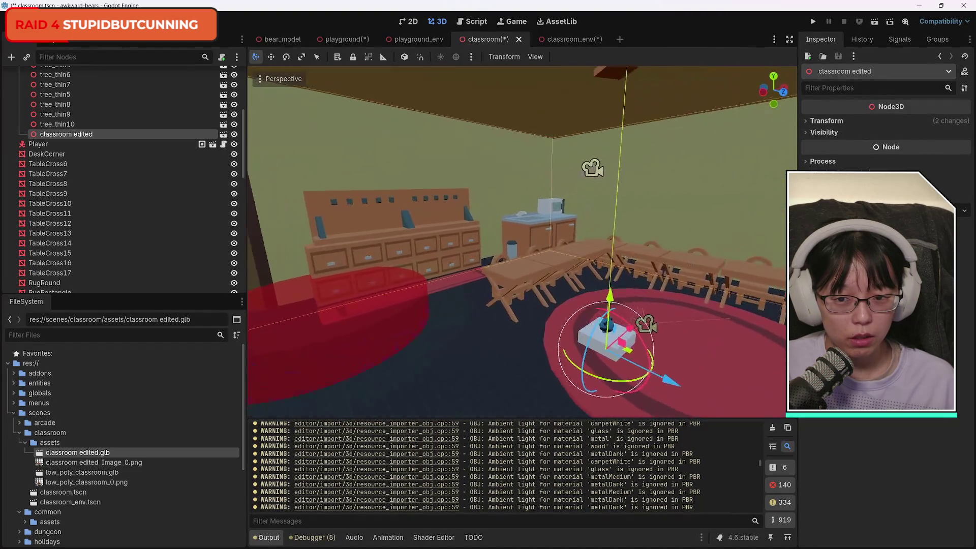
key("w")
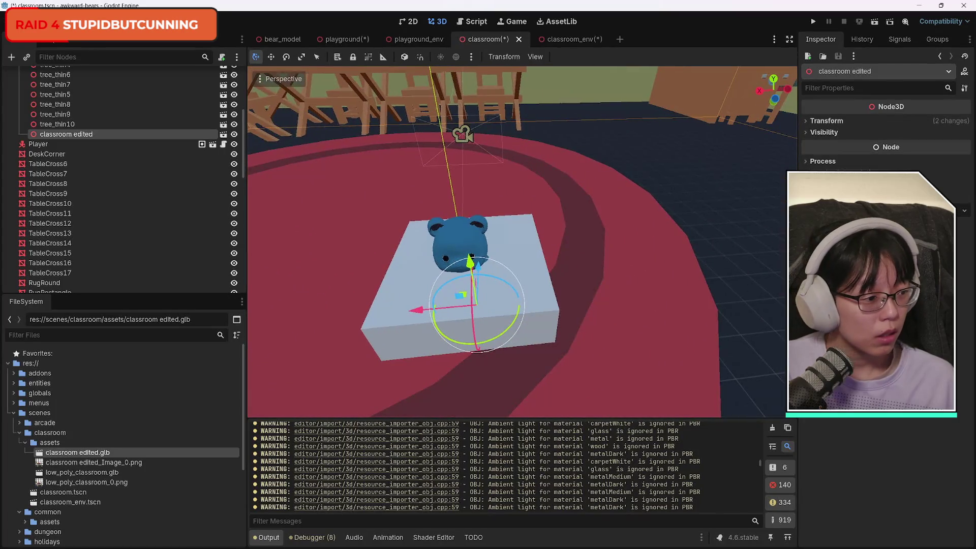
key("s")
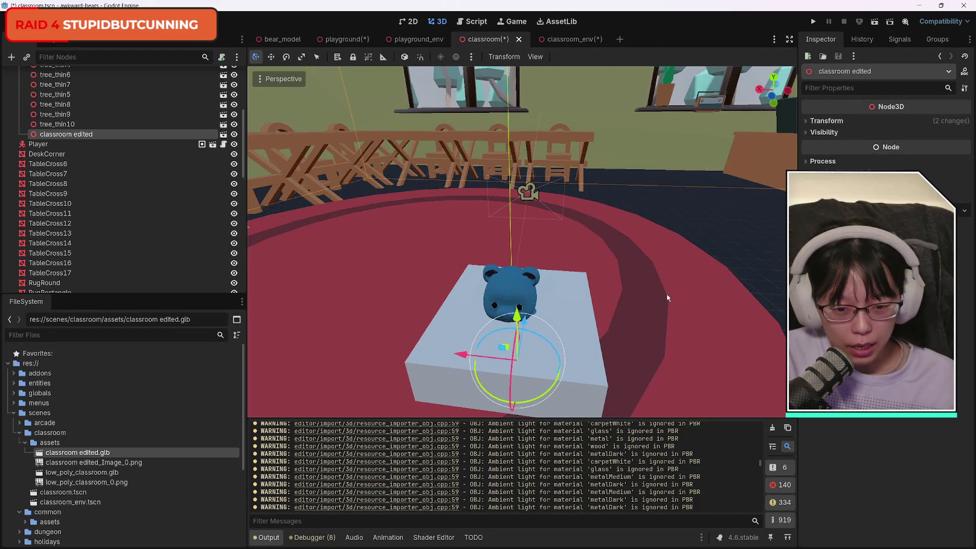
Select the Player node, then the classroom edited node, and switch over to Blender.
mouse_move(511, 544)
mouse_move(481, 546)
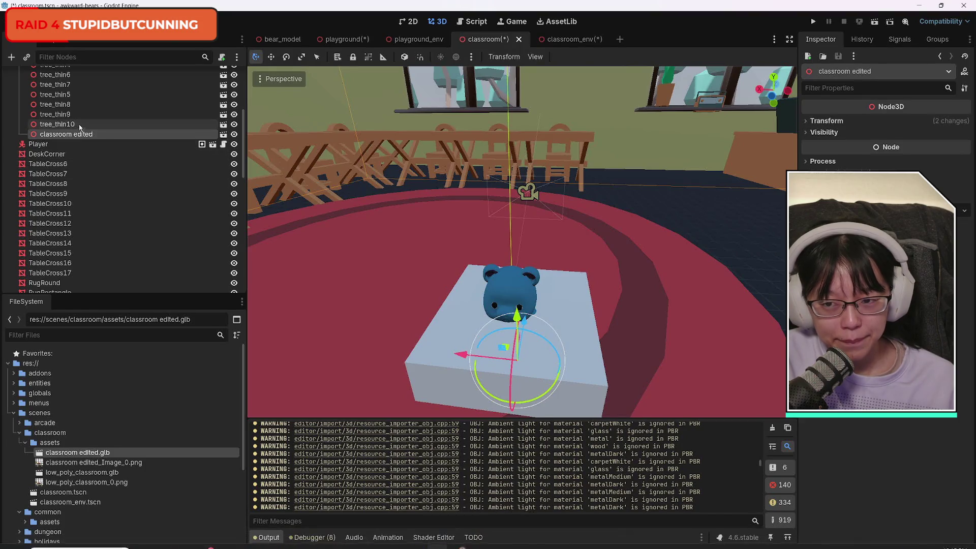
left_click(67, 144)
left_click(75, 135)
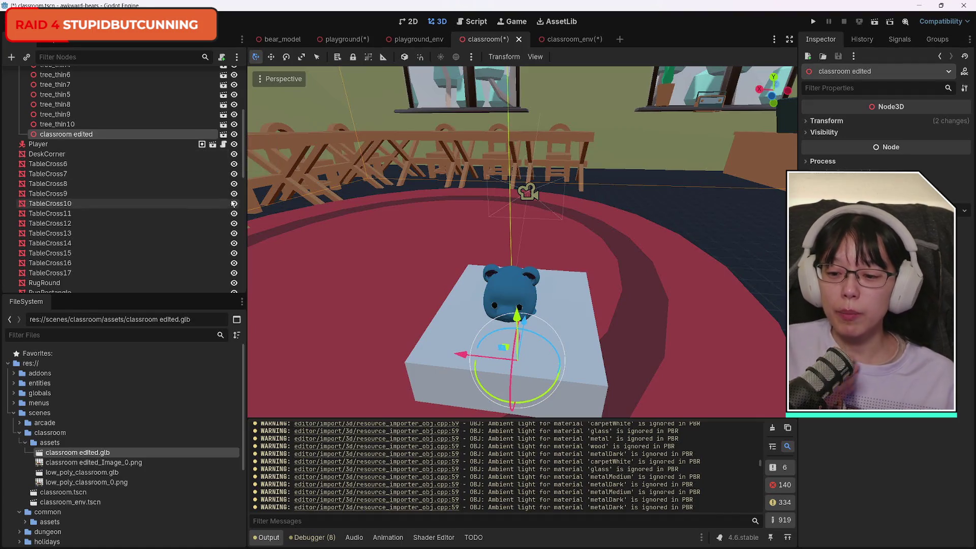
mouse_move(395, 539)
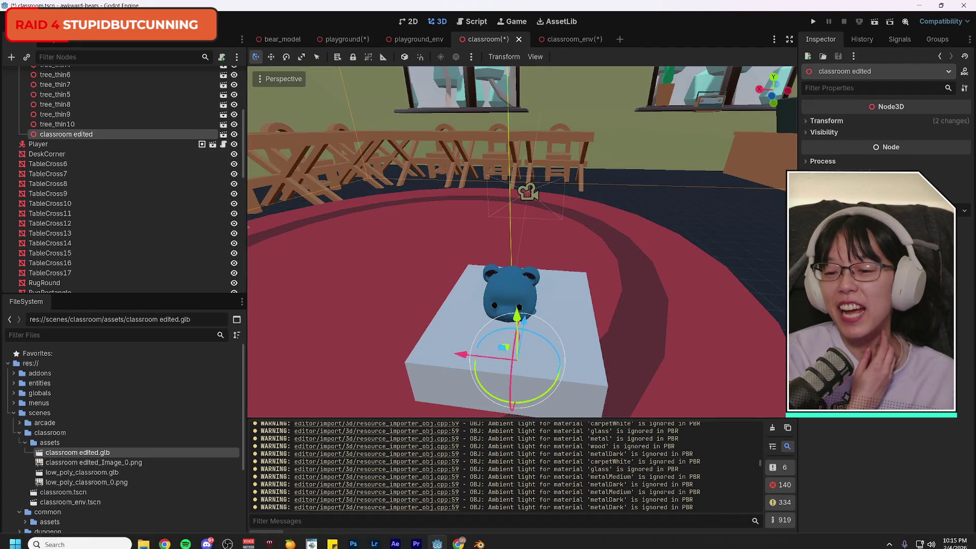
left_click(479, 537)
Orbit out to view the room from outside and deselect all objects.
right_click(356, 364)
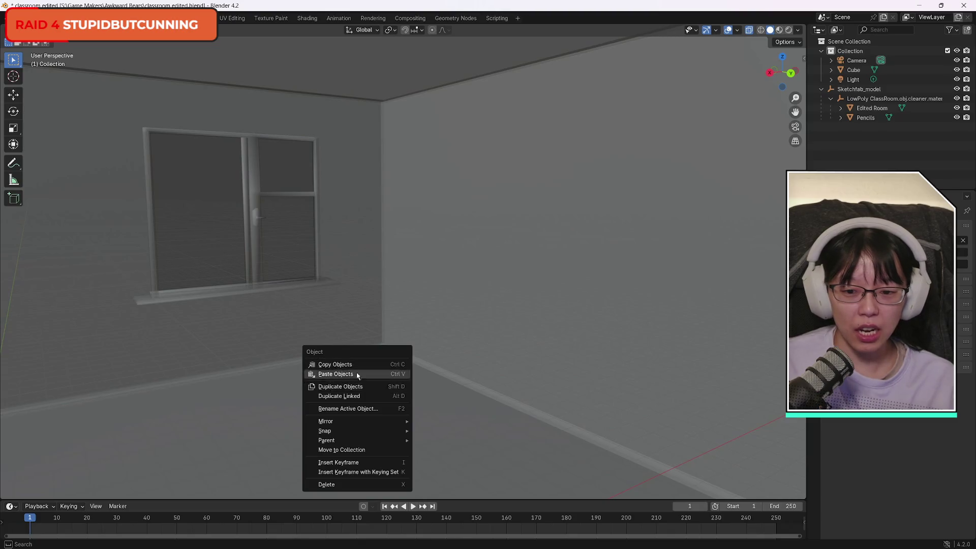
left_click_drag(789, 74, 768, 87)
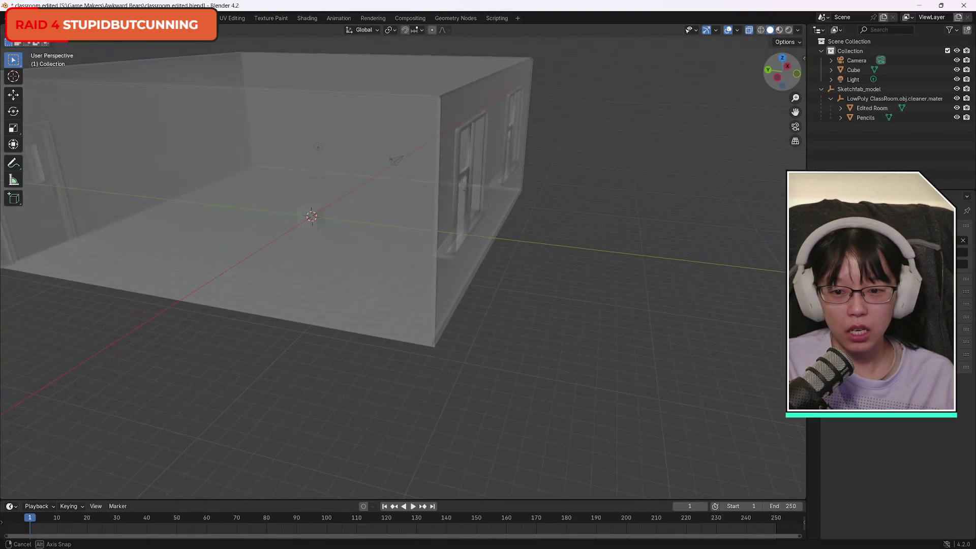
right_click(529, 301)
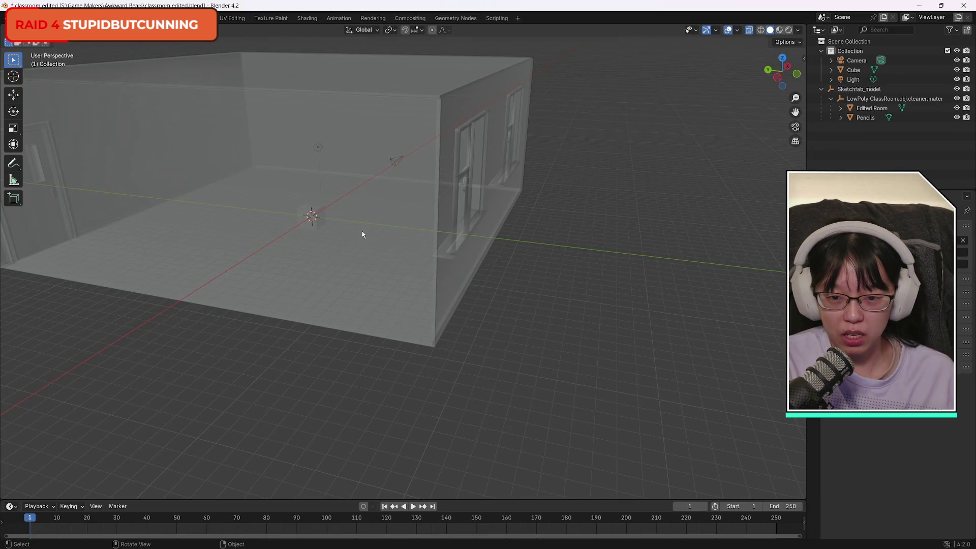
key("a")
left_click(514, 263)
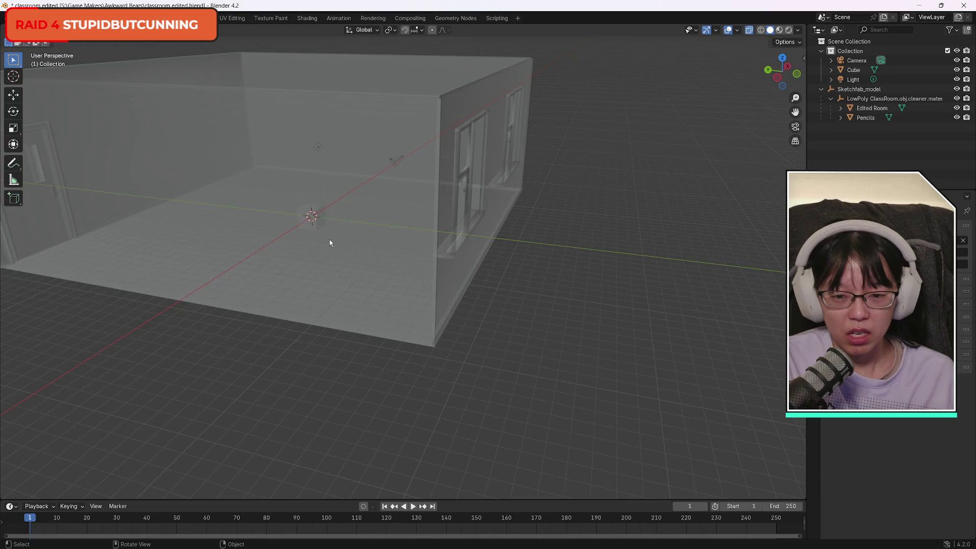
Select the leftover default Cube and delete it.
mouse_move(294, 246)
left_mouse_down()
mouse_move(276, 236)
mouse_move(284, 217)
mouse_move(313, 255)
left_mouse_up()
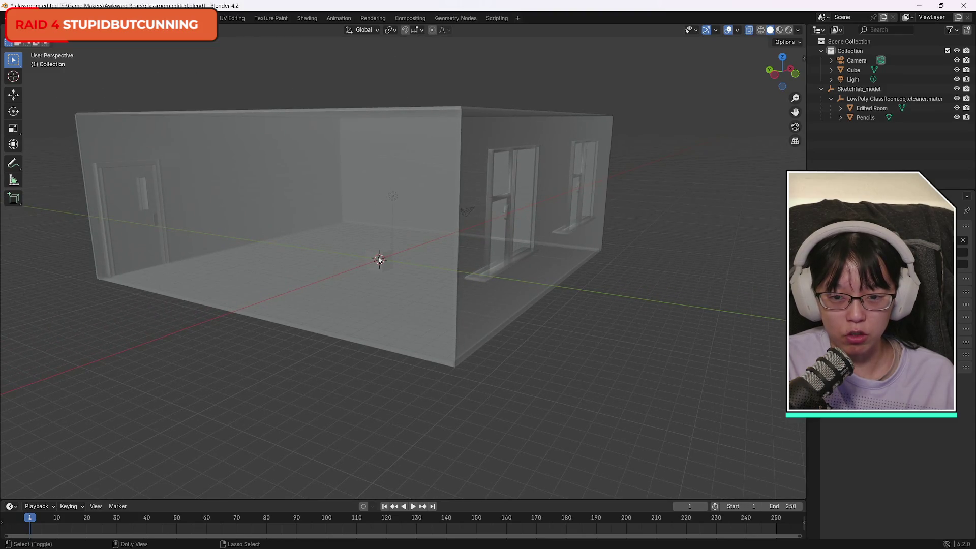
scroll(380, 260, "up", 8)
left_click(280, 212)
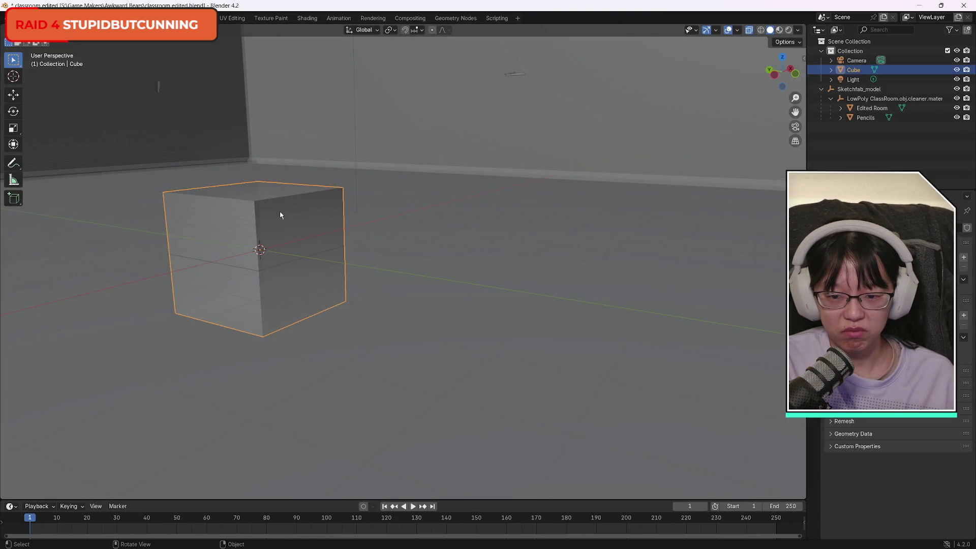
key("Delete")
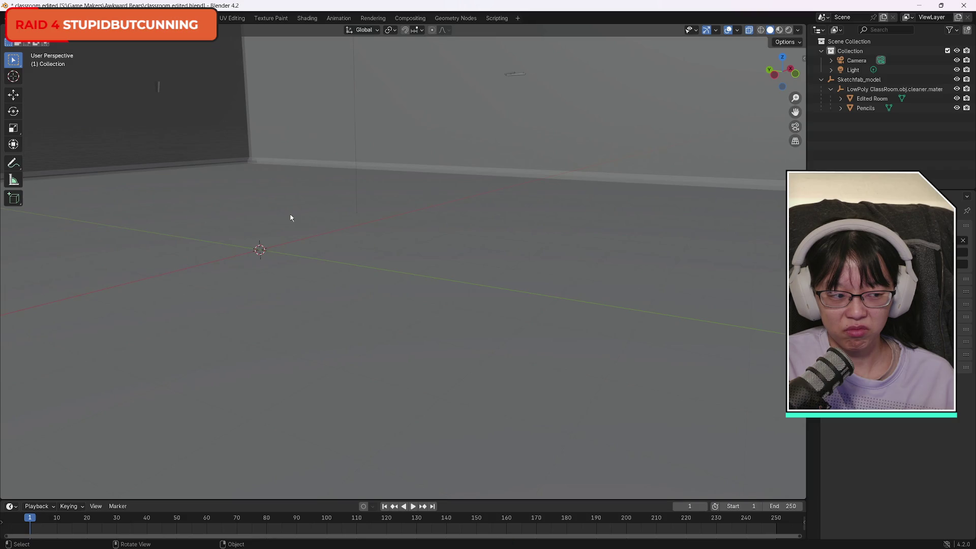
left_click(18, 17)
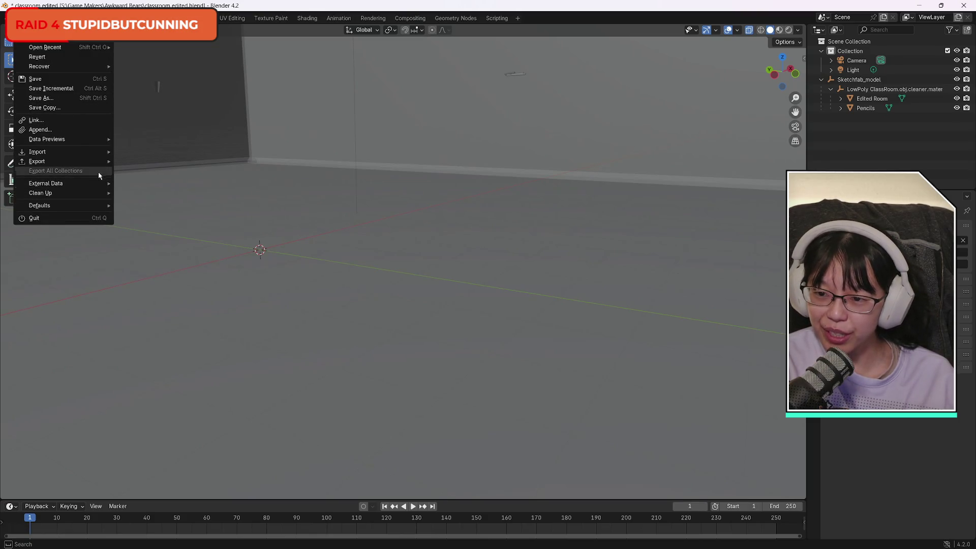
Export the scene as glTF 2.0, overwriting classroom edited.glb in Lvl 2 - Classroom.
mouse_move(102, 161)
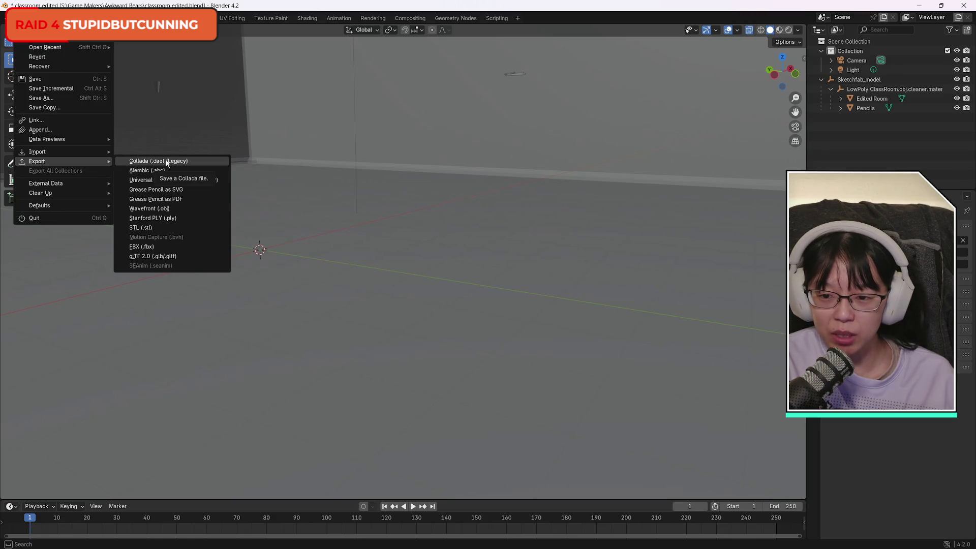
left_click(155, 256)
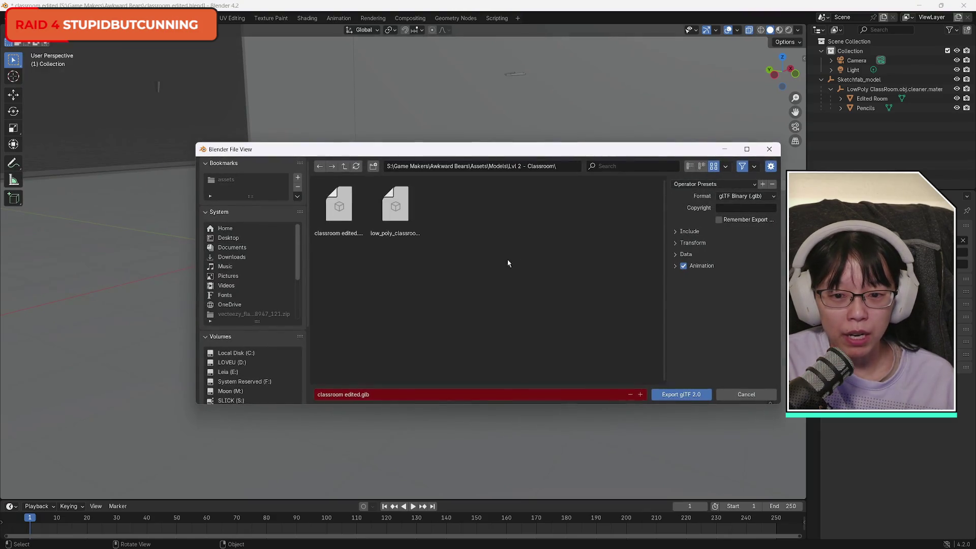
left_click(348, 213)
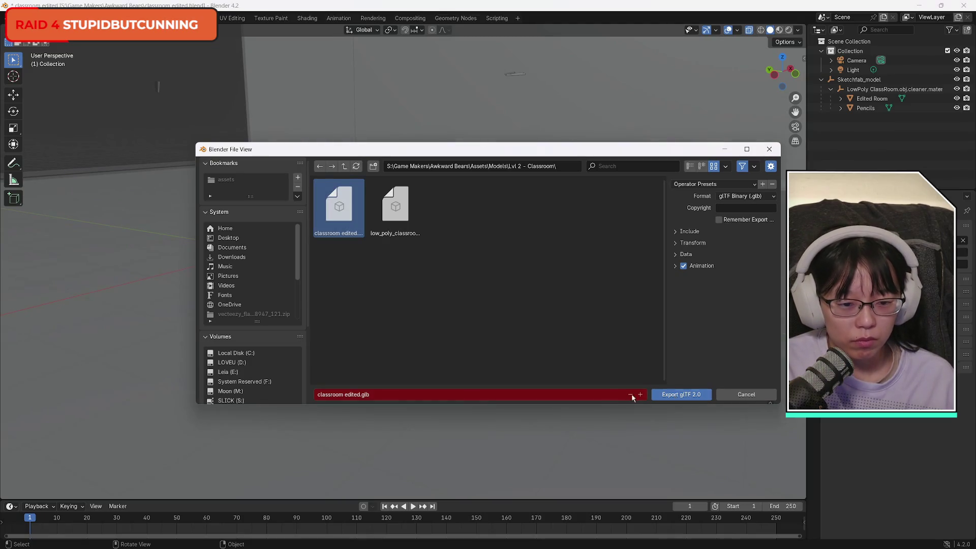
left_click(688, 397)
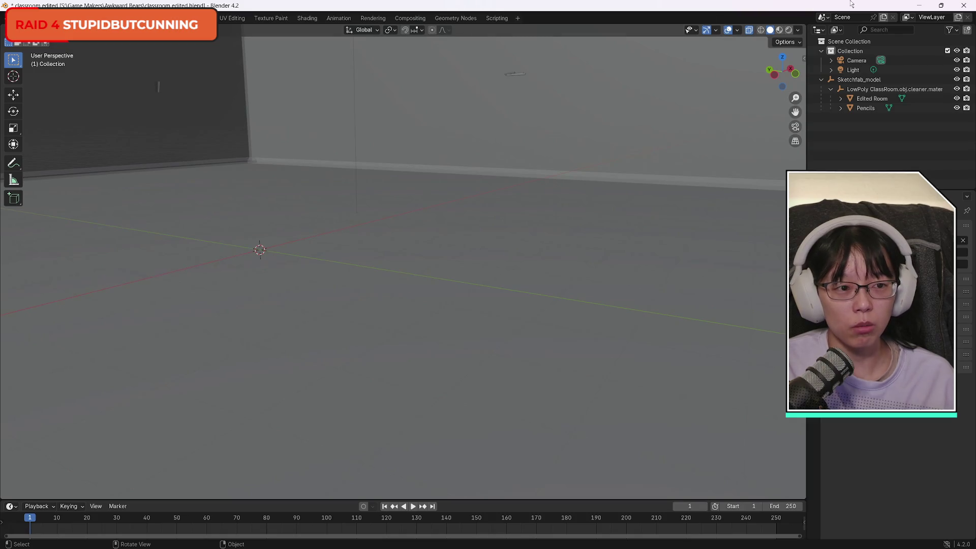
Return to Godot and start removing classroom edited.glb from the project's FileSystem.
left_click(919, 6)
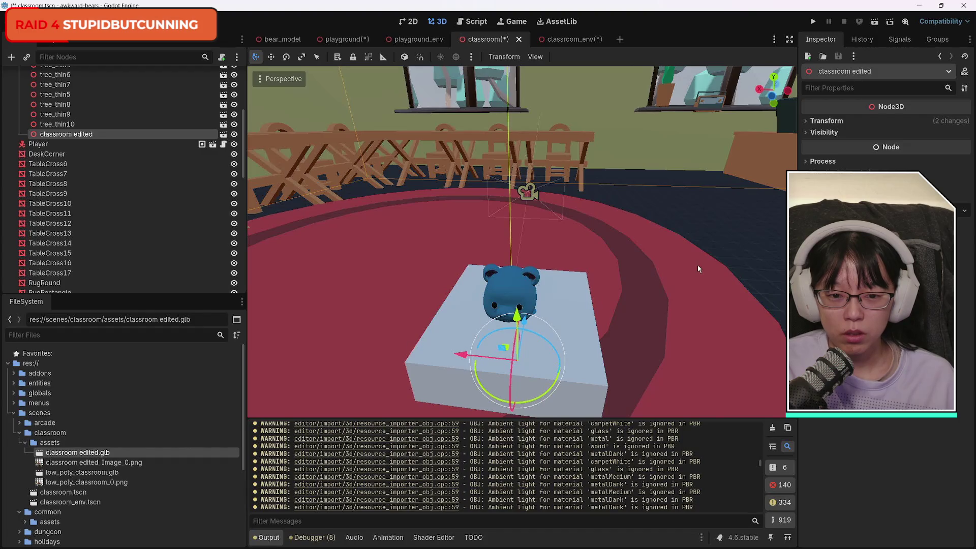
left_click(96, 174)
left_click(89, 154)
left_click(82, 214)
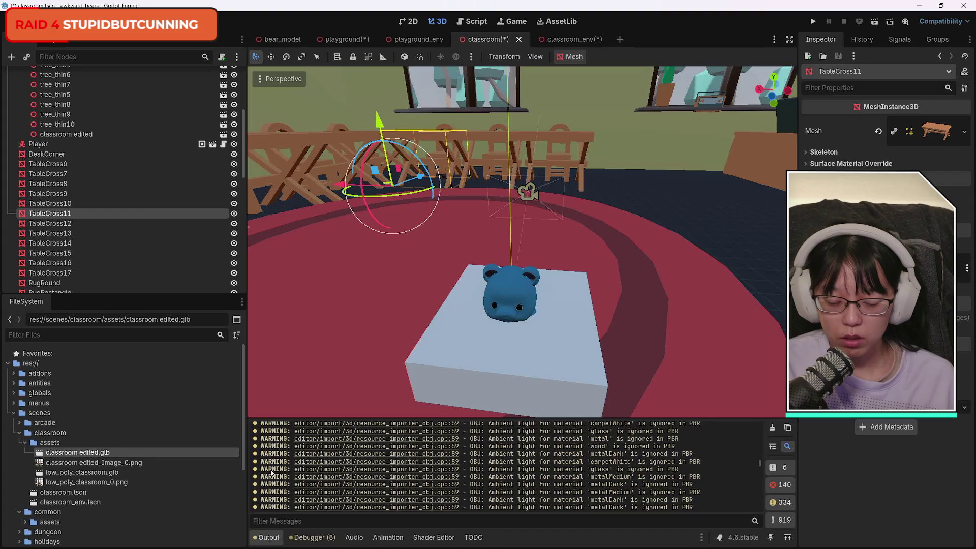
key("Delete")
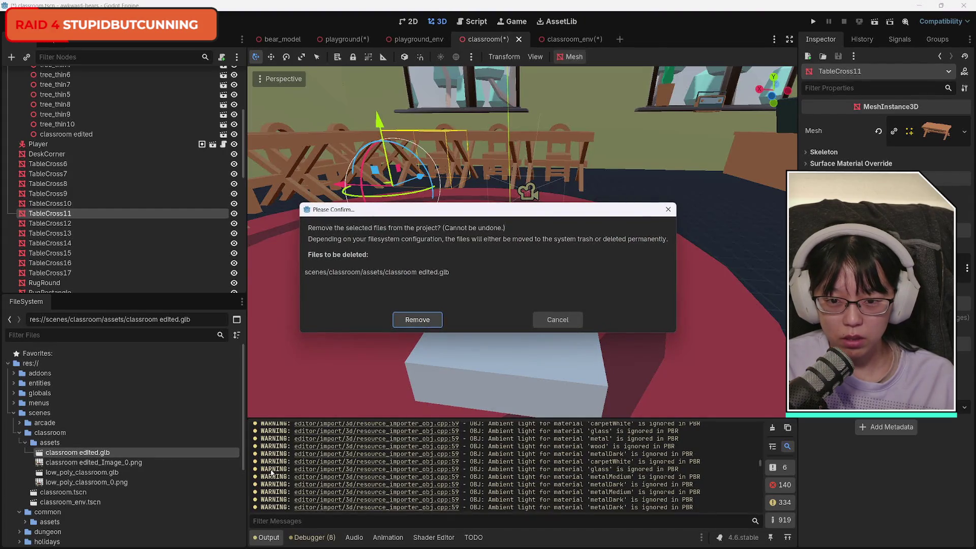
Confirm removing classroom edited.glb and delete the old classroom edited node from the scene.
key("Escape")
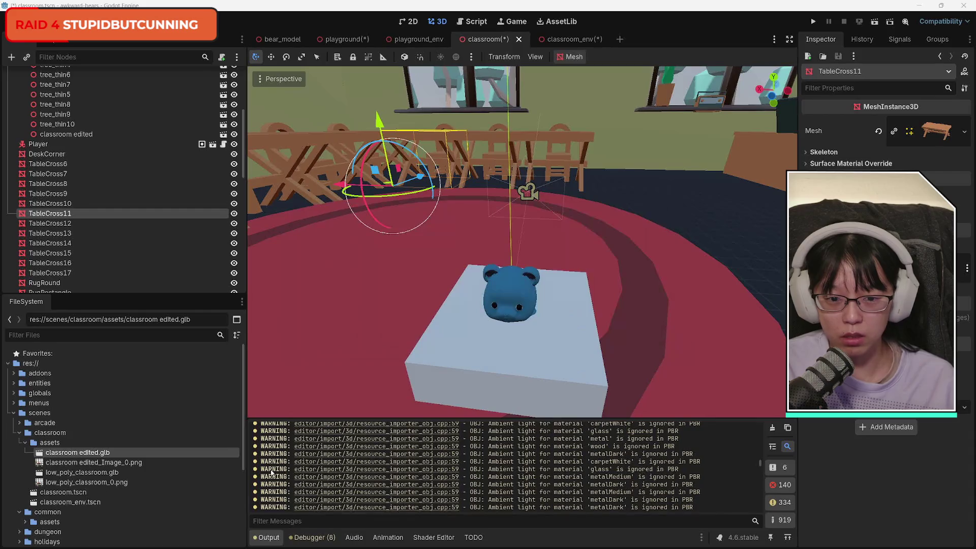
left_click(85, 136)
left_click(85, 135)
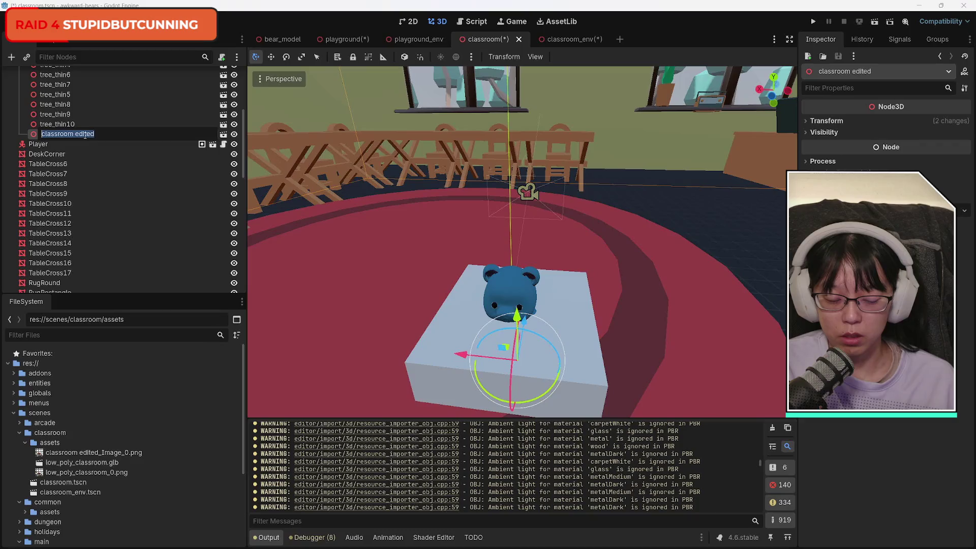
key("Return")
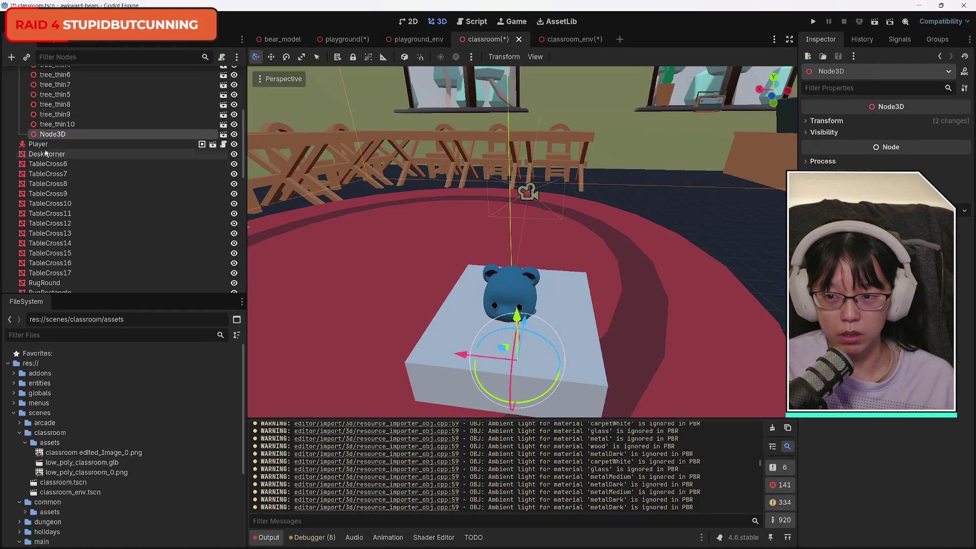
key("Delete")
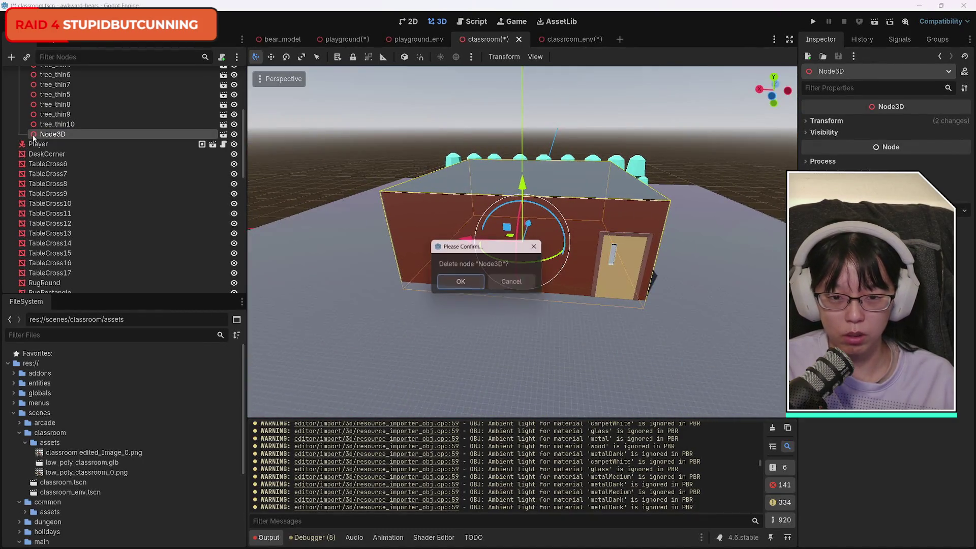
key("Return")
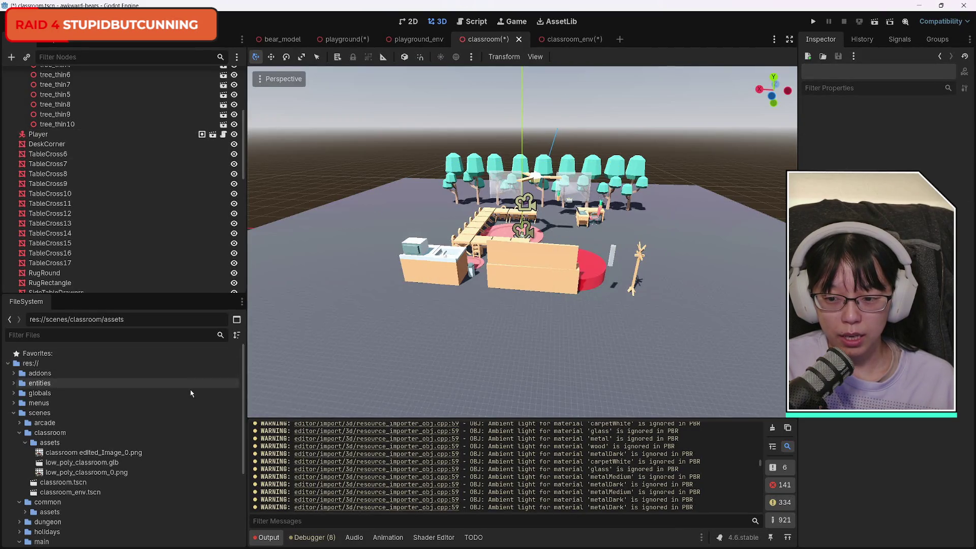
Delete the leftover classroom edited_Image_0.png file from the assets folder.
left_click(90, 453)
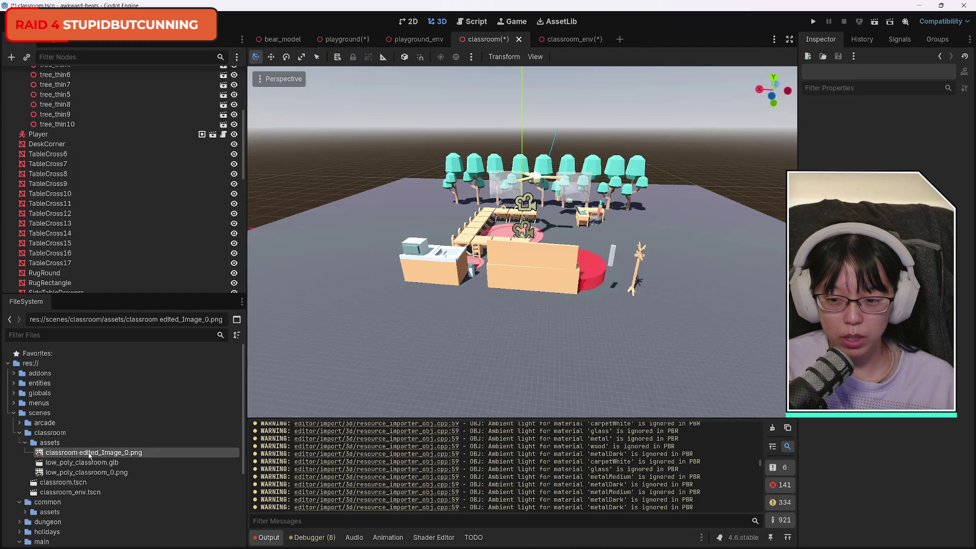
key("Delete")
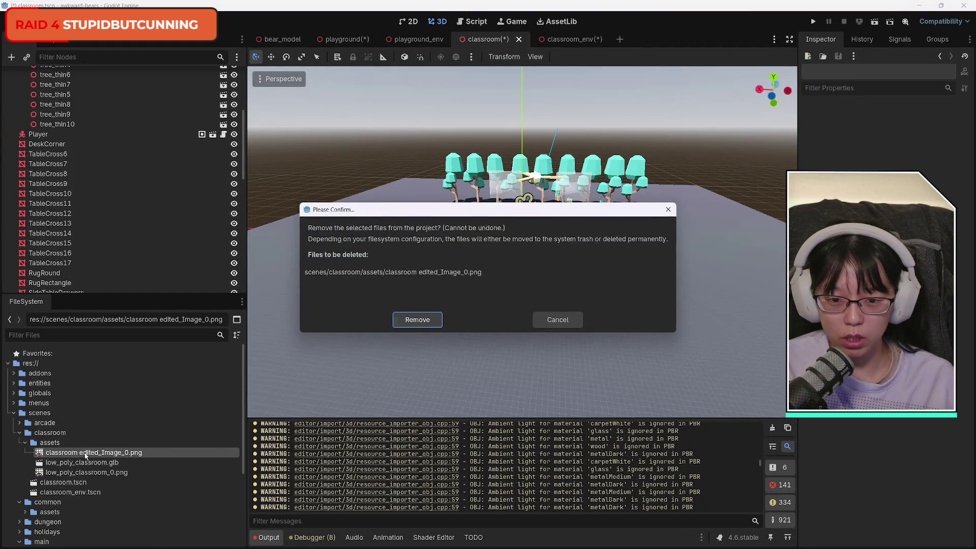
key("Return")
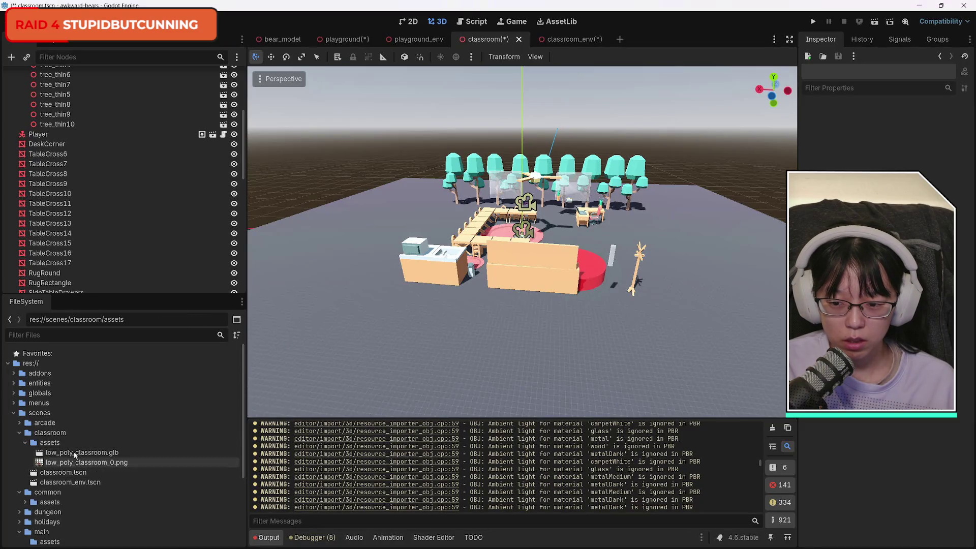
right_click(47, 443)
Copy classroom edited from Lvl 2 - Classroom into the project assets folder, then minimize both windows.
left_click(102, 541)
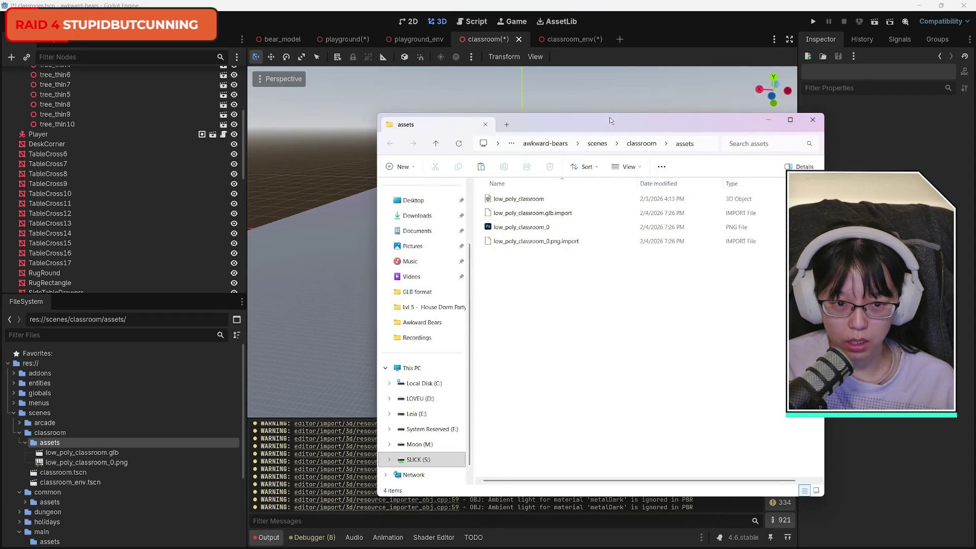
left_click_drag(610, 121, 727, 111)
mouse_move(143, 542)
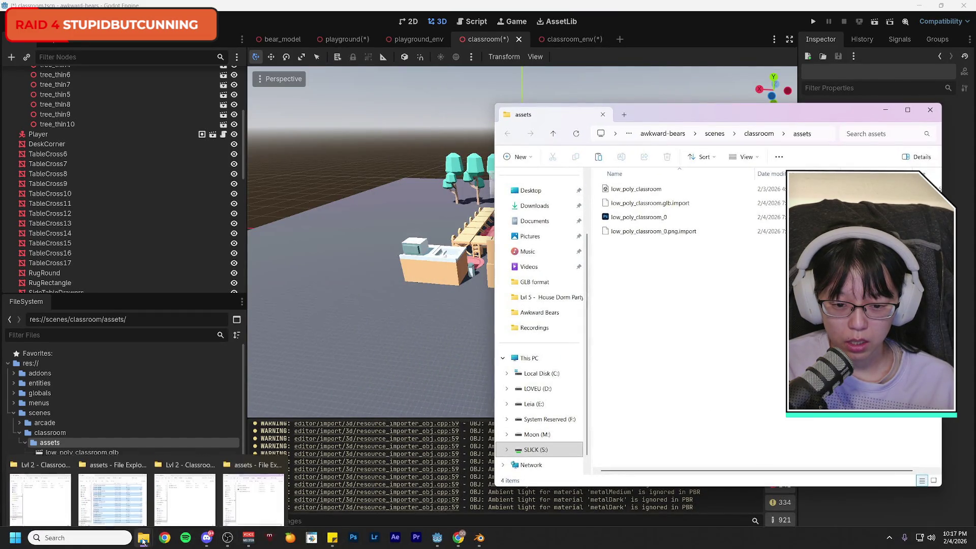
left_click(197, 502)
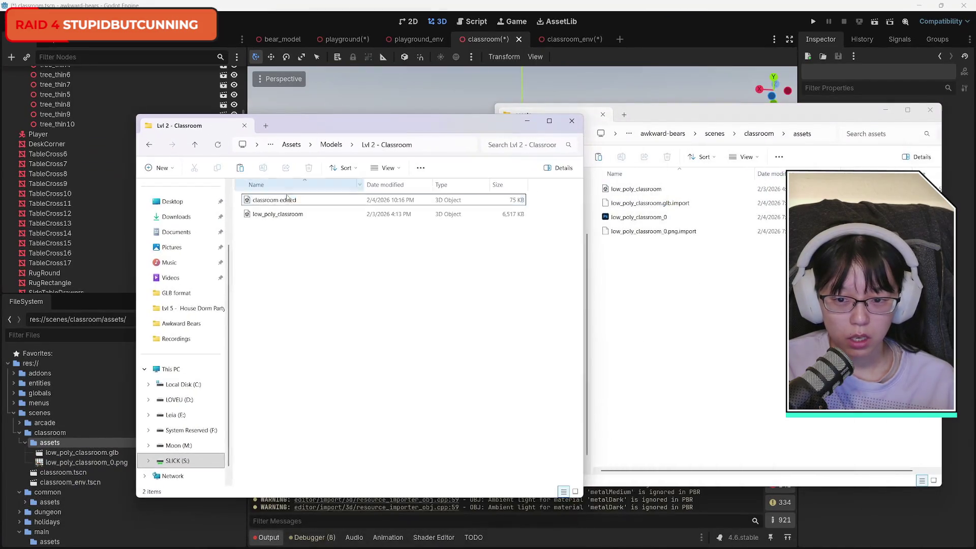
left_click(279, 201)
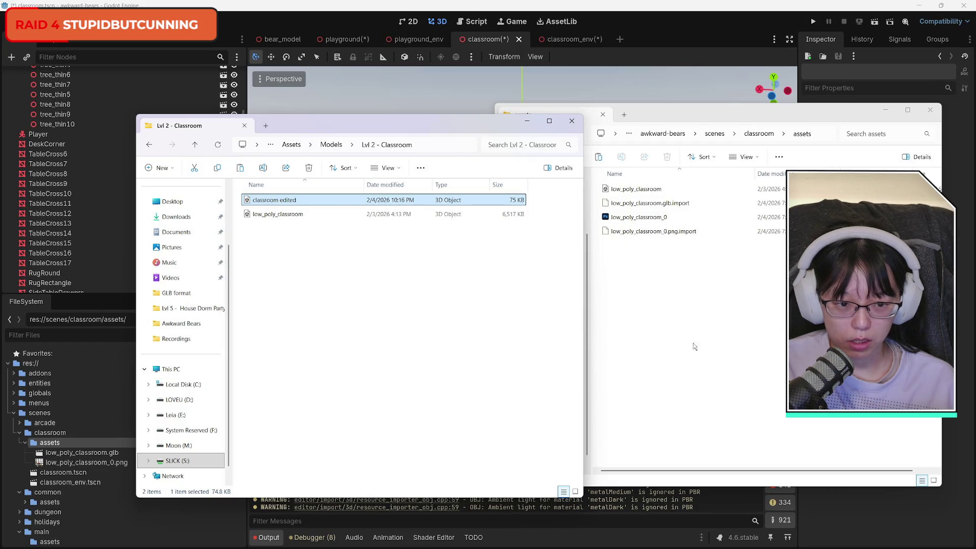
left_click_drag(694, 346, 701, 349)
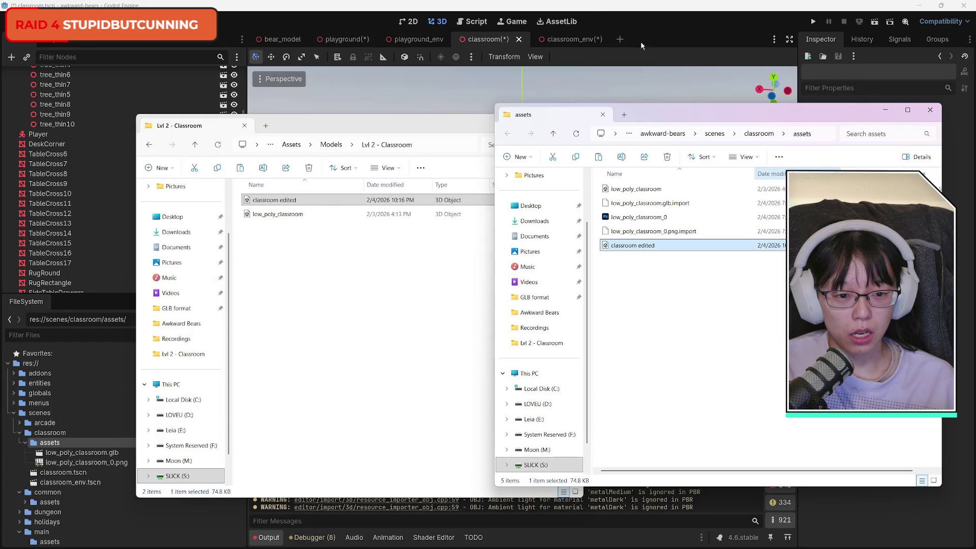
left_click(459, 123)
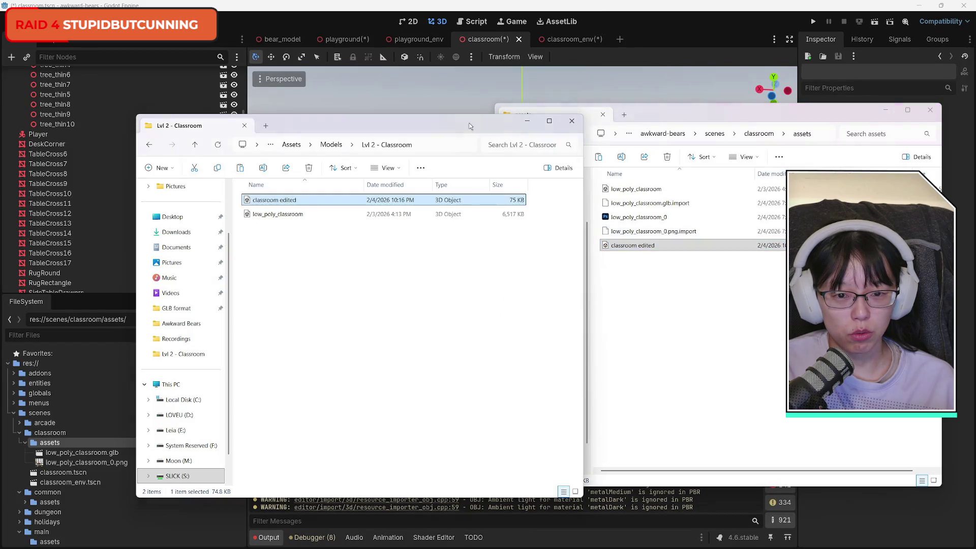
left_click(527, 123)
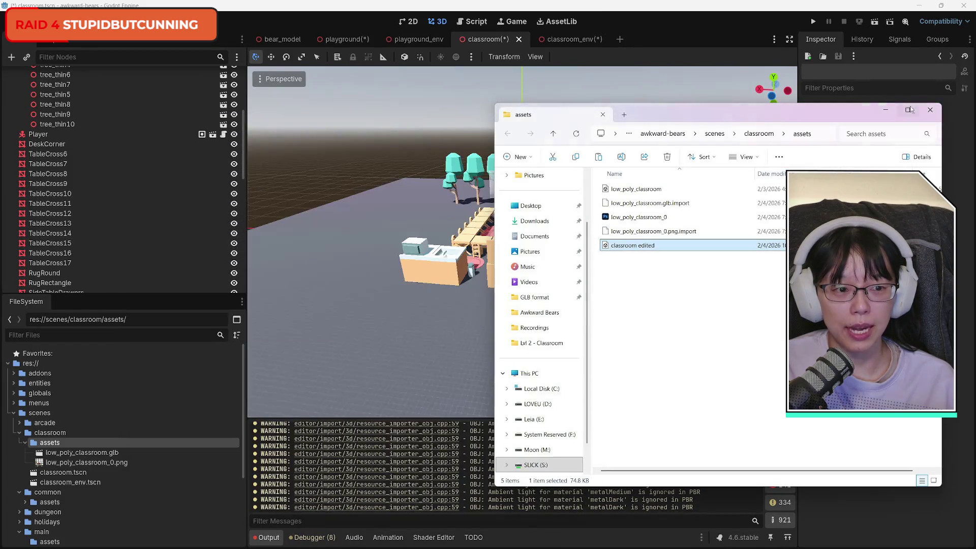
left_click(883, 108)
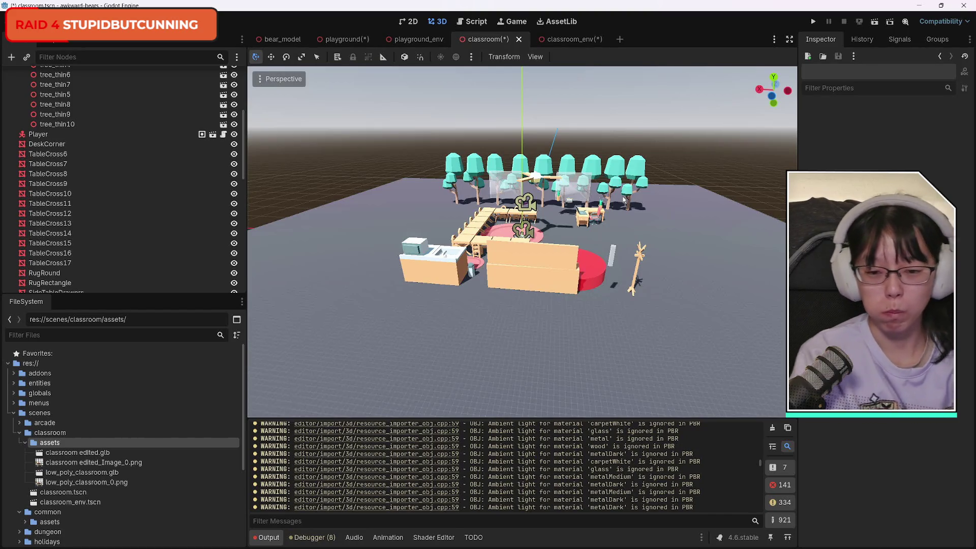
Drag classroom edited.glb into the 3D viewport and lower it slightly along Y.
left_click(76, 452)
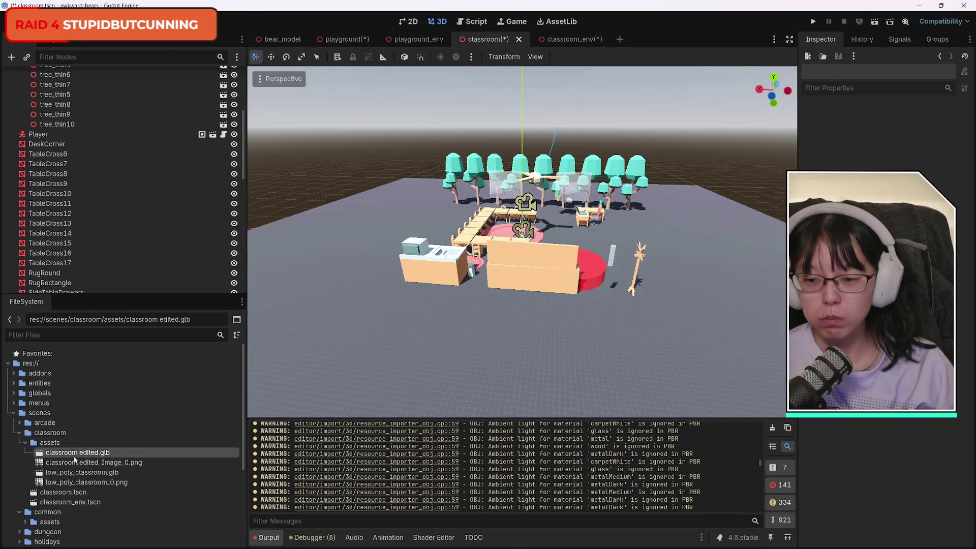
mouse_move(82, 455)
left_mouse_down()
mouse_move(496, 304)
mouse_move(525, 207)
mouse_move(525, 246)
mouse_move(524, 203)
mouse_move(520, 244)
left_mouse_up()
left_click_drag(522, 179, 537, 192)
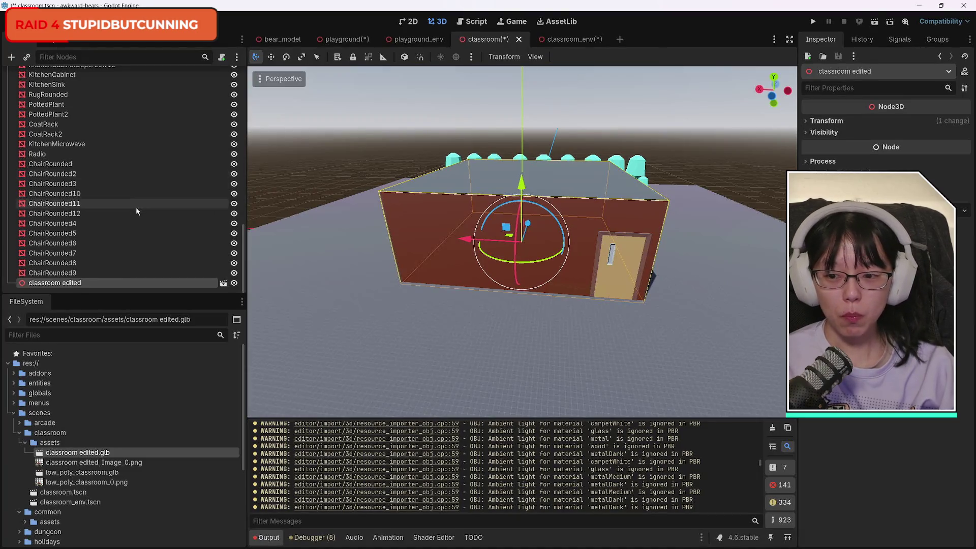
scroll(158, 228, "up", 10)
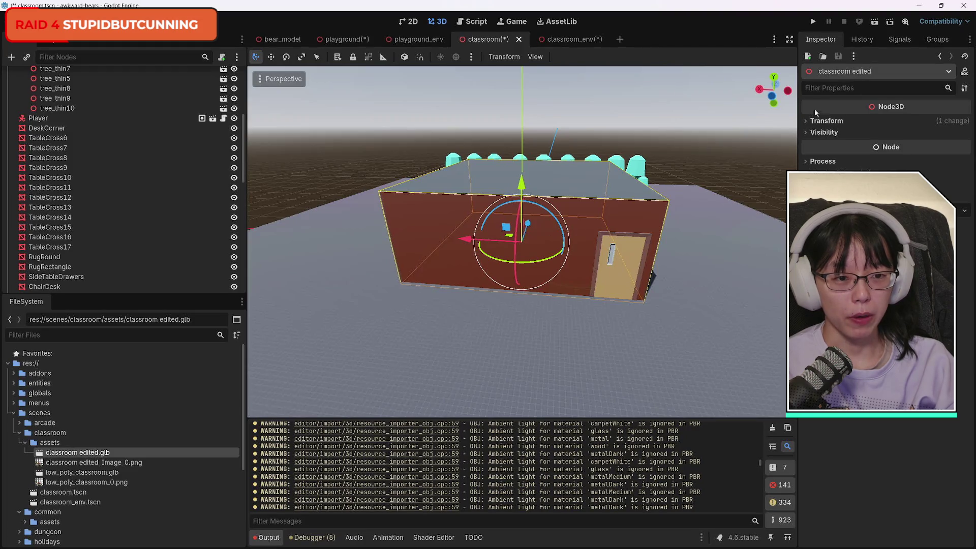
left_click_drag(775, 82, 747, 86)
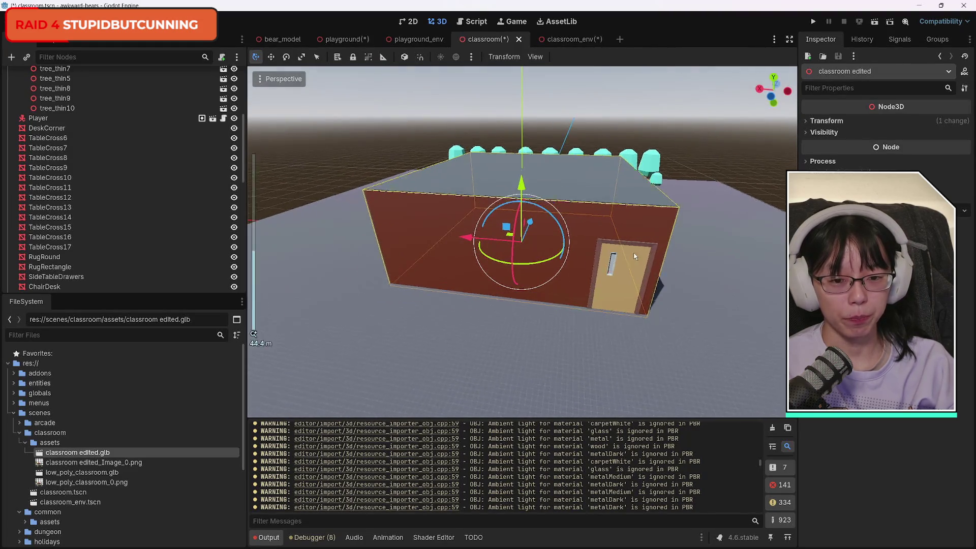
scroll(624, 233, "up", 5)
scroll(643, 200, "down", 4)
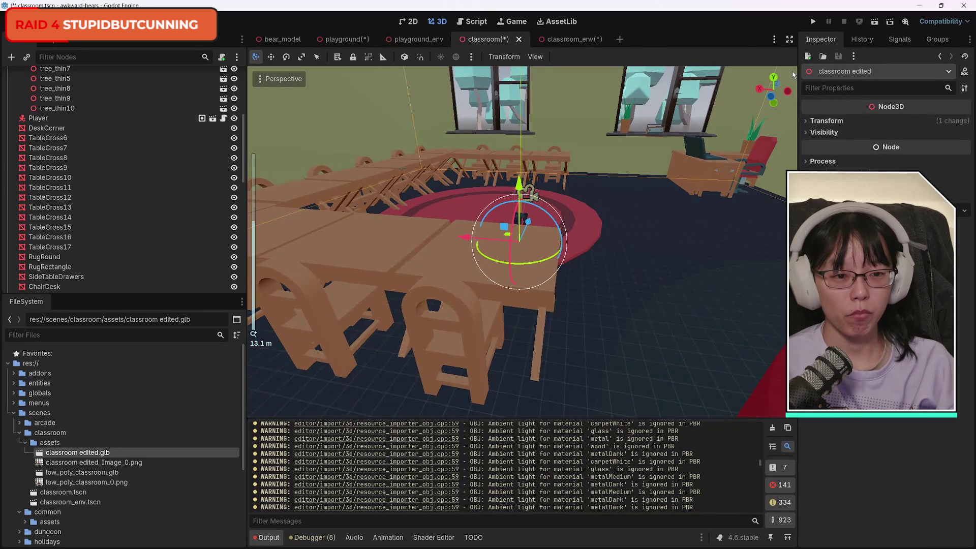
left_click_drag(774, 80, 771, 63)
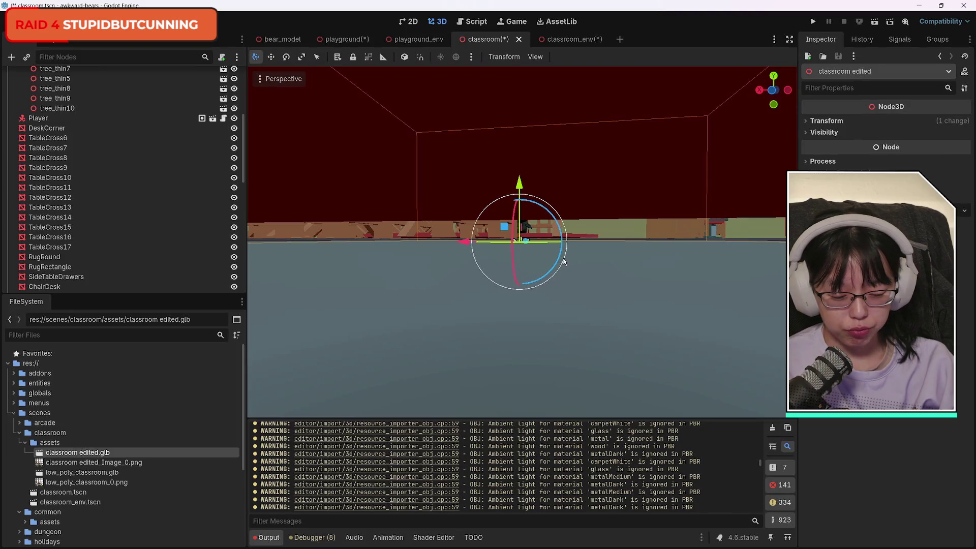
mouse_move(597, 259)
left_mouse_down()
mouse_move(513, 256)
mouse_move(488, 274)
mouse_move(477, 320)
mouse_move(503, 305)
mouse_move(514, 294)
mouse_move(503, 285)
mouse_move(466, 300)
left_mouse_up()
scroll(483, 293, "up", 10)
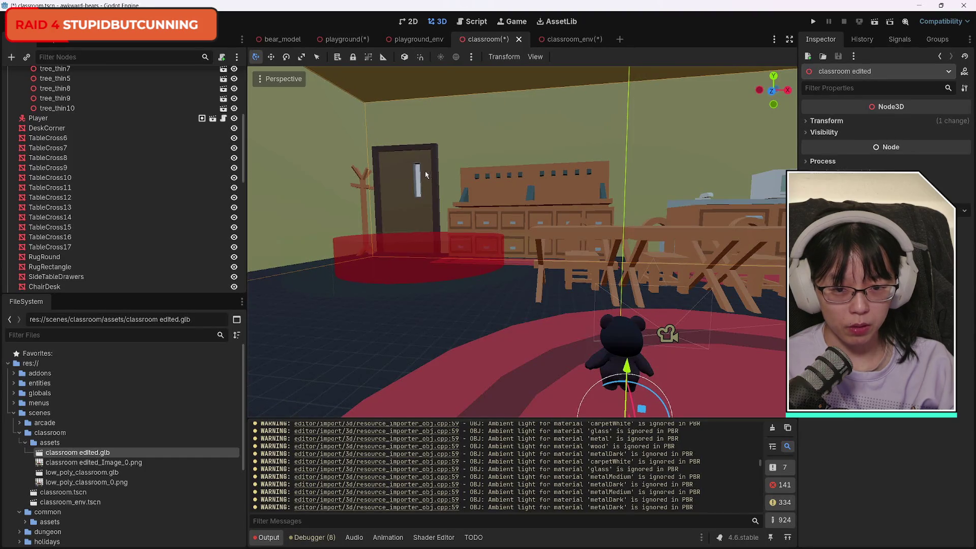
left_click_drag(746, 346, 392, 281)
left_click_drag(552, 297, 563, 295)
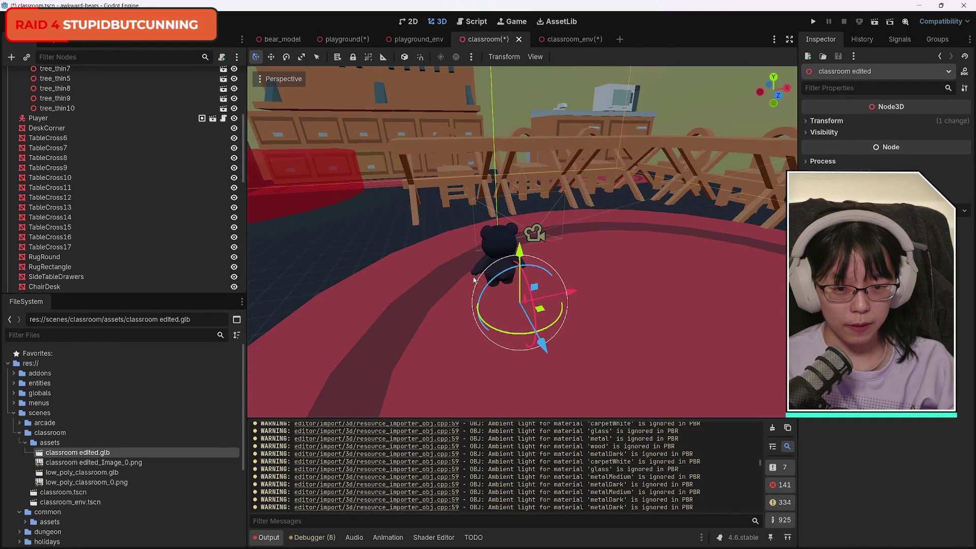
left_click_drag(474, 279, 445, 223)
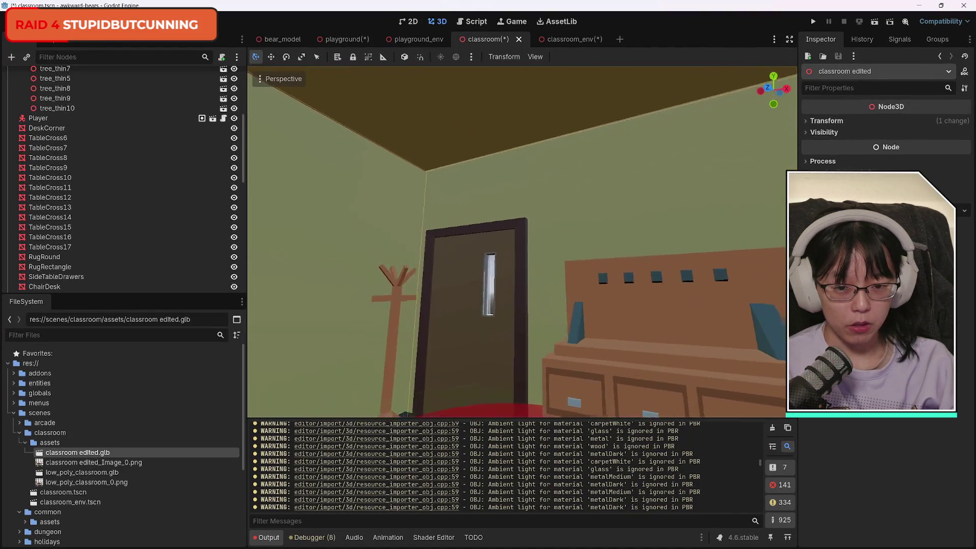
scroll(508, 241, "up", 10)
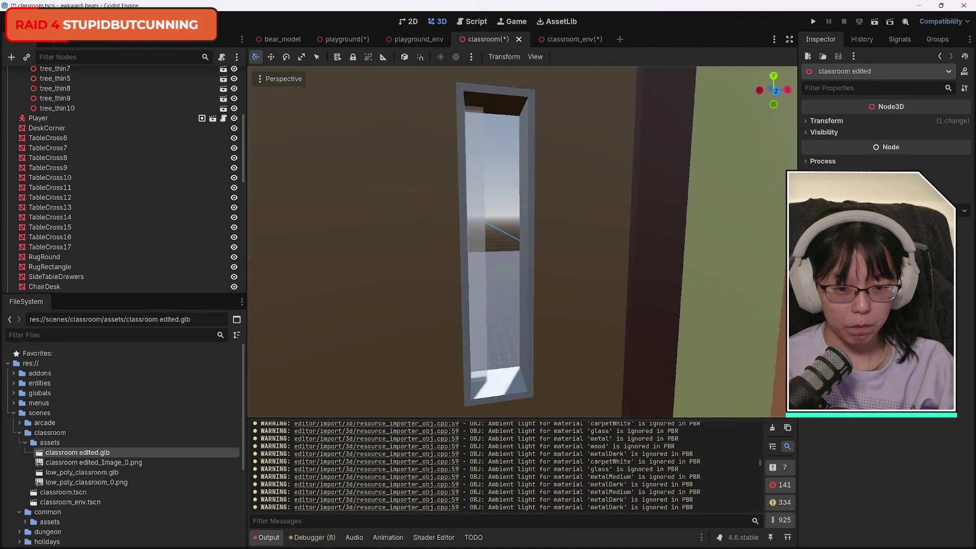
key("f")
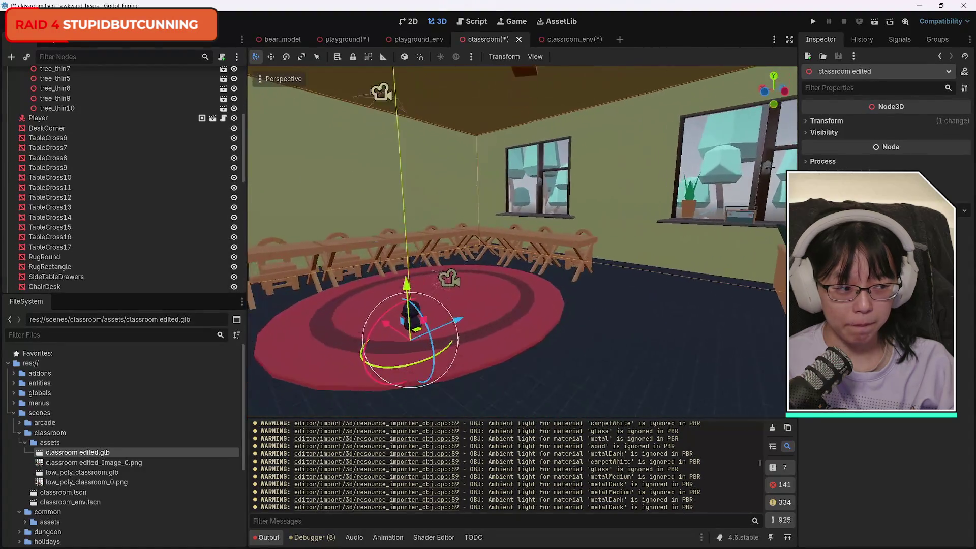
scroll(522, 241, "up", 3)
mouse_move(522, 242)
left_mouse_down()
mouse_move(432, 204)
mouse_move(420, 217)
mouse_move(391, 221)
mouse_move(416, 222)
mouse_move(376, 226)
mouse_move(562, 262)
left_mouse_up()
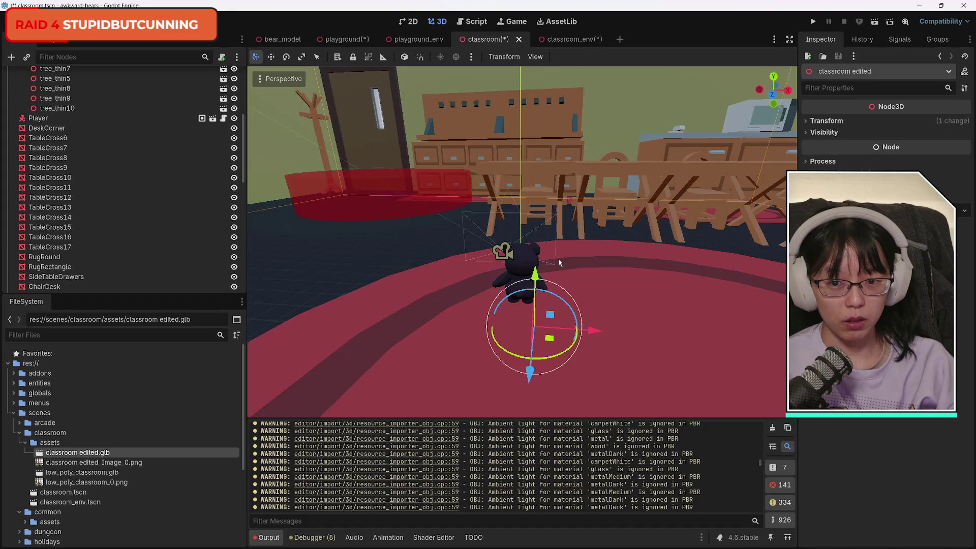
Shift the edited classroom 0.388 m along X and fly through the room to check it.
mouse_move(593, 334)
left_mouse_down()
mouse_move(613, 333)
mouse_move(473, 289)
left_mouse_up()
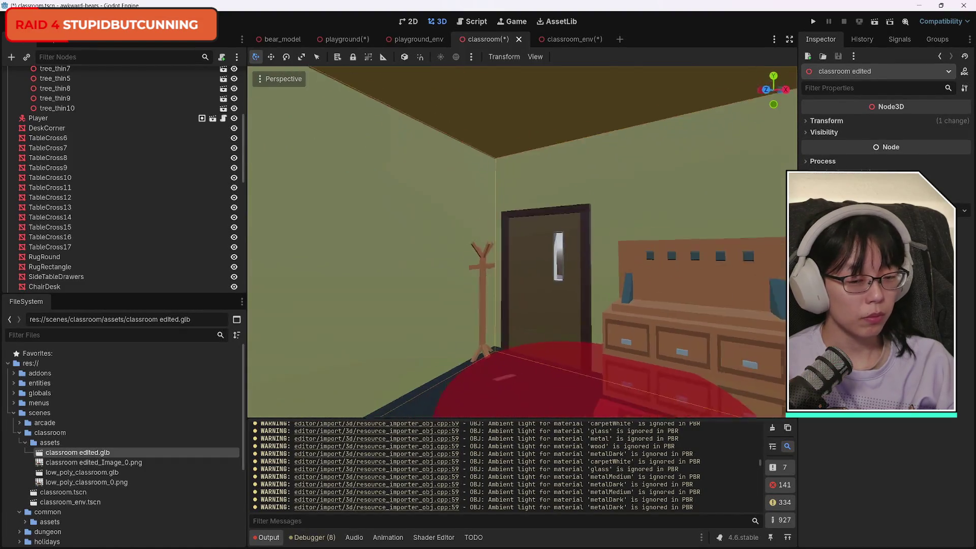
key("w")
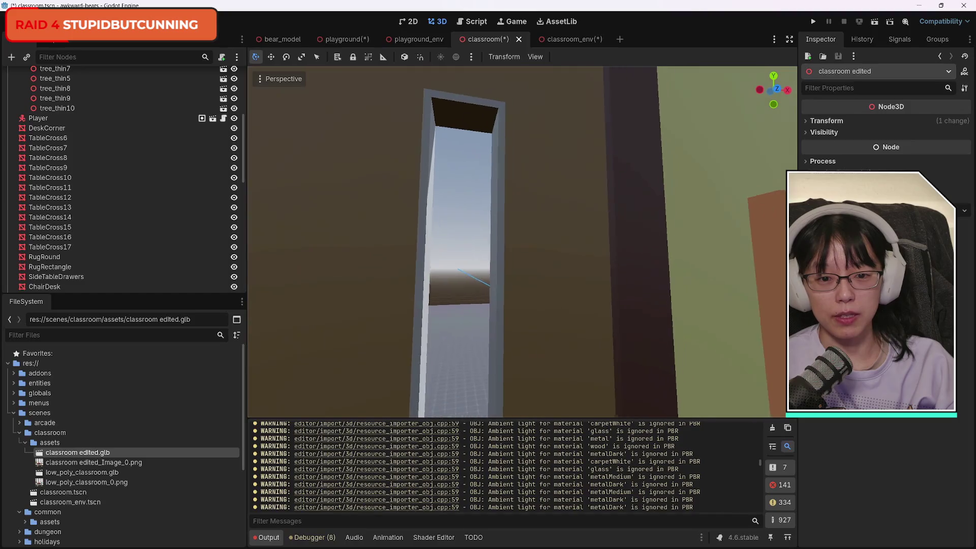
key("w")
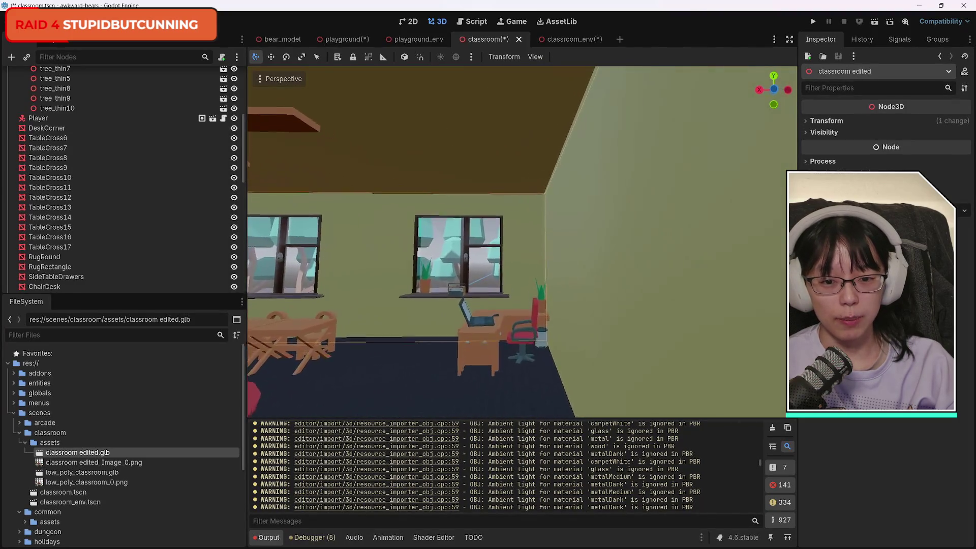
key("w")
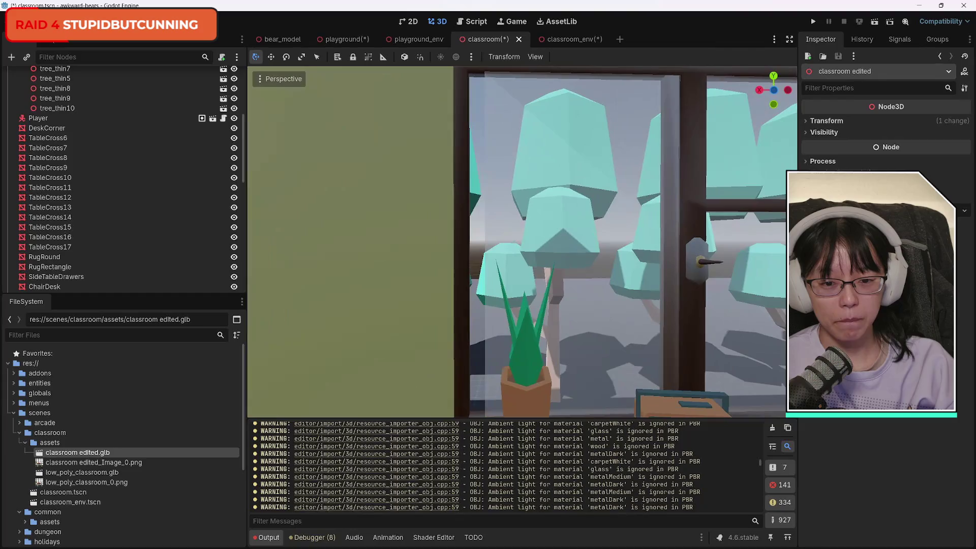
key("d")
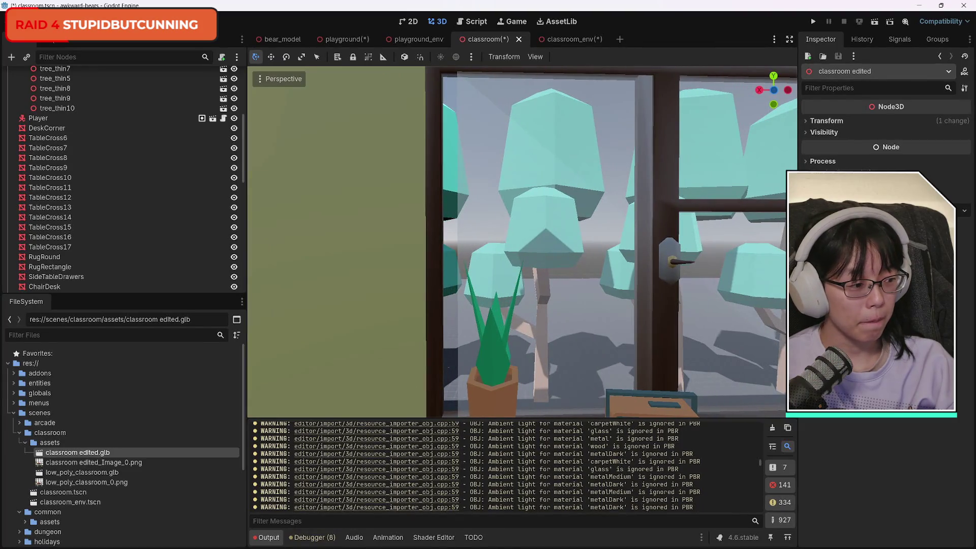
key("s")
key("f")
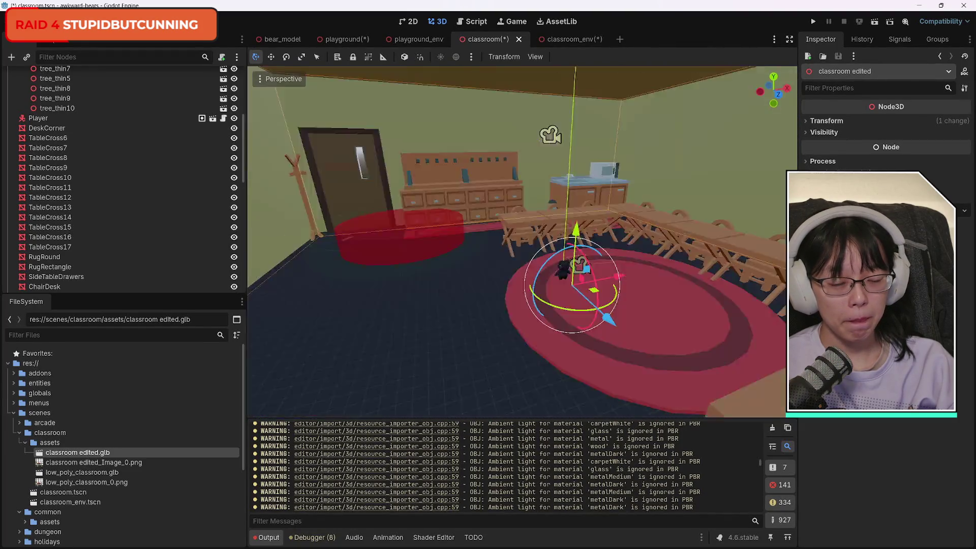
key("w")
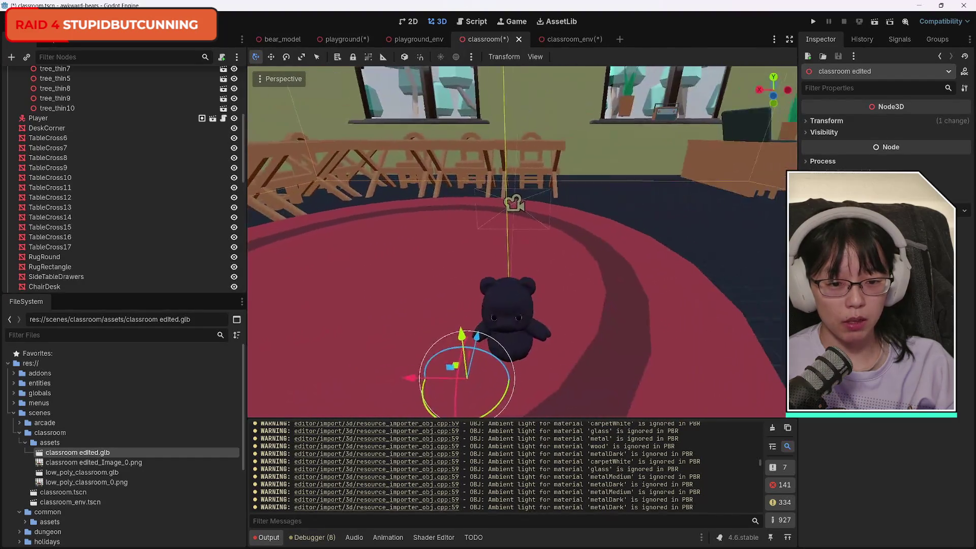
key("s")
key("w")
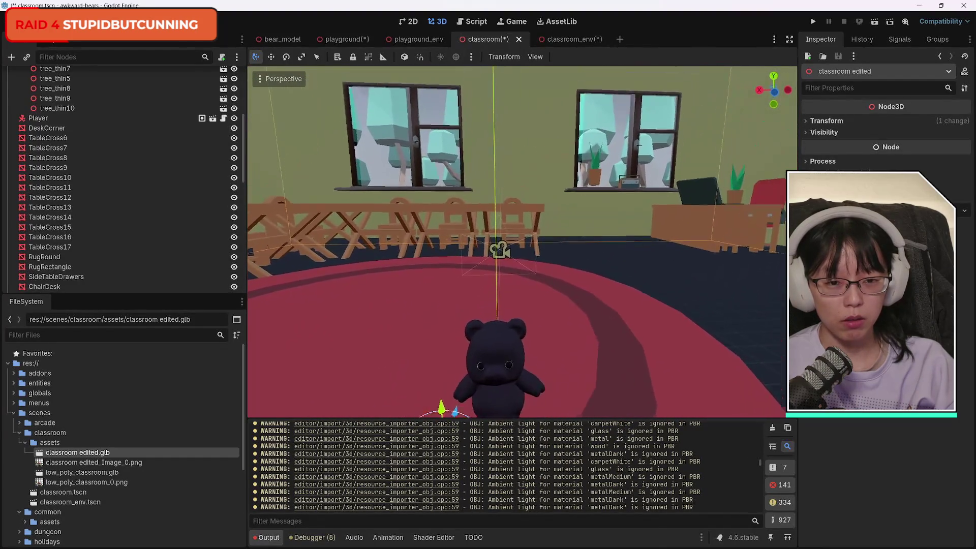
key("s")
Check the model's Transform values, then try and cancel a further move along X.
left_click(836, 120)
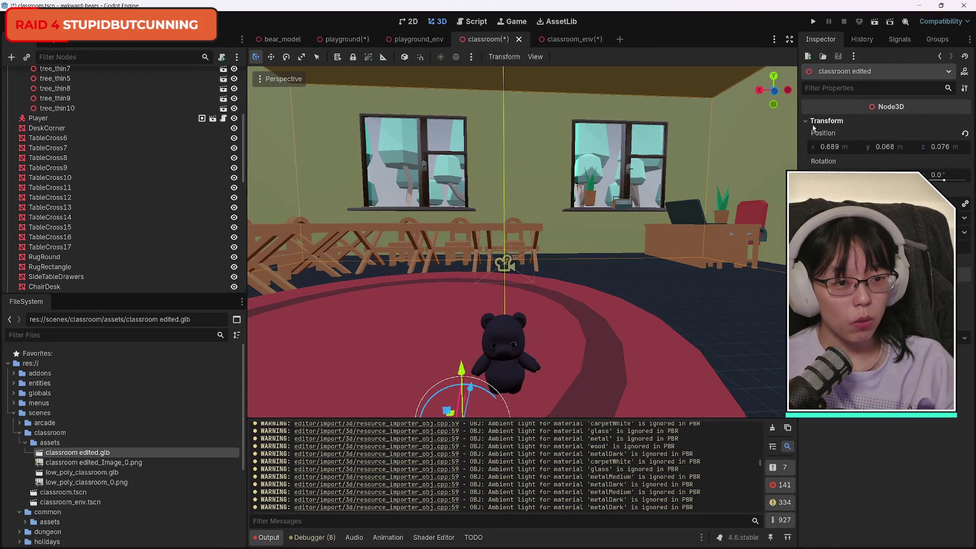
left_click(809, 124)
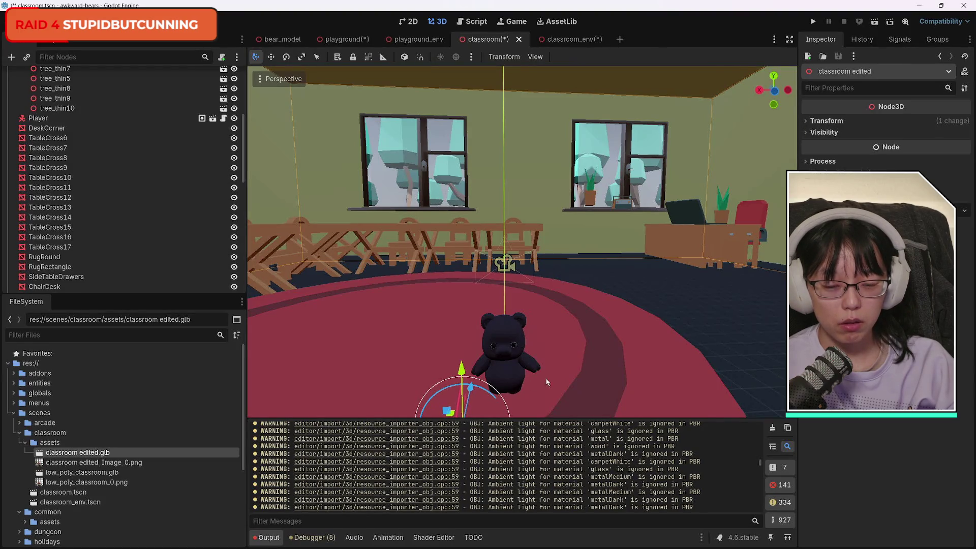
key("w")
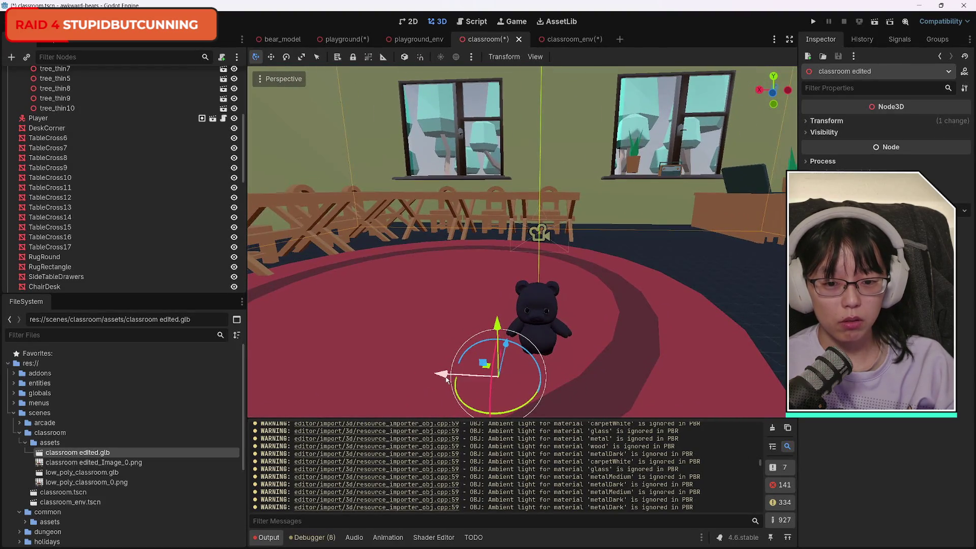
mouse_move(446, 379)
left_mouse_down()
mouse_move(482, 379)
mouse_move(456, 378)
mouse_move(461, 371)
left_mouse_up()
right_click(462, 379)
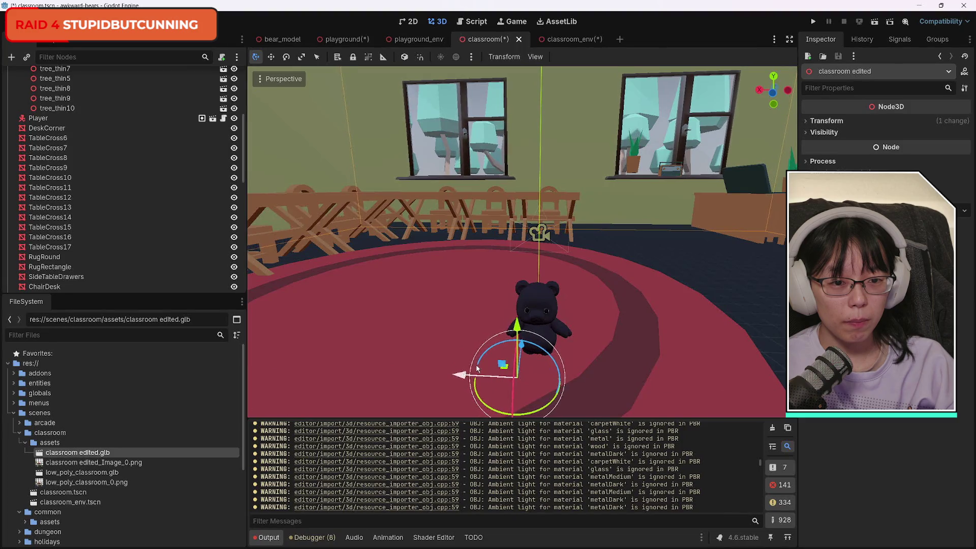
Fly around the door corner to inspect how the door and its window line up.
right_click(461, 370)
key("w")
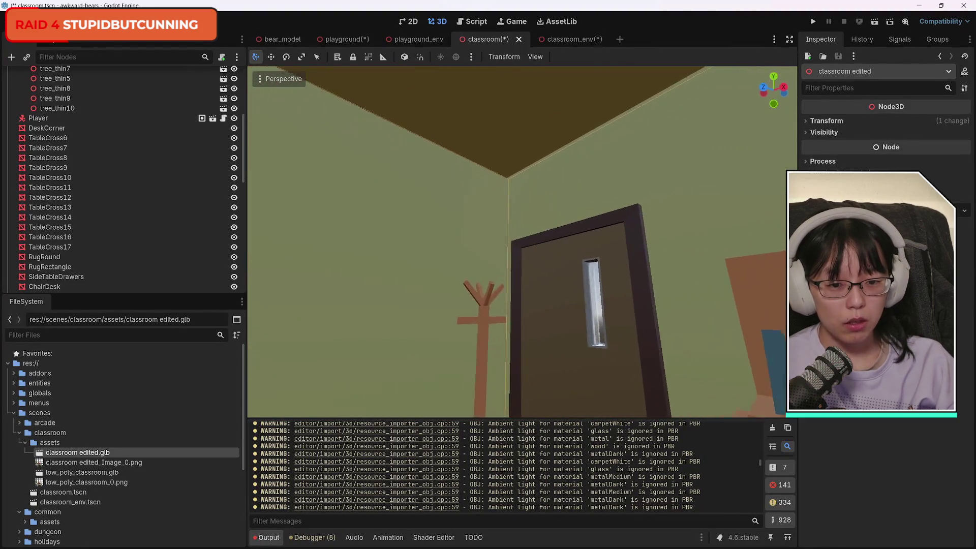
key("w")
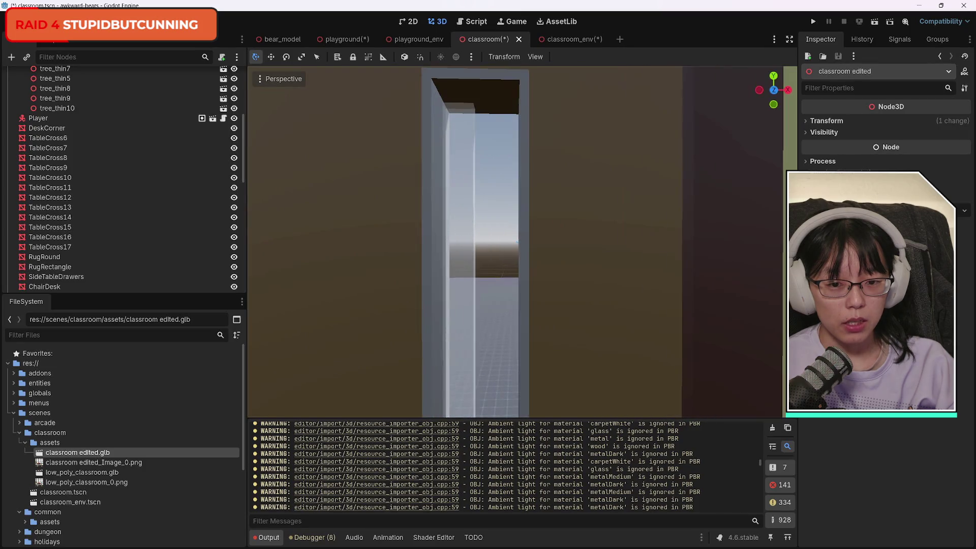
key("s")
left_click(515, 303)
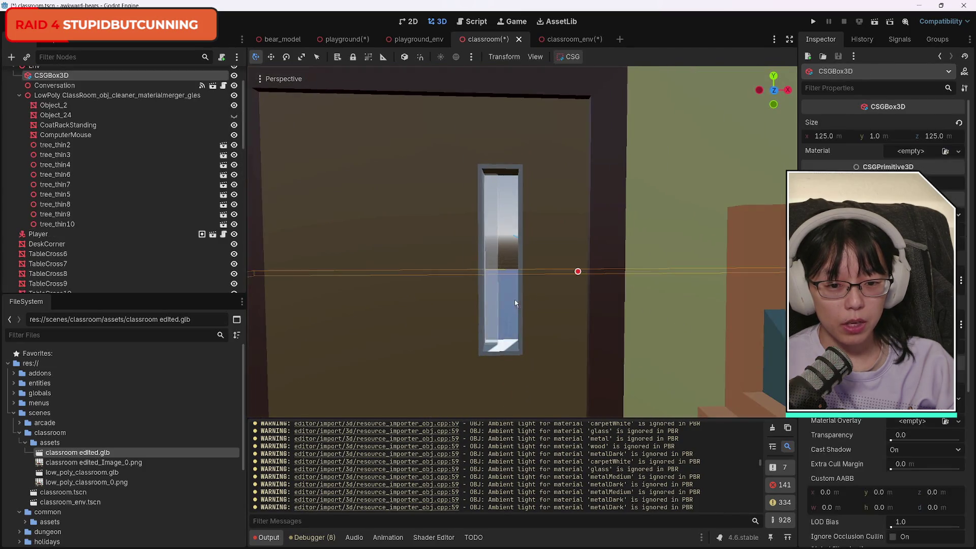
left_click(506, 250)
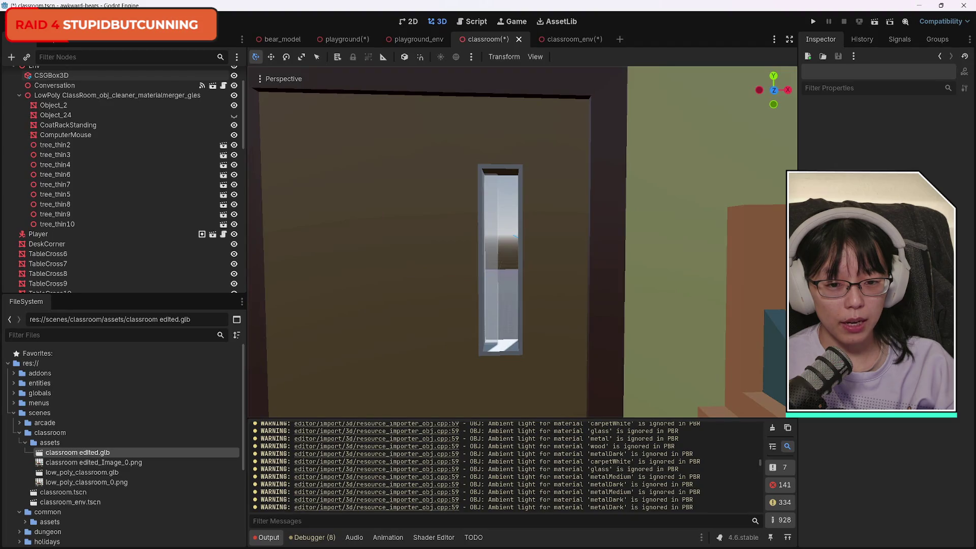
key("s")
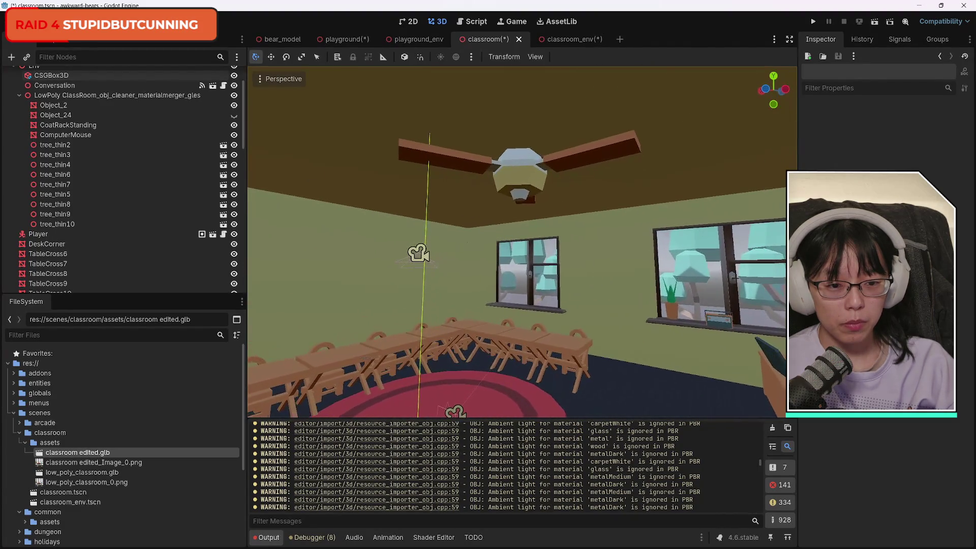
key("w")
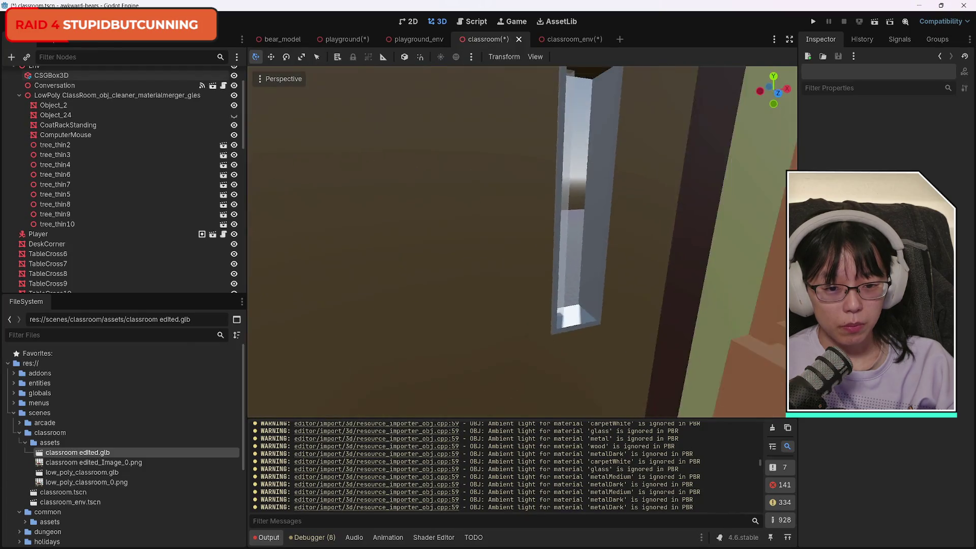
key("w")
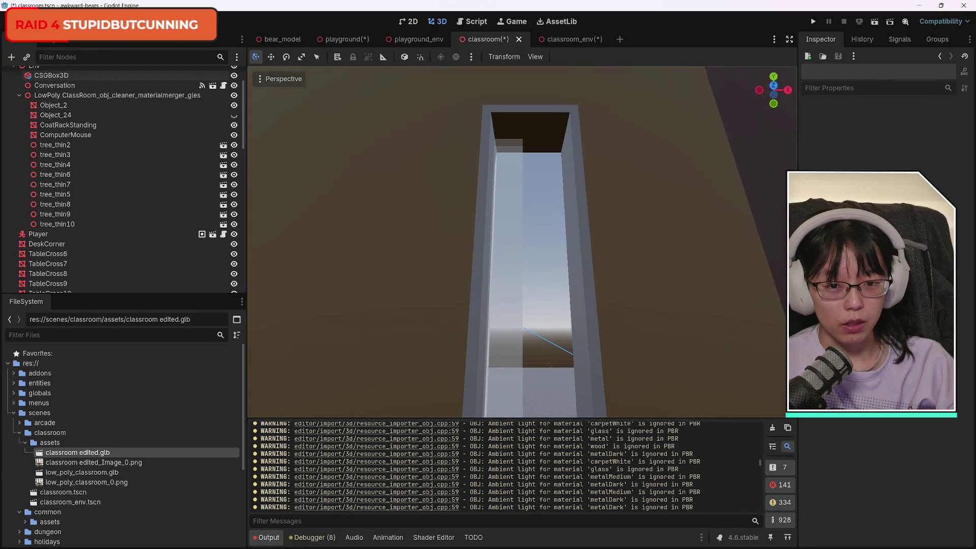
key("s")
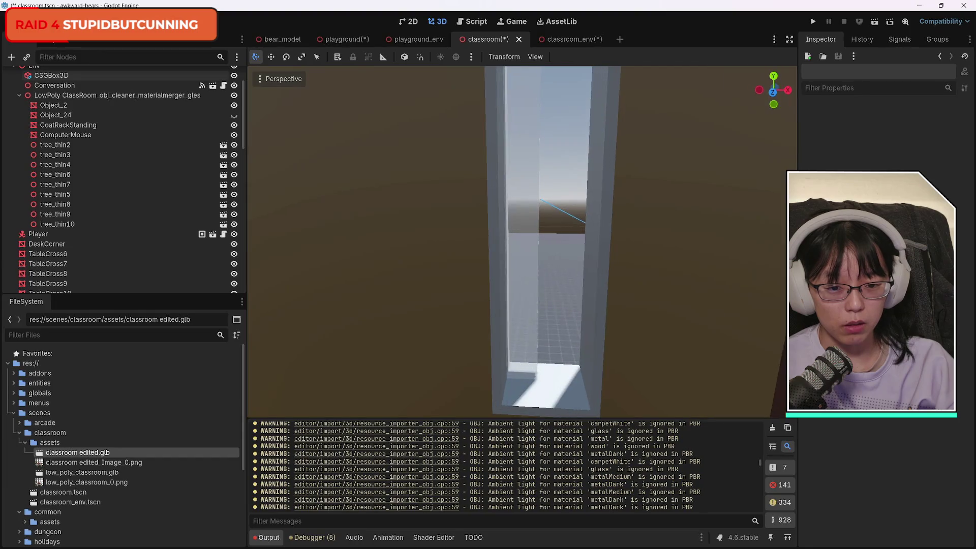
key("w")
key("s")
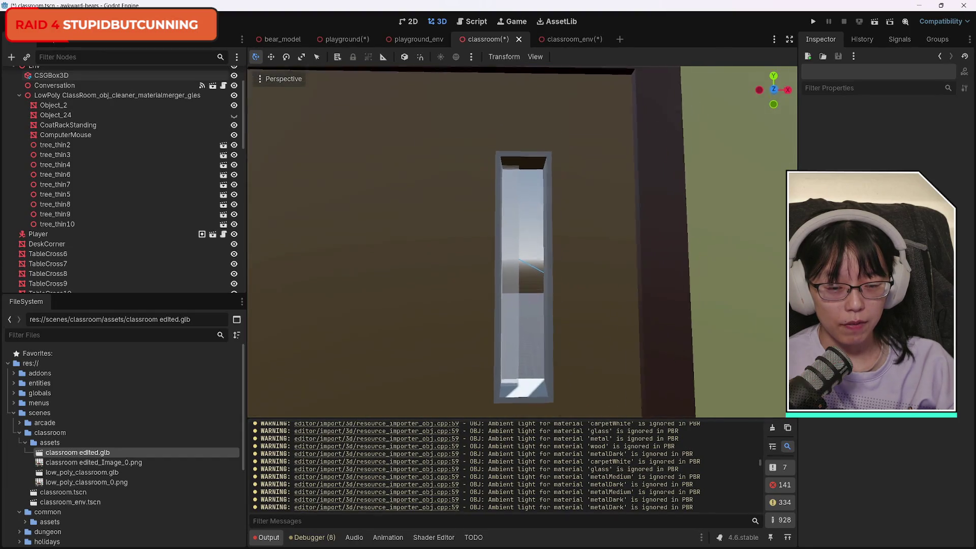
Fly toward the bear on the rug, then back through the door toward the classroom window.
key("s")
key("w")
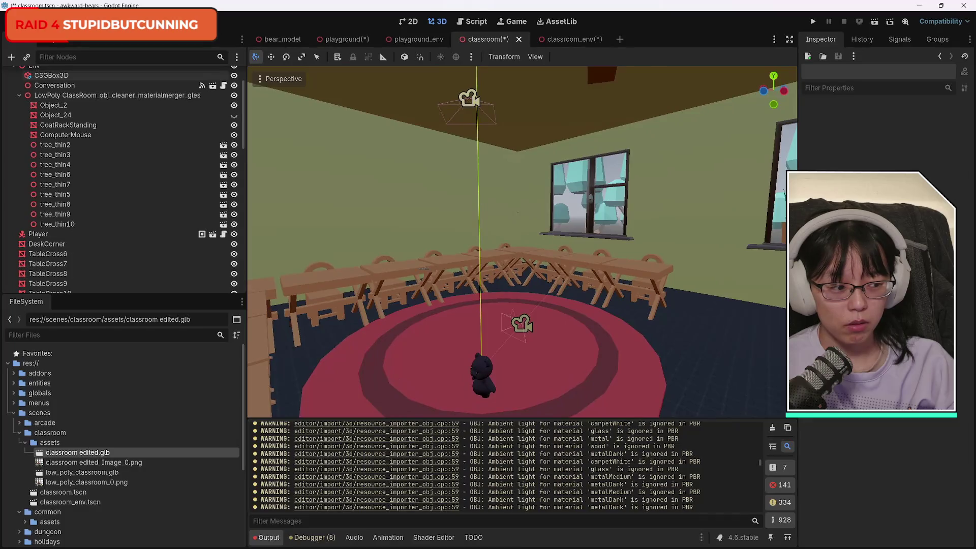
key("w")
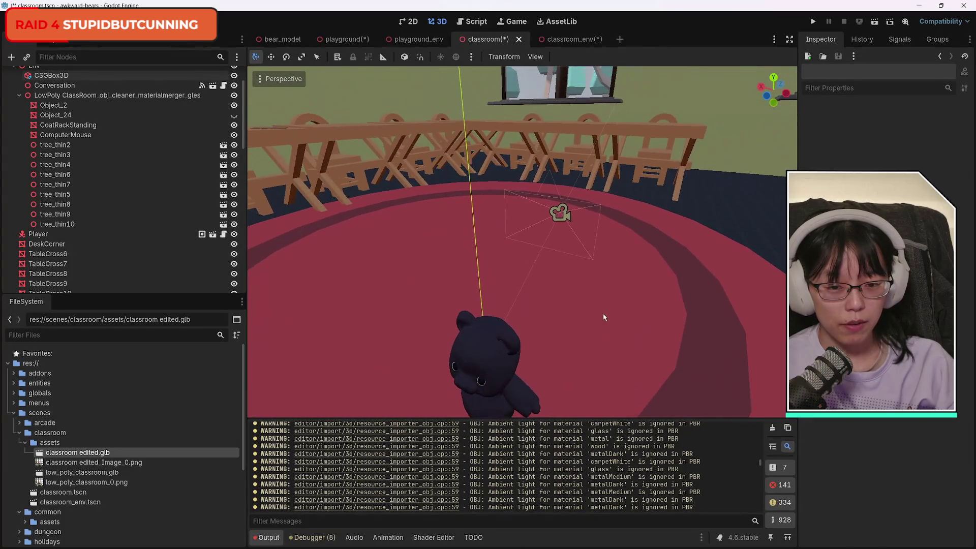
mouse_move(773, 105)
left_mouse_down()
mouse_move(770, 116)
mouse_move(773, 103)
left_mouse_up()
key("s")
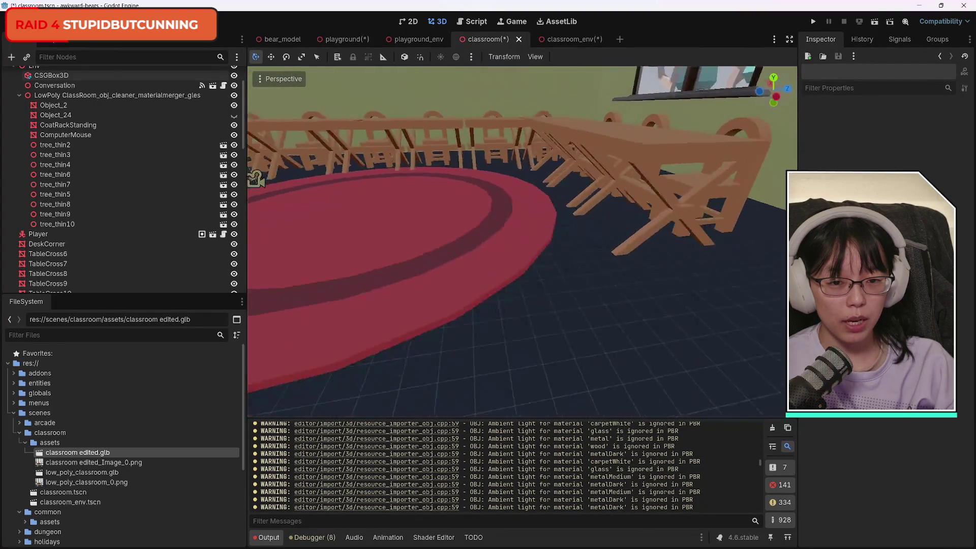
key("w")
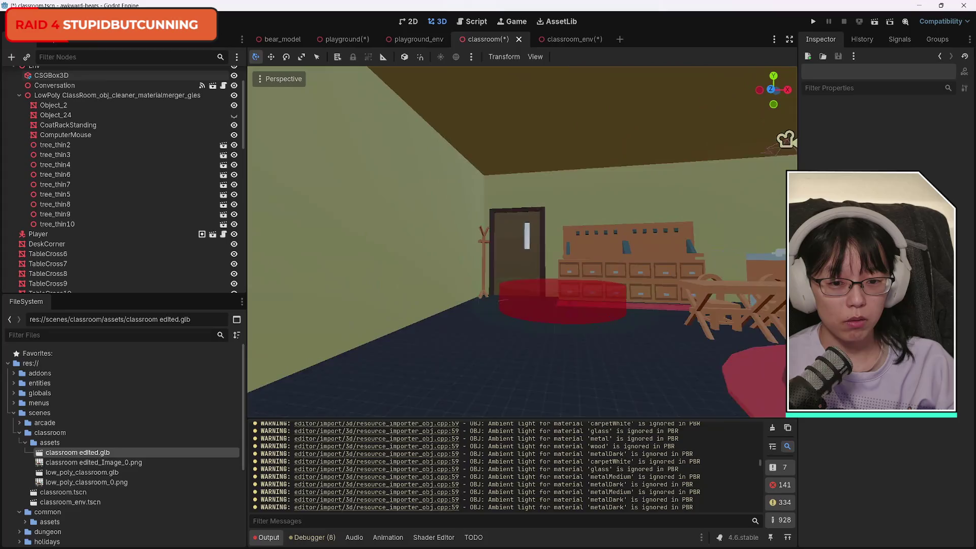
key("w")
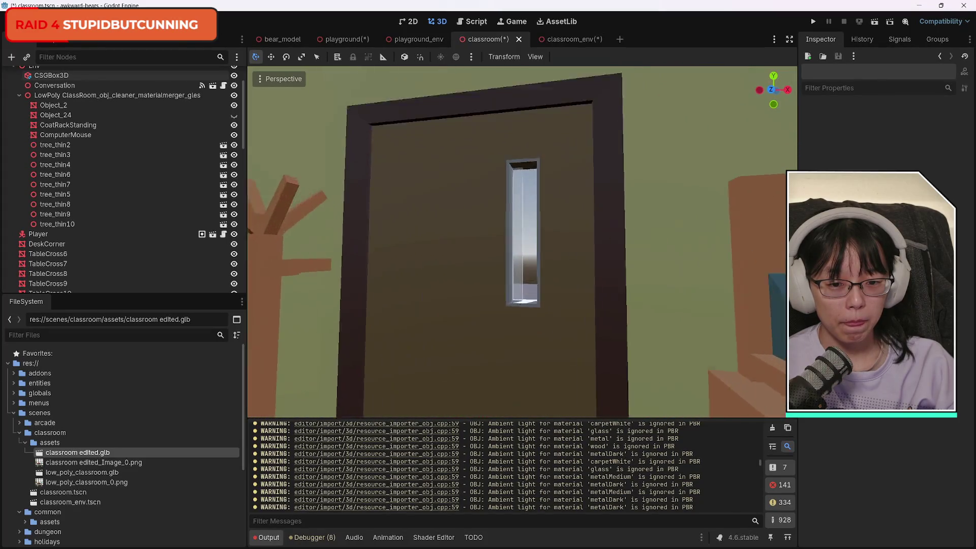
key("w")
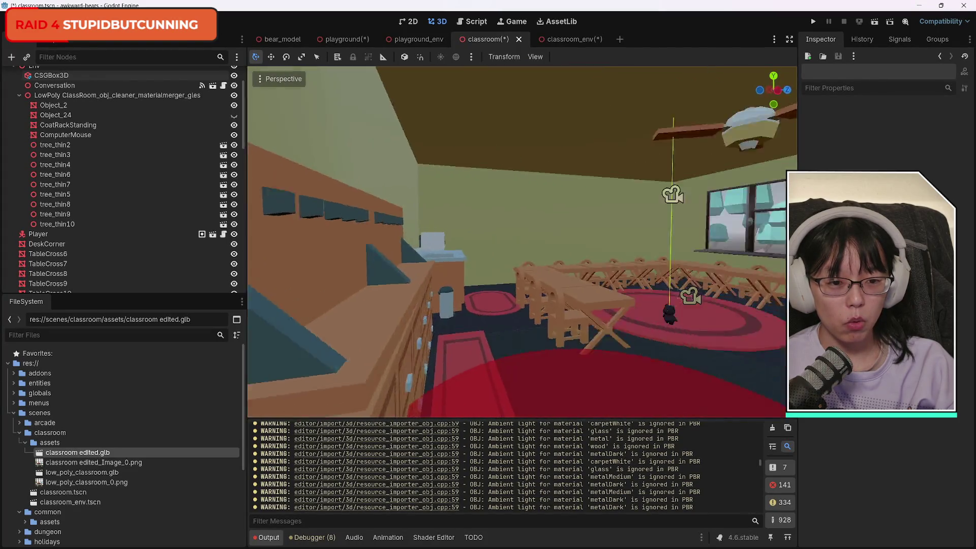
key("w")
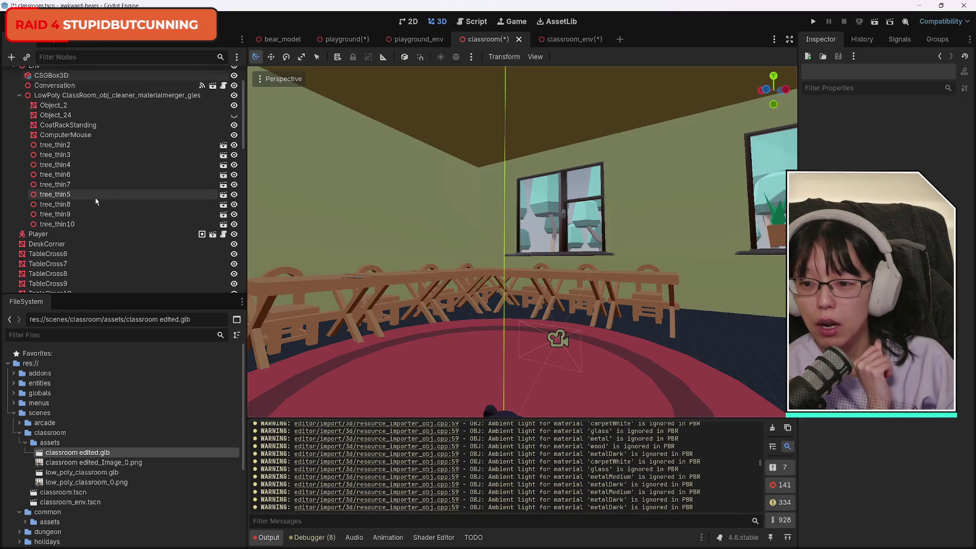
Select classroom edited and show its Transform position of 0.352, 0.068, 0.076 m.
scroll(95, 202, "up", 3)
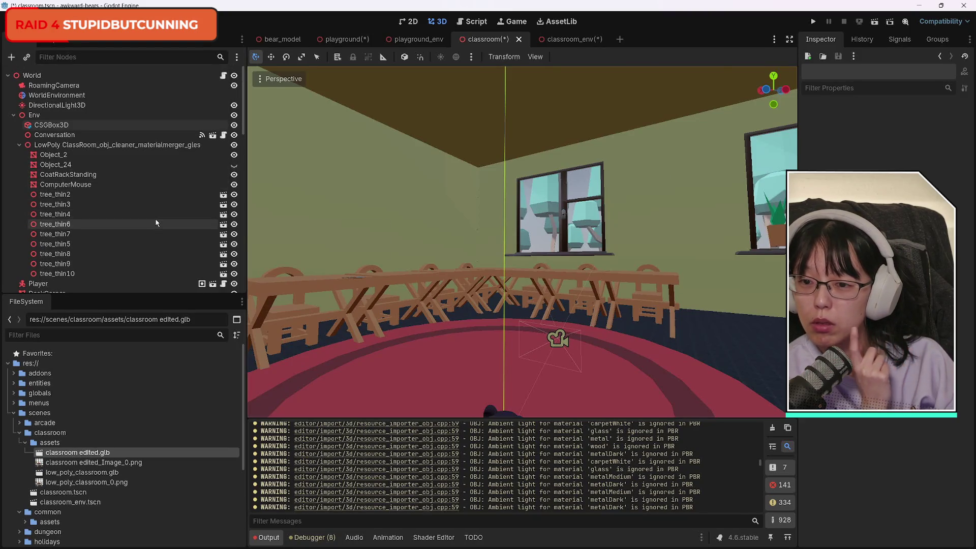
scroll(157, 221, "down", 20)
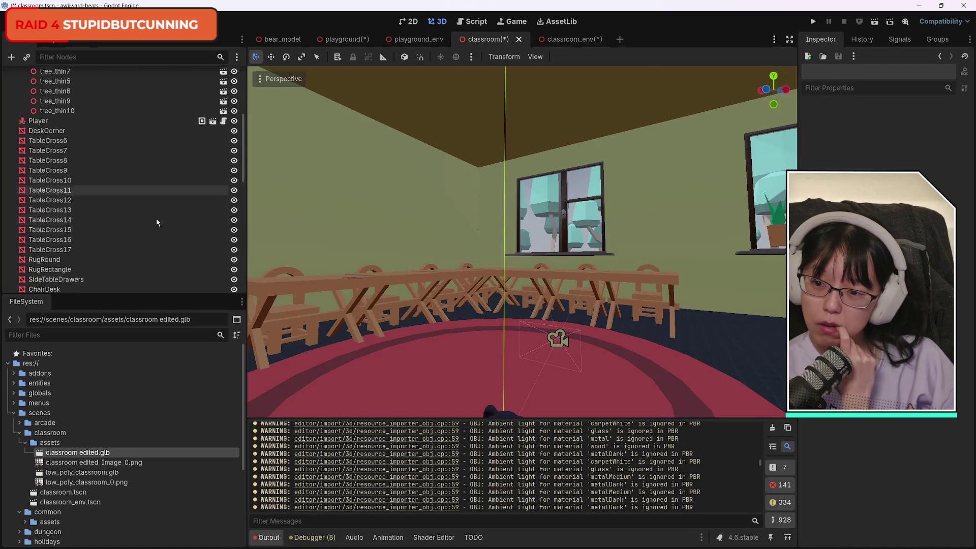
scroll(147, 245, "down", 5)
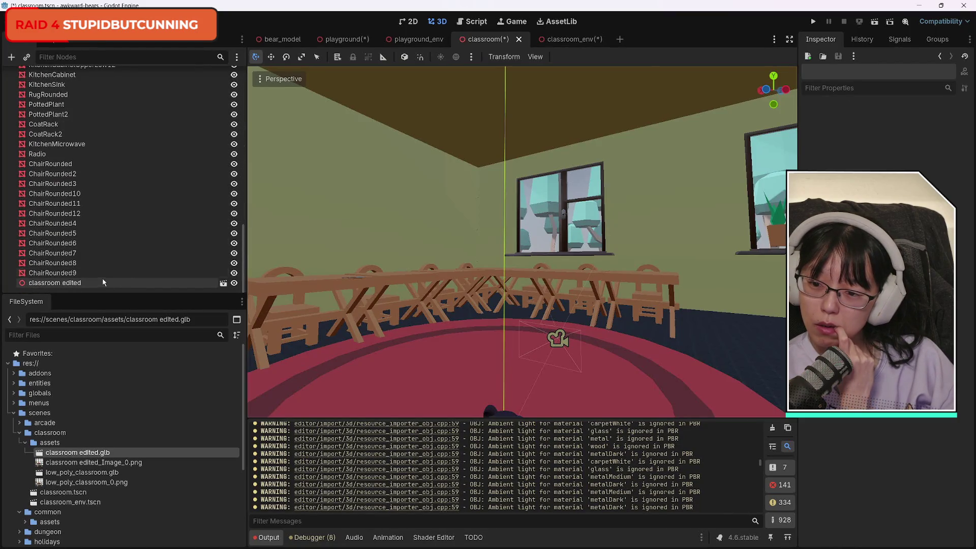
left_click(629, 265)
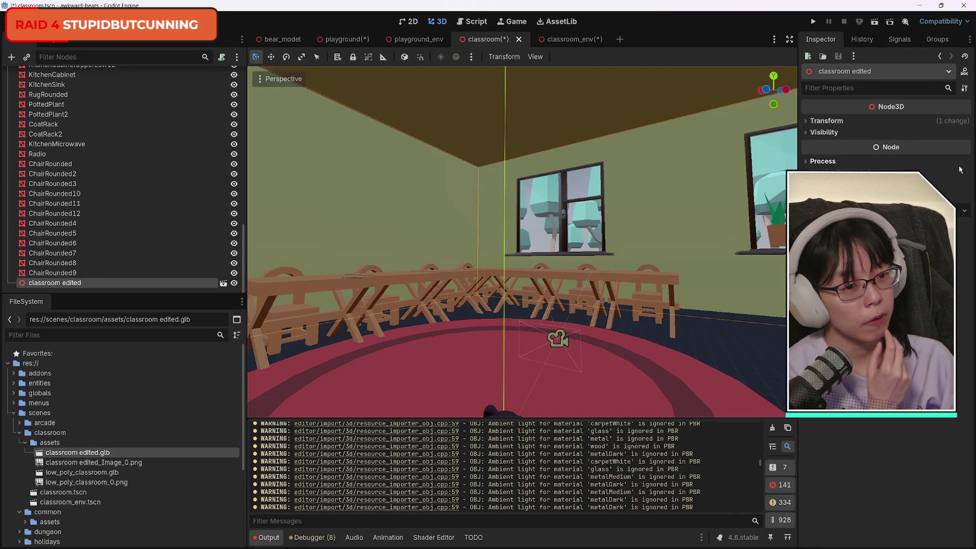
left_click(808, 123)
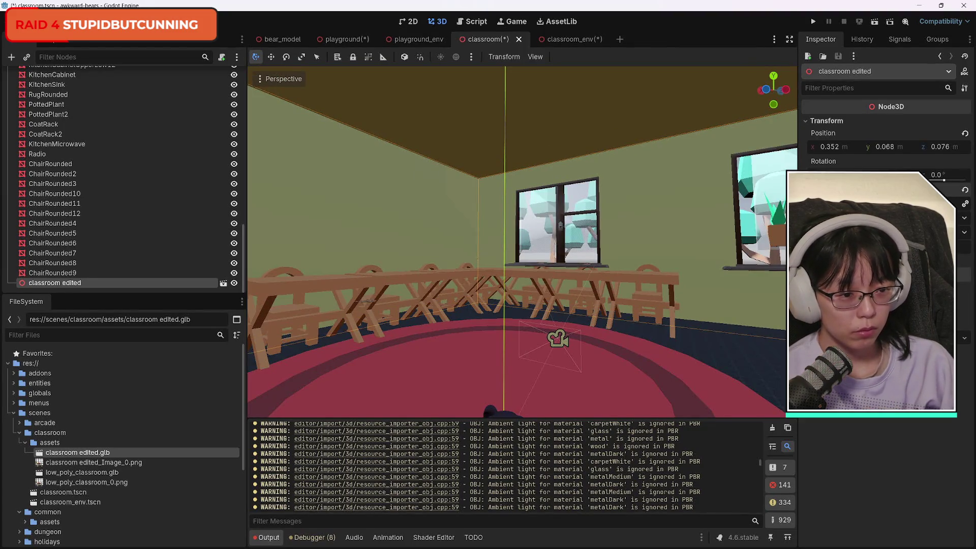
mouse_move(576, 293)
left_mouse_down()
mouse_move(539, 285)
mouse_move(376, 290)
mouse_move(513, 292)
mouse_move(738, 257)
left_mouse_up()
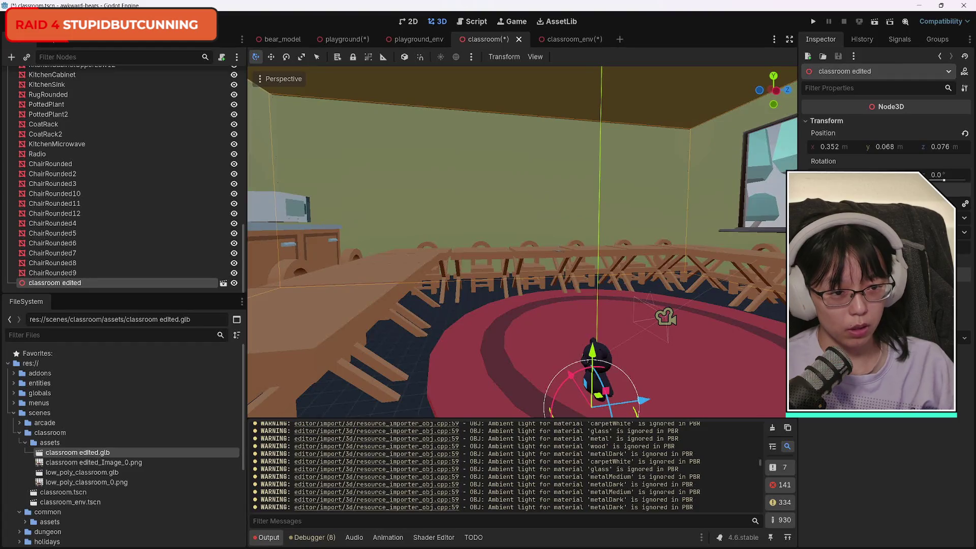
mouse_move(621, 277)
left_mouse_down()
mouse_move(584, 275)
mouse_move(569, 257)
mouse_move(557, 275)
left_mouse_up()
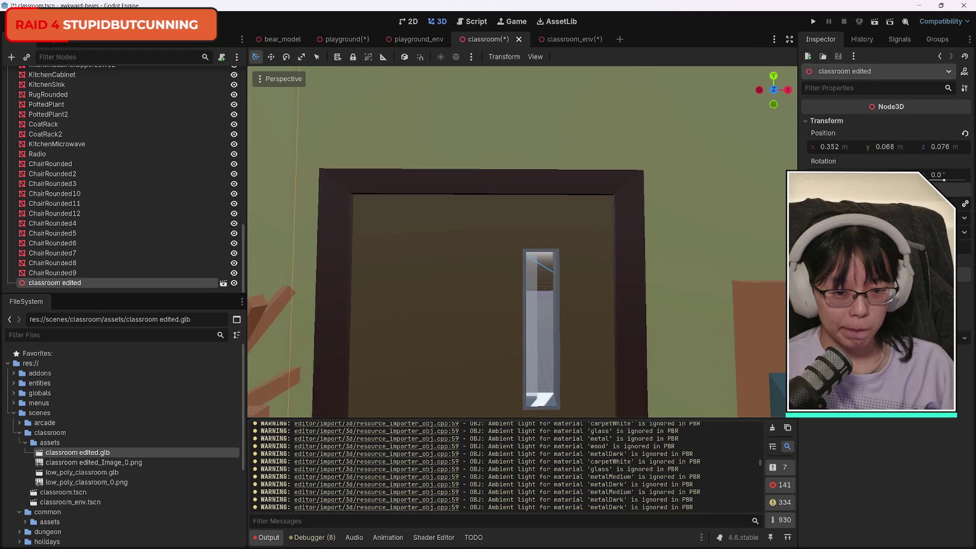
key("f")
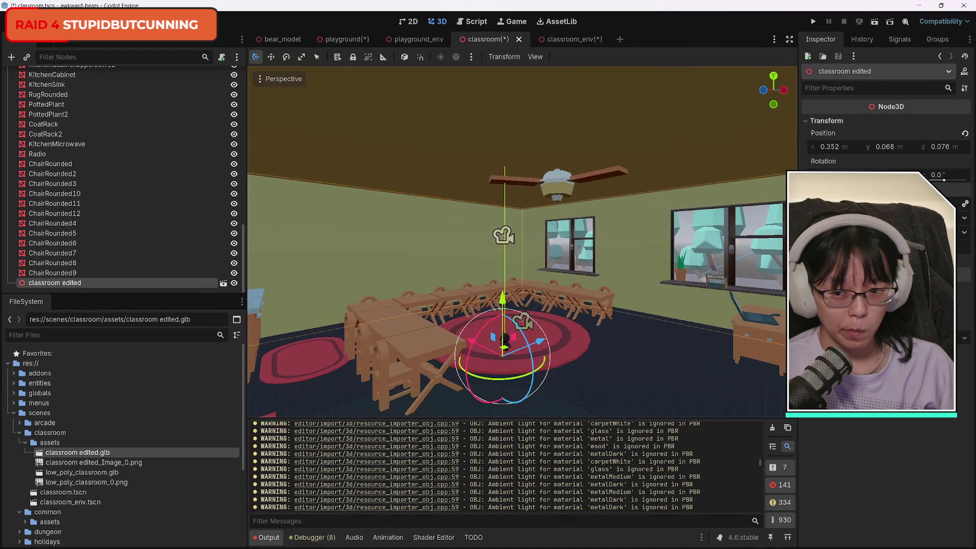
scroll(173, 223, "up", 10)
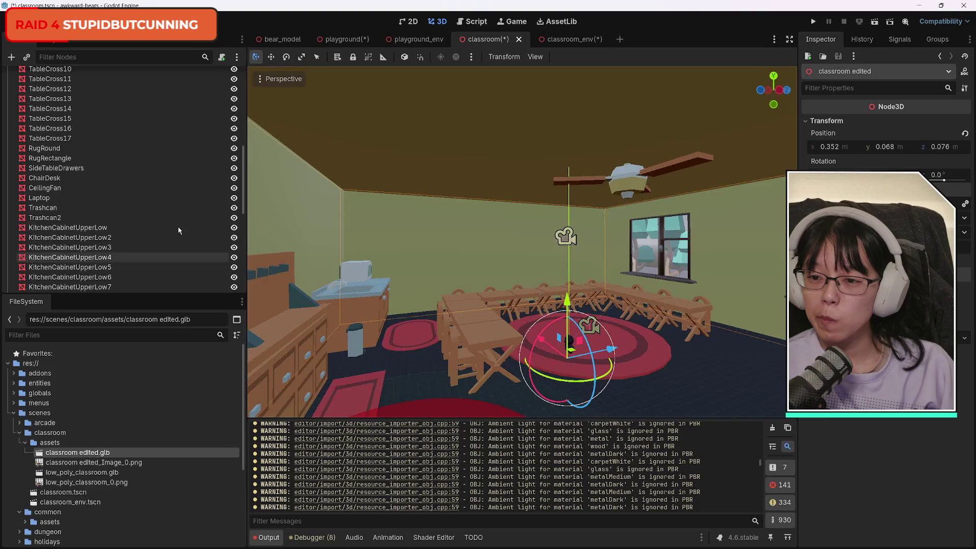
scroll(178, 227, "up", 10)
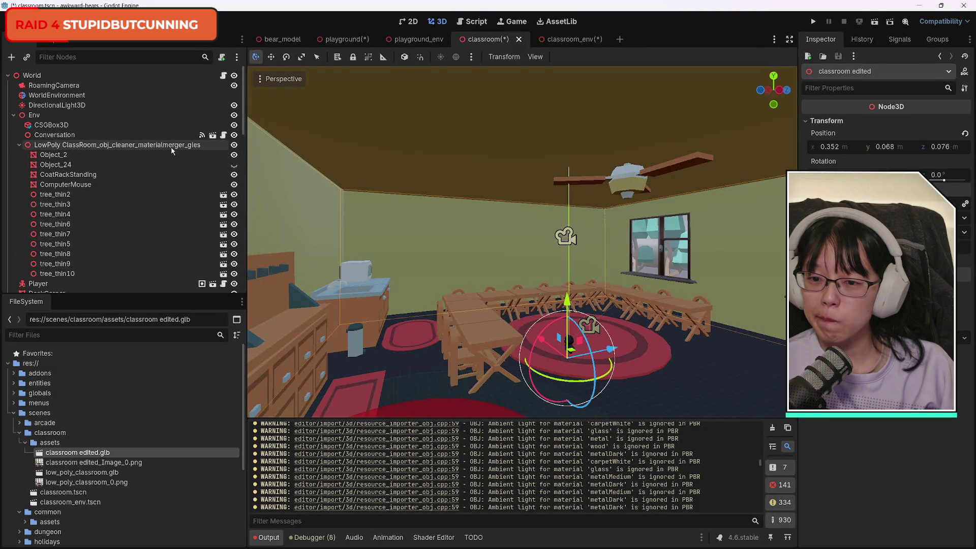
Toggle Object_2 and Object_24 visibility to compare, leaving both hidden.
left_click(171, 146)
left_click(87, 157)
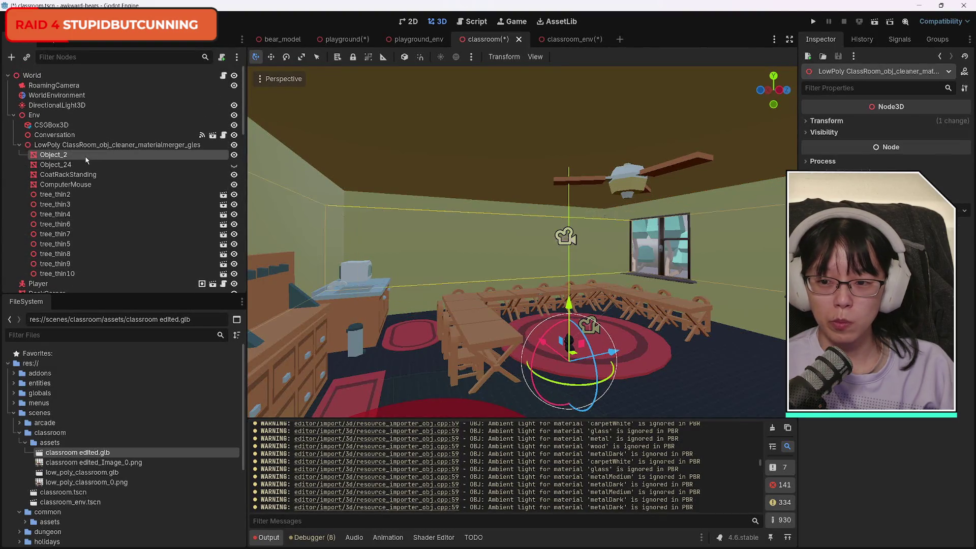
left_click(234, 155)
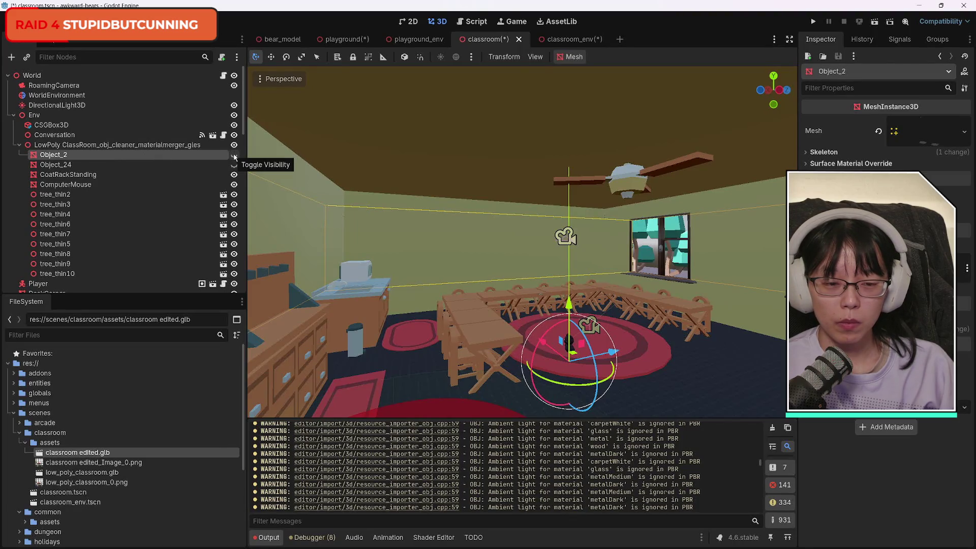
left_click(234, 155)
left_click(234, 155)
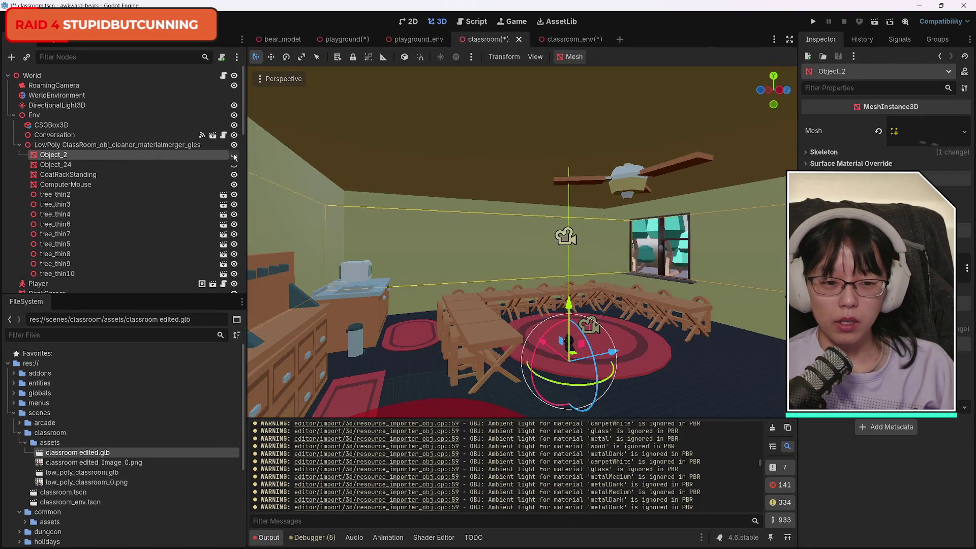
left_click(234, 155)
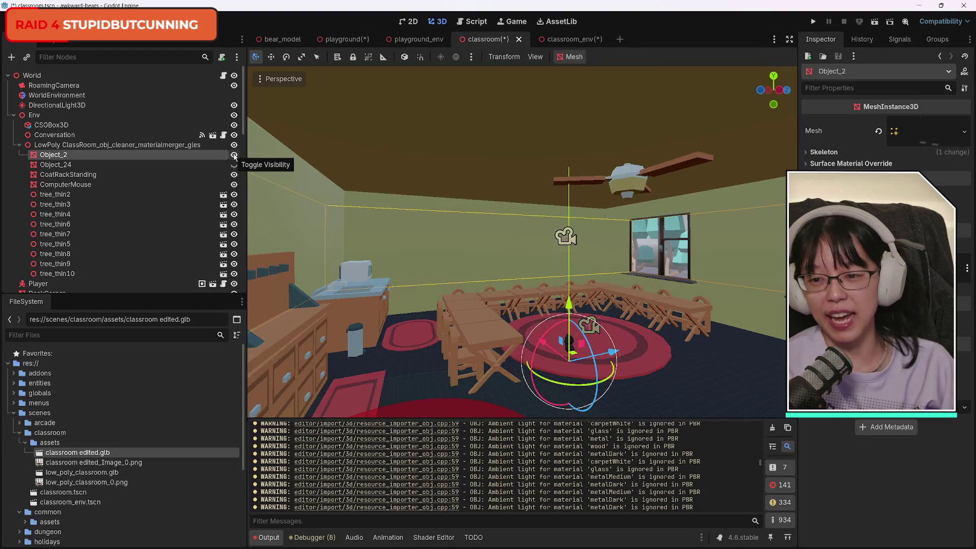
left_click(234, 166)
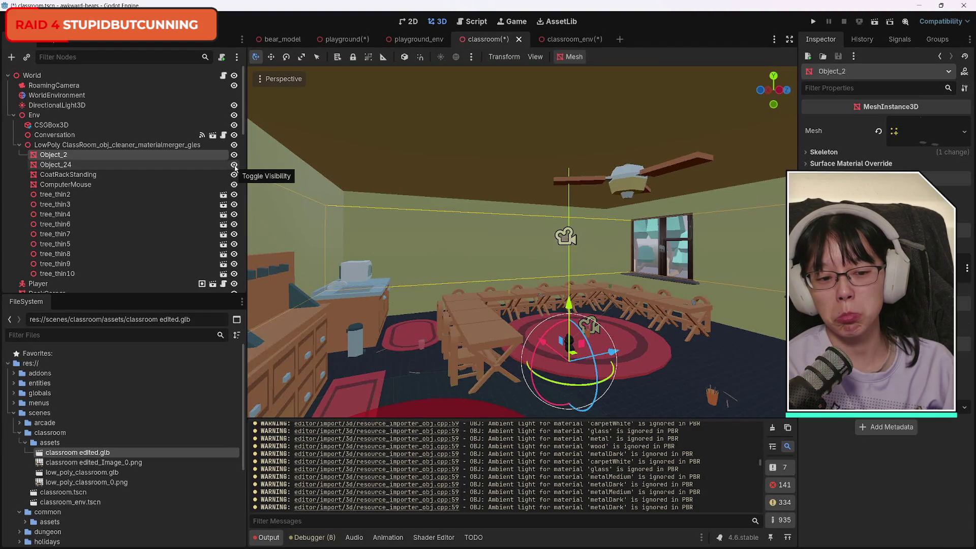
left_click(235, 165)
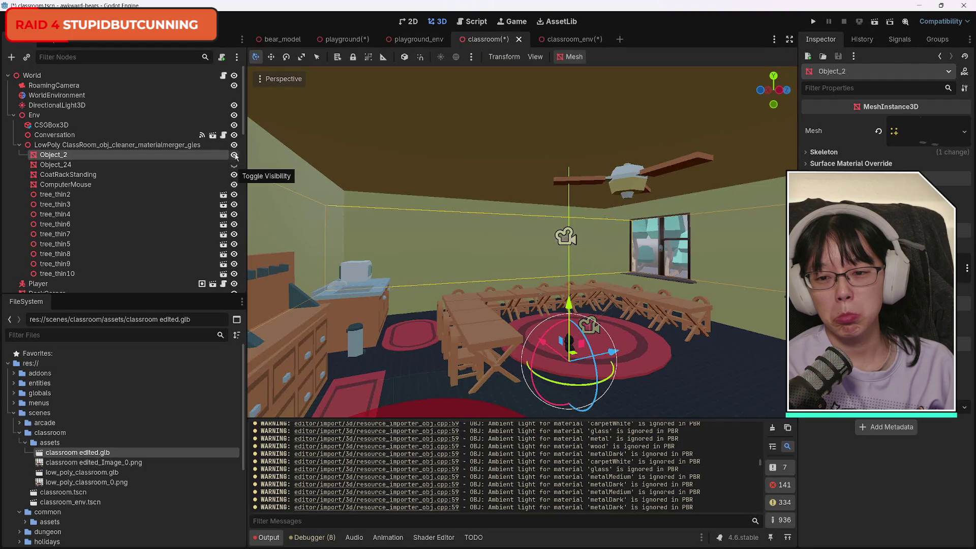
left_click(234, 155)
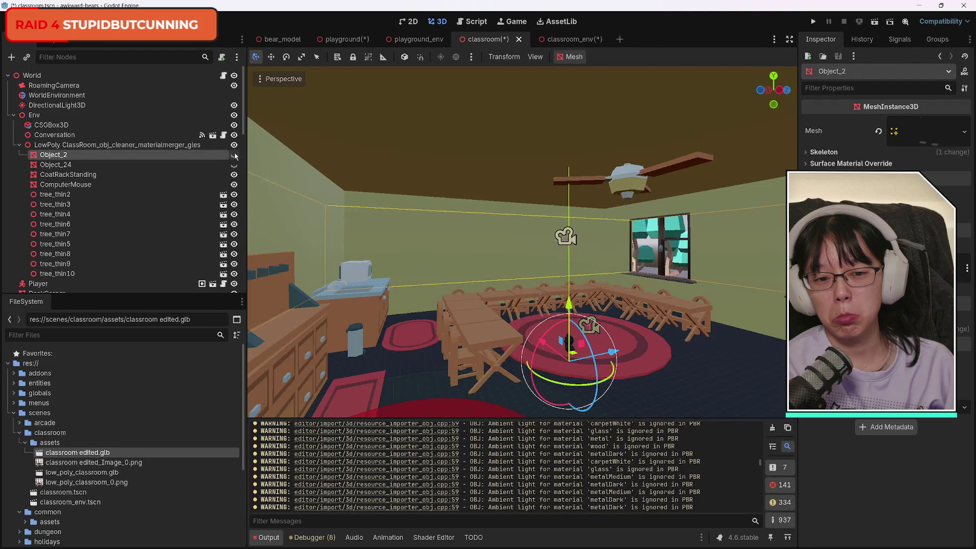
left_click(234, 155)
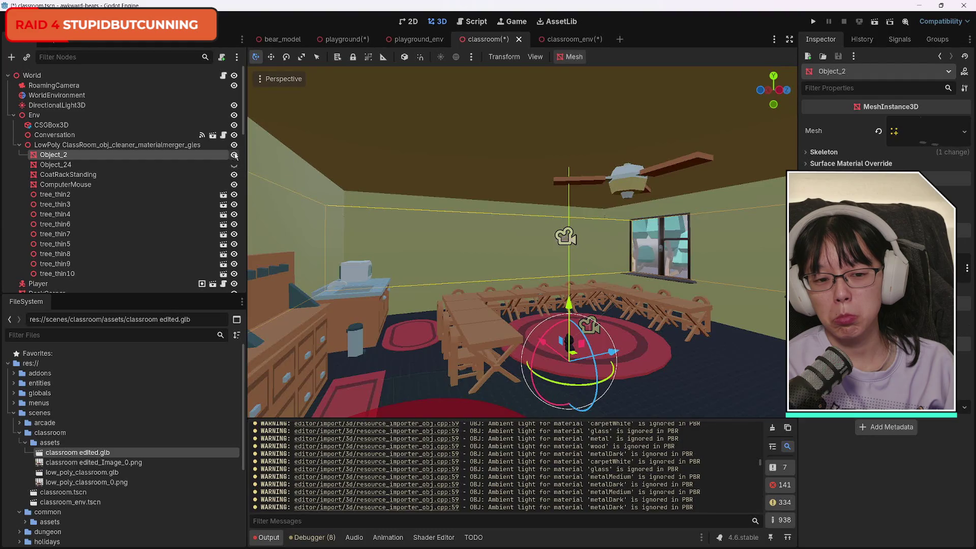
left_click(234, 155)
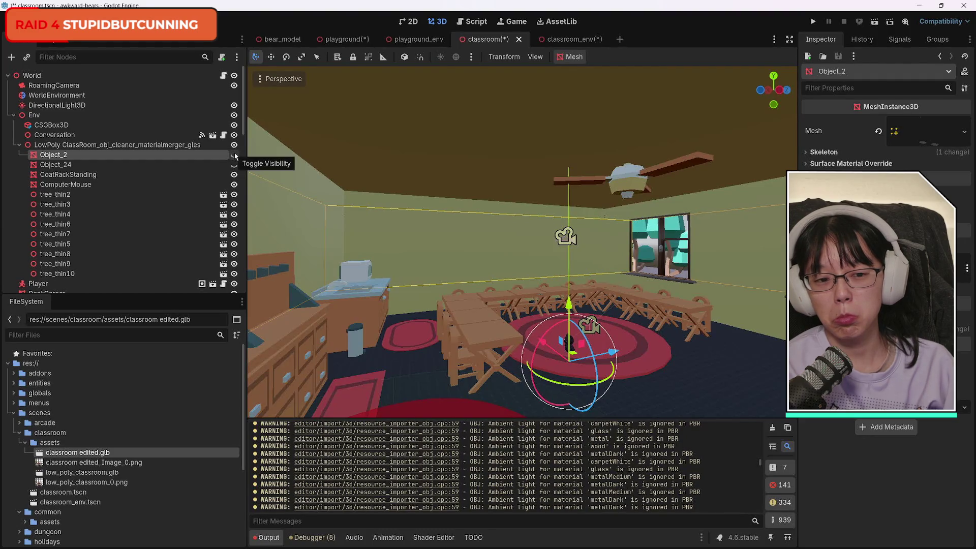
Select Object_24 and Object_2, then the CoatRackStanding prop.
left_click(121, 165)
left_click(97, 154, "shift")
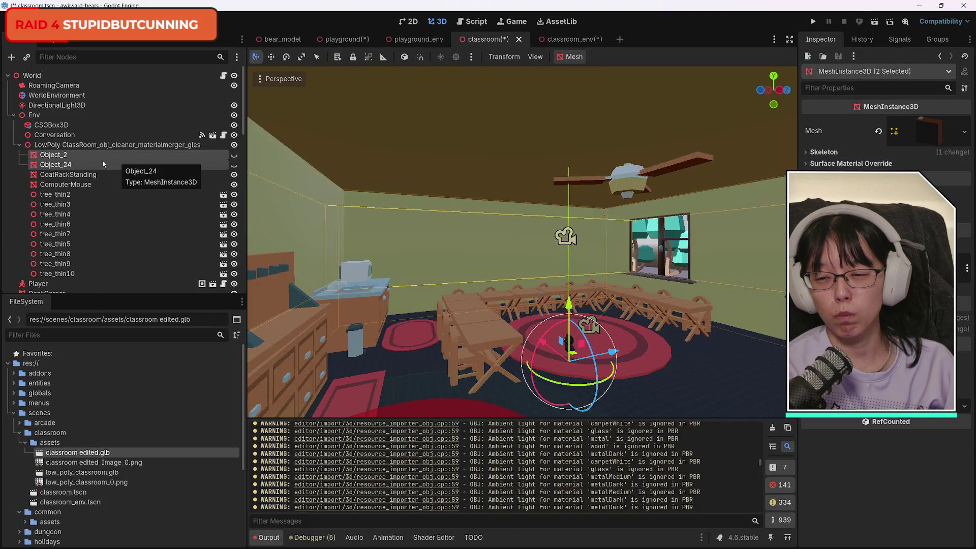
left_click(68, 175)
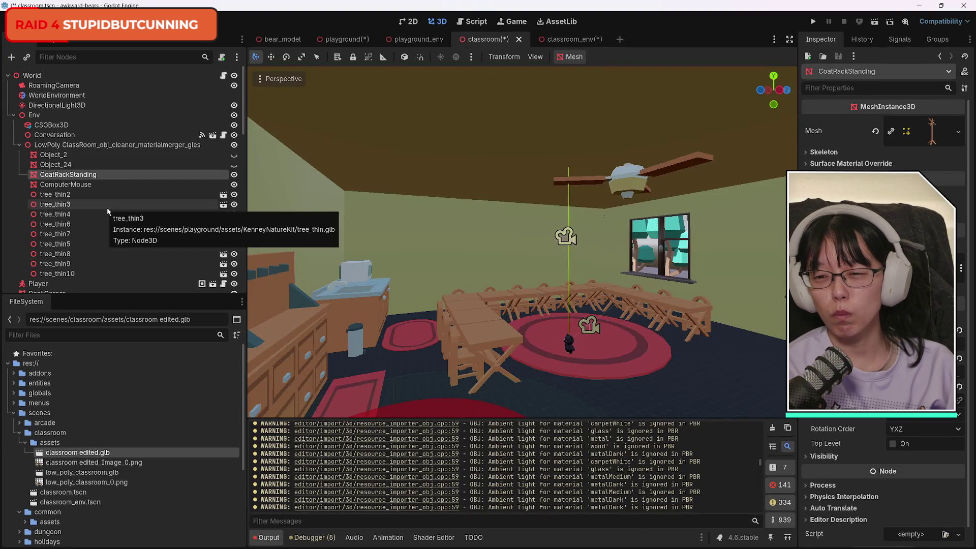
Select the ten props from ComputerMouse to tree_thin10 and move them out of LowPoly ClassRoom.
left_click(91, 186)
left_click(96, 272, "shift")
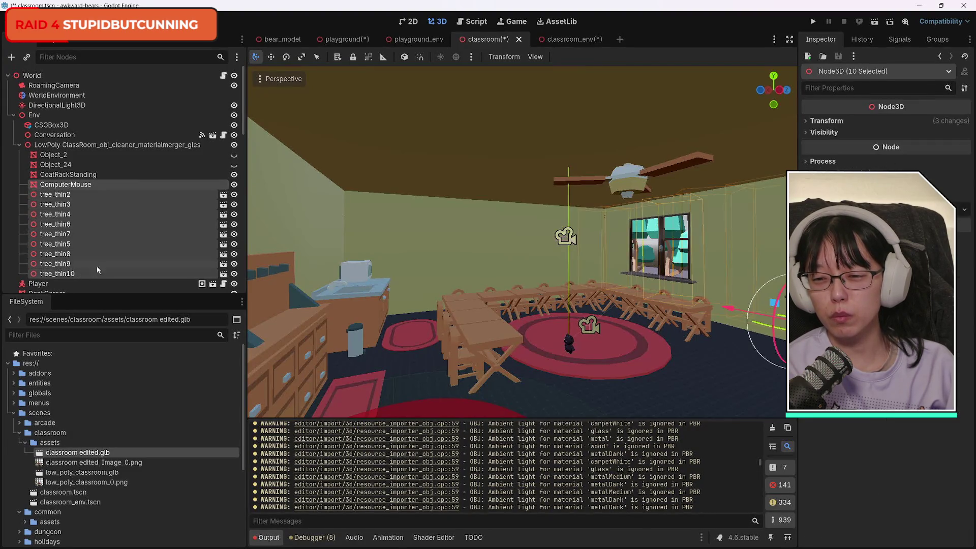
scroll(109, 264, "down", 5)
key("ctrl+z")
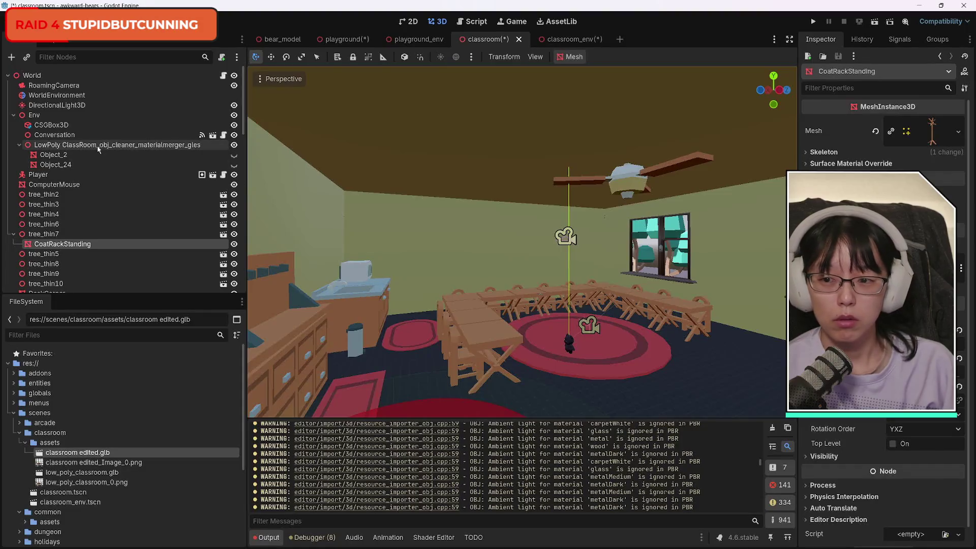
Hide and delete the LowPoly ClassRoom node, then place CoatRackStanding just above tree_thin6.
left_click(234, 145)
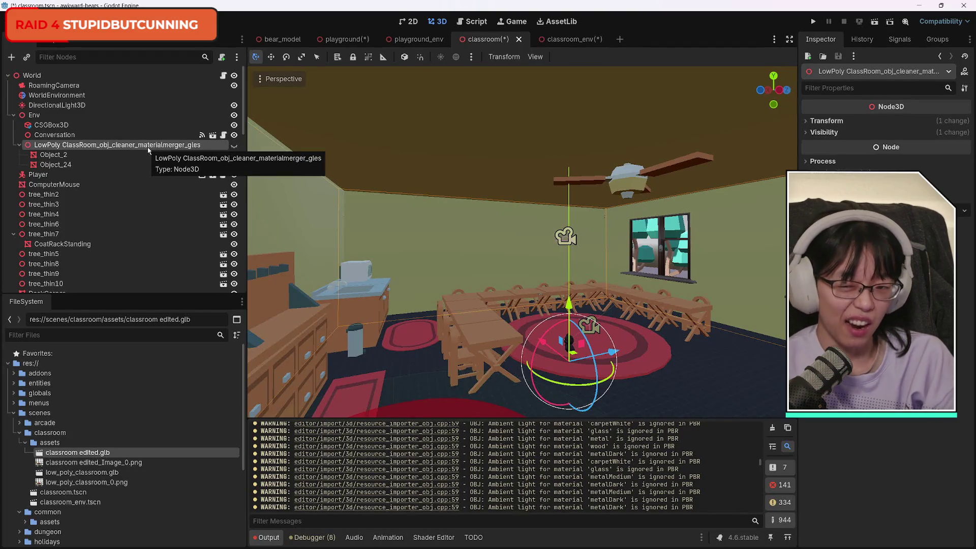
key("Delete")
key("Return")
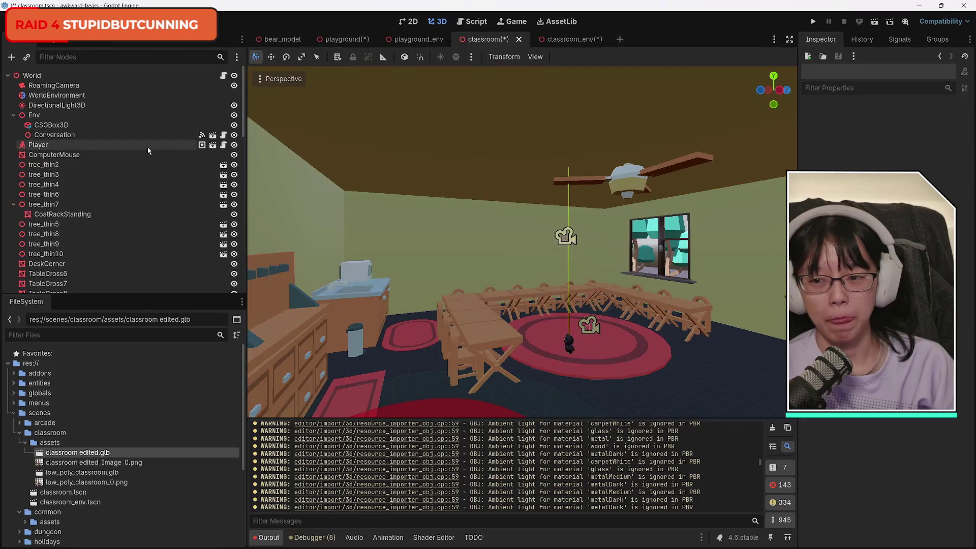
mouse_move(62, 214)
left_mouse_down()
mouse_move(74, 216)
mouse_move(70, 194)
left_mouse_up()
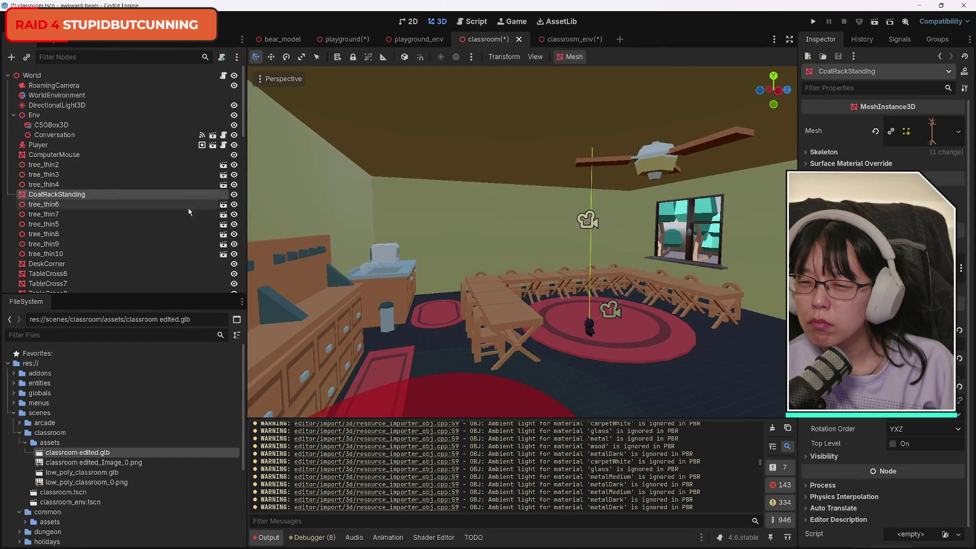
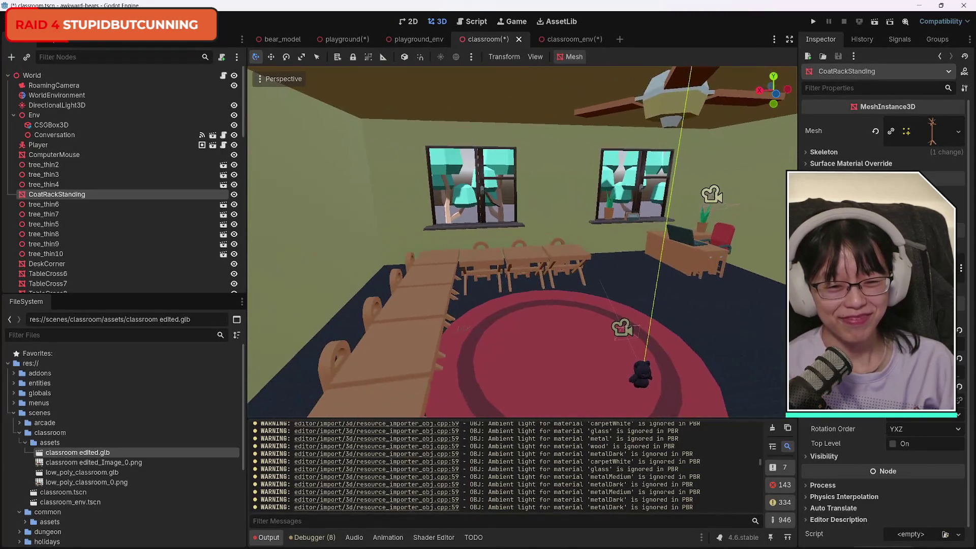
Switch from the Godot classroom scene to Blender using the taskbar.
mouse_move(422, 546)
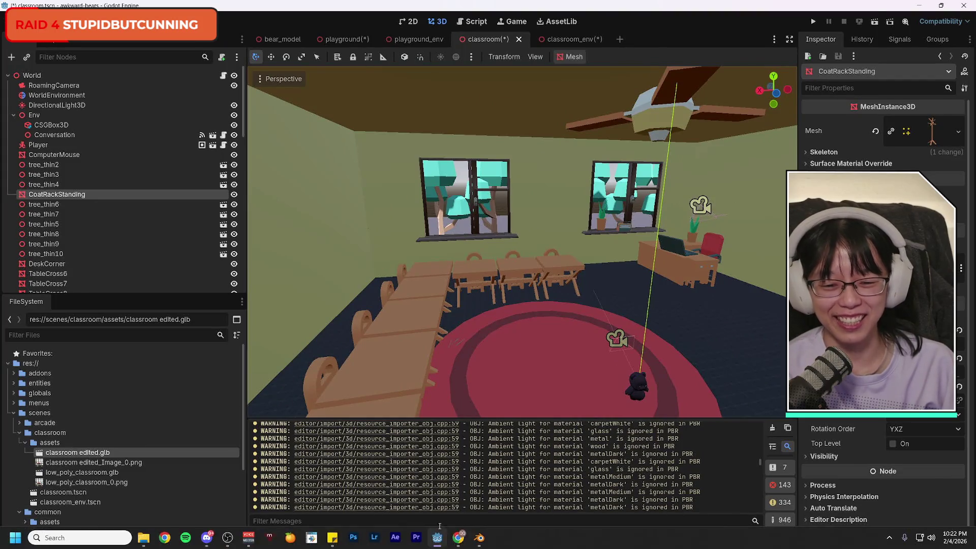
left_click(480, 538)
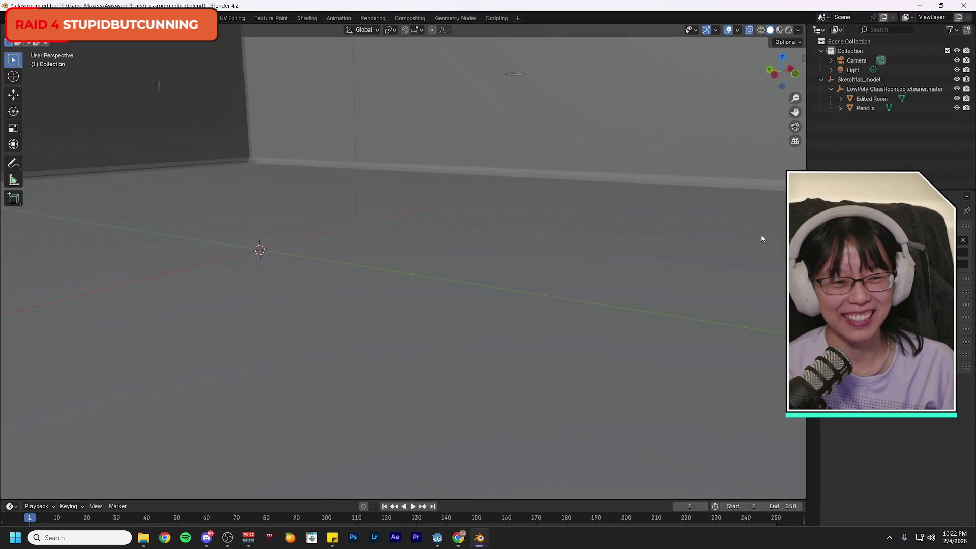
Hide Edited Room and export only the Pencils object as a glTF binary named pencils.
left_click(956, 99)
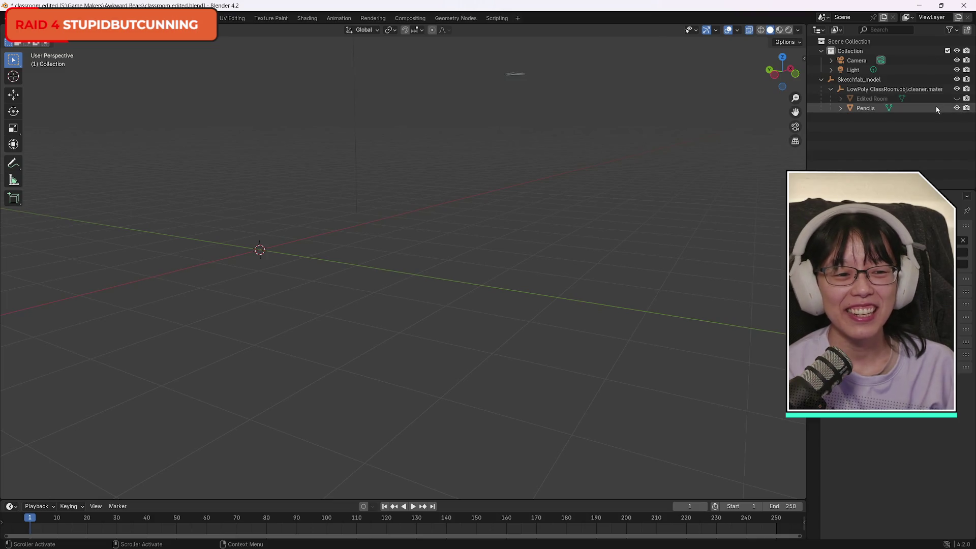
left_click(910, 108)
left_click(20, 17)
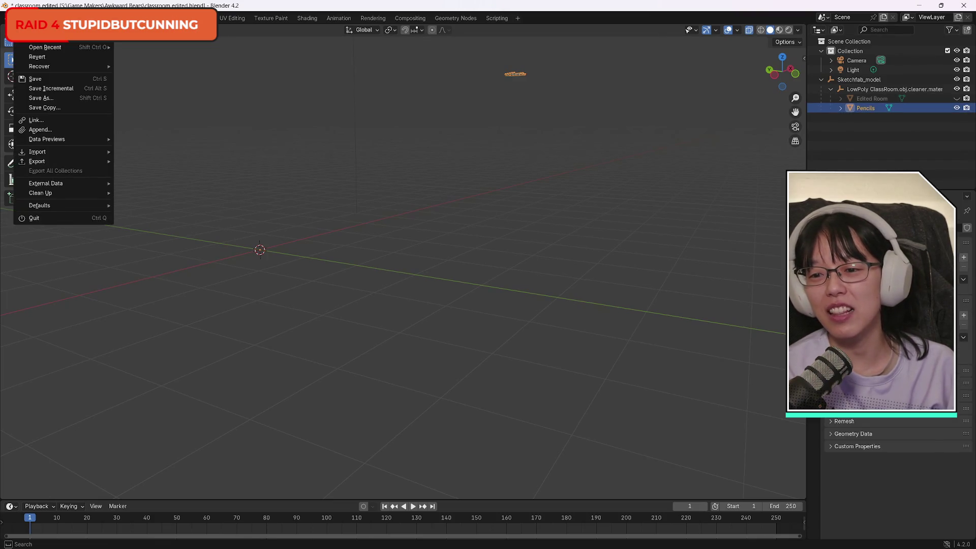
mouse_move(61, 153)
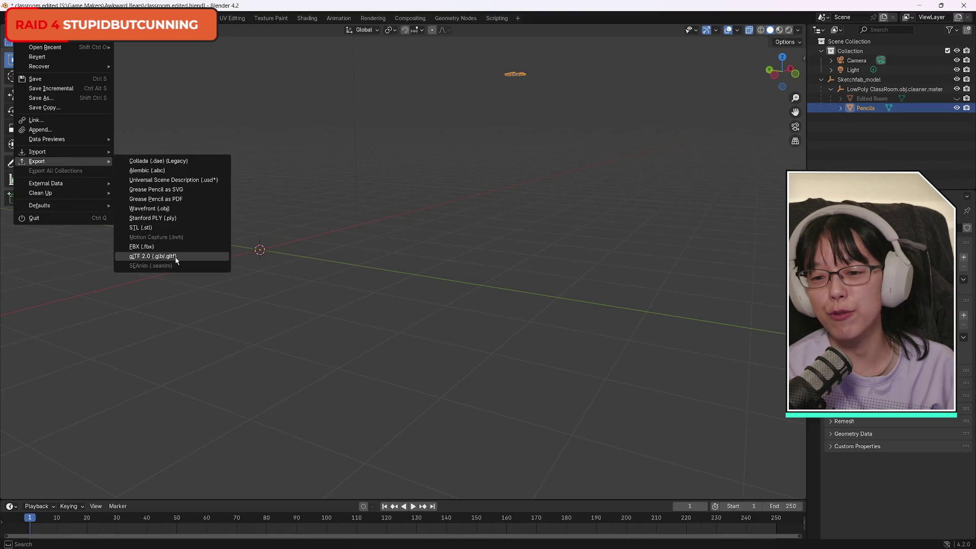
left_click(152, 256)
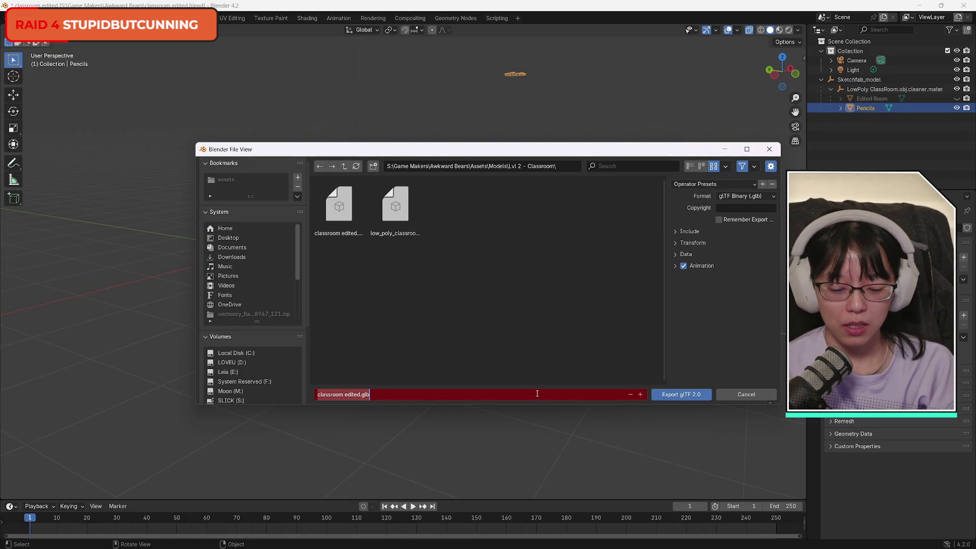
type("pencils")
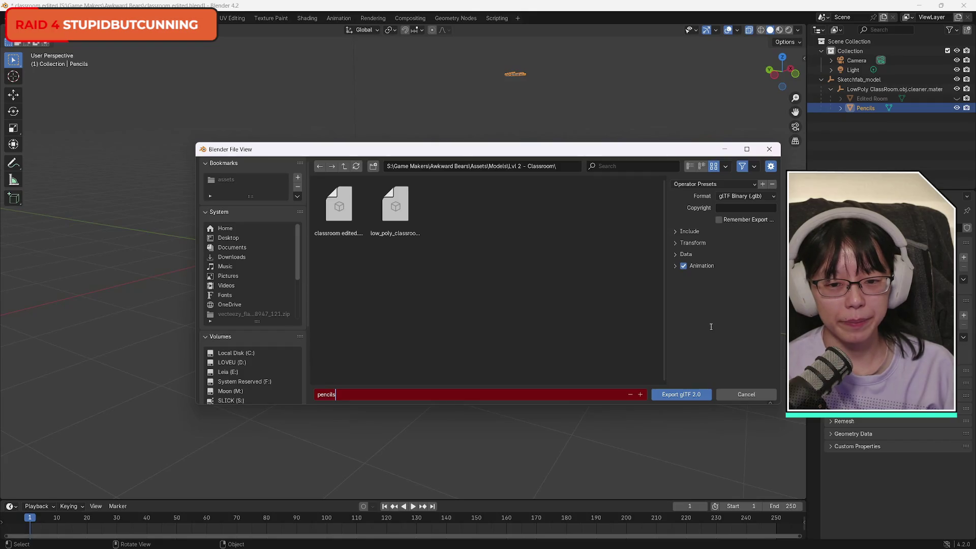
left_click(682, 397)
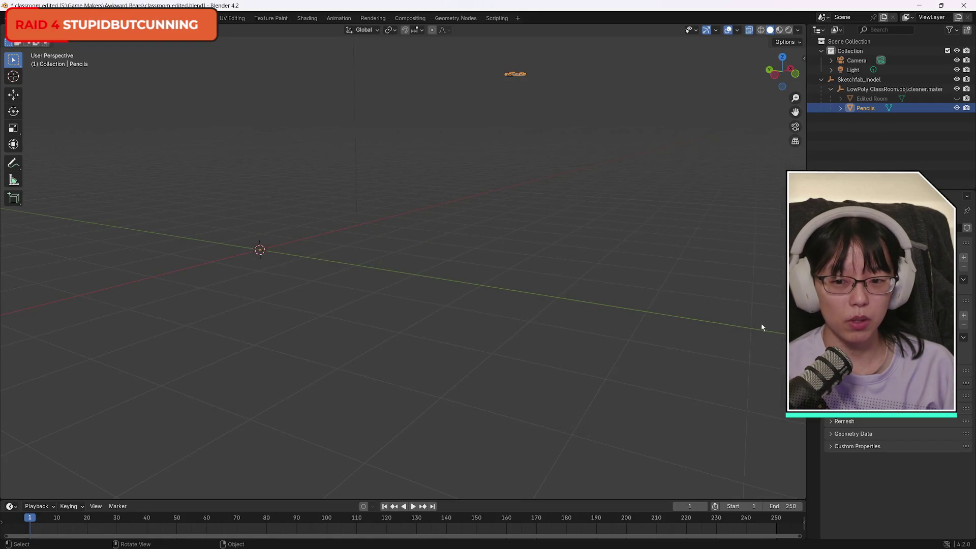
Bring up the open File Explorer windows from the taskbar.
mouse_move(261, 548)
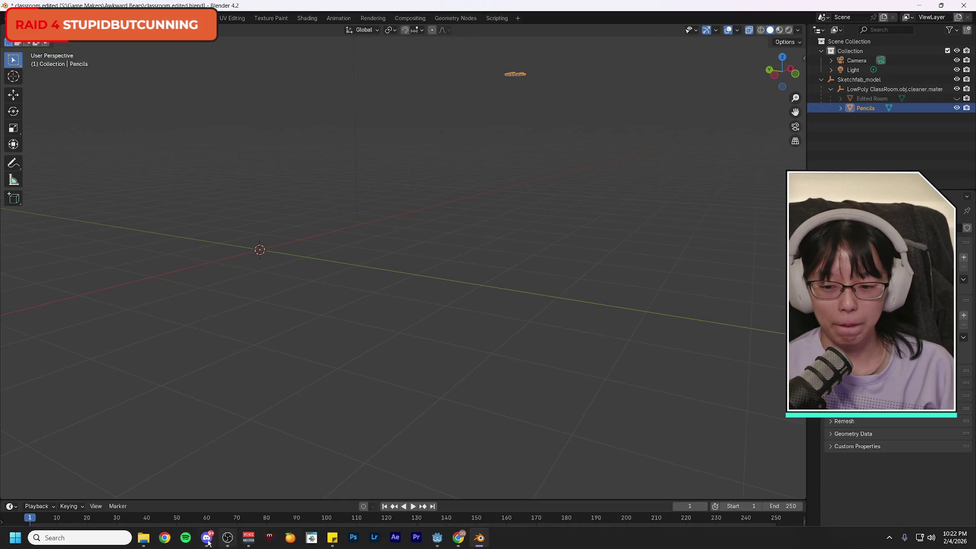
mouse_move(144, 541)
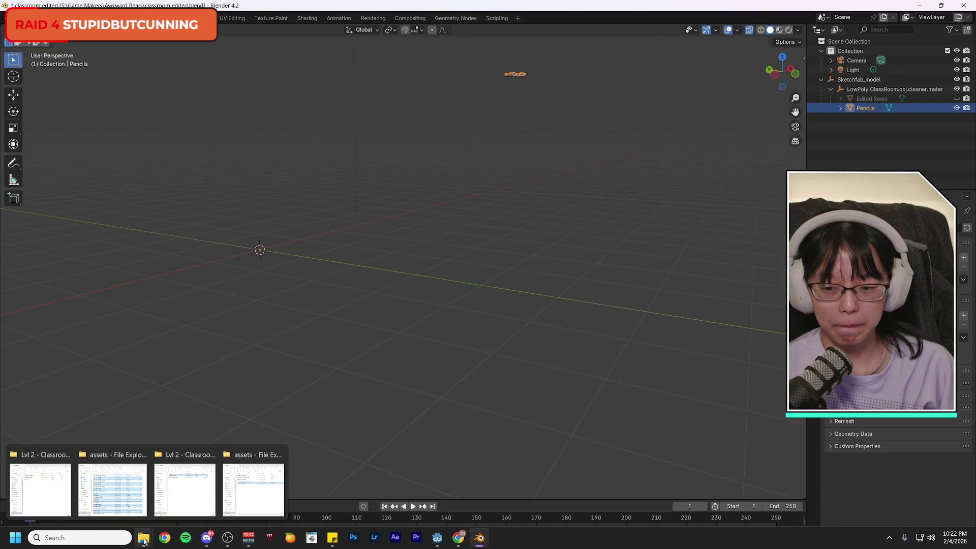
left_click(144, 541)
Copy the pencils file from Lvl 2 - Classroom into the assets folder, accepting the security warning.
left_click(263, 489)
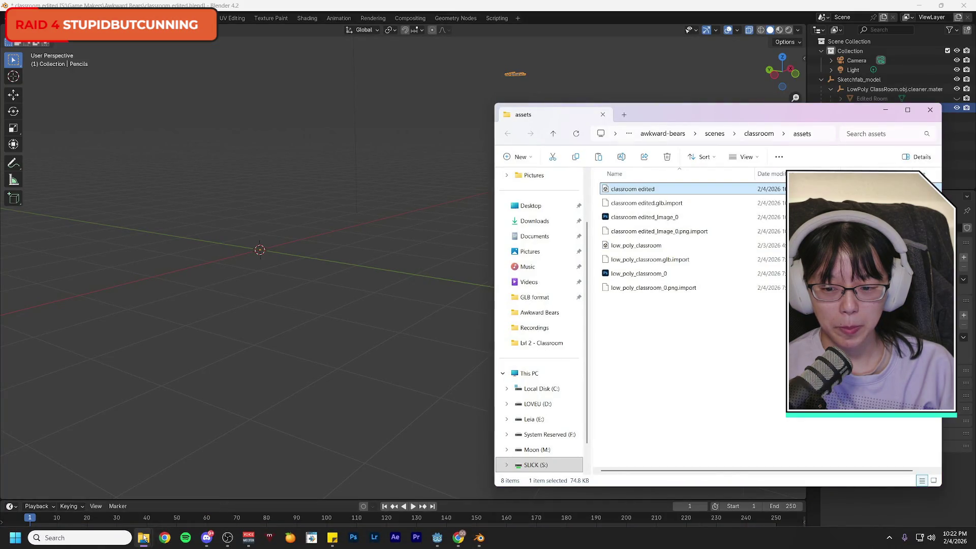
mouse_move(143, 538)
left_click(164, 514)
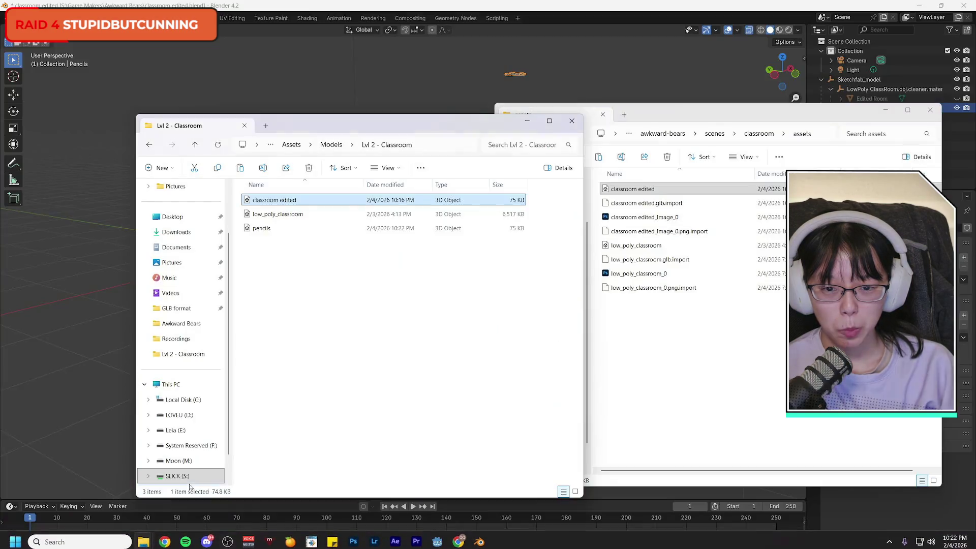
left_click_drag(380, 124, 315, 115)
left_click(197, 220)
left_click_drag(197, 220, 675, 335)
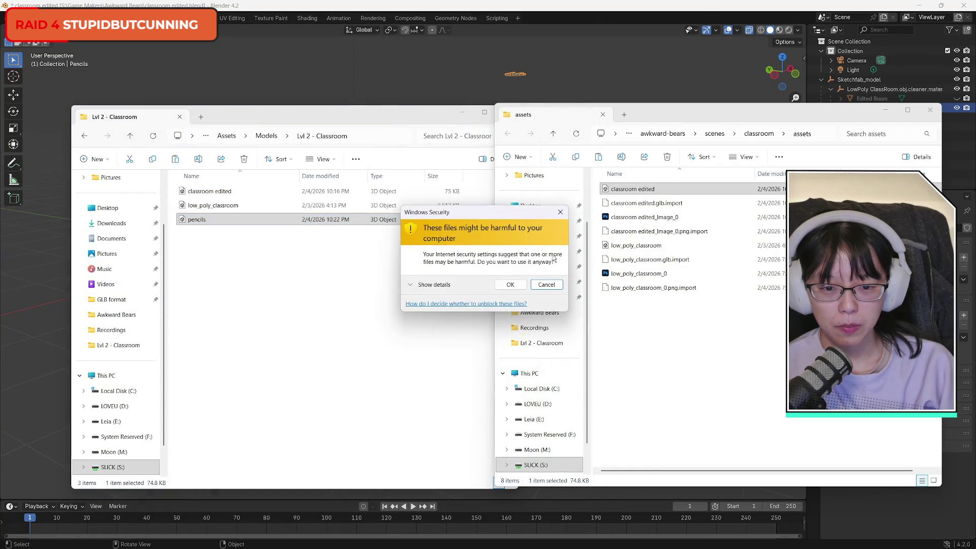
left_click(510, 284)
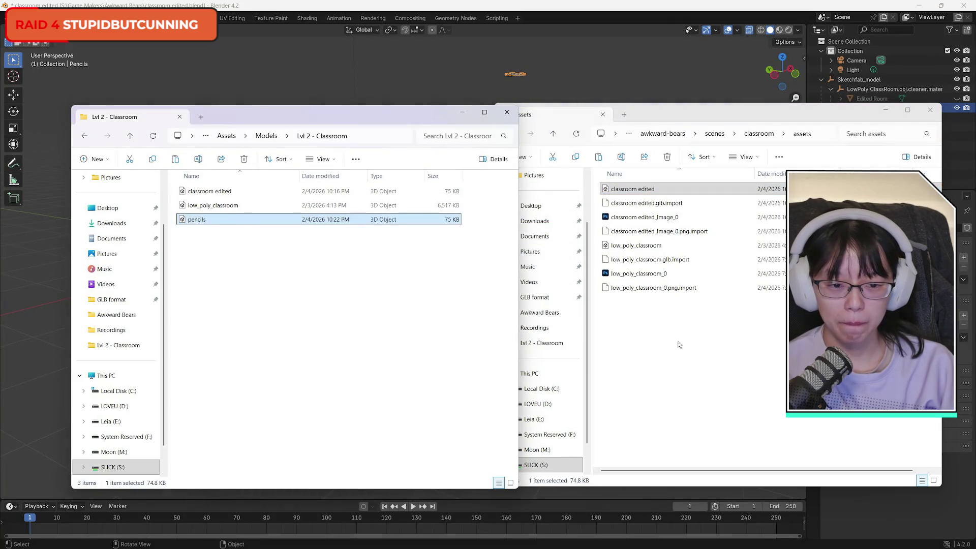
left_click(697, 352)
Minimize the Lvl 2 - Classroom window and Blender to get back to Godot.
left_click(361, 323)
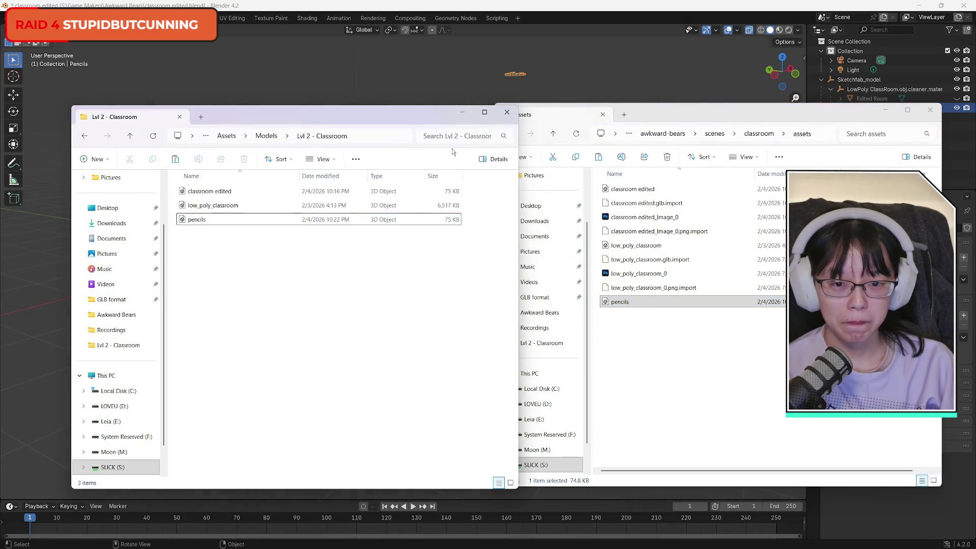
left_click_drag(437, 112, 444, 111)
left_click(470, 113)
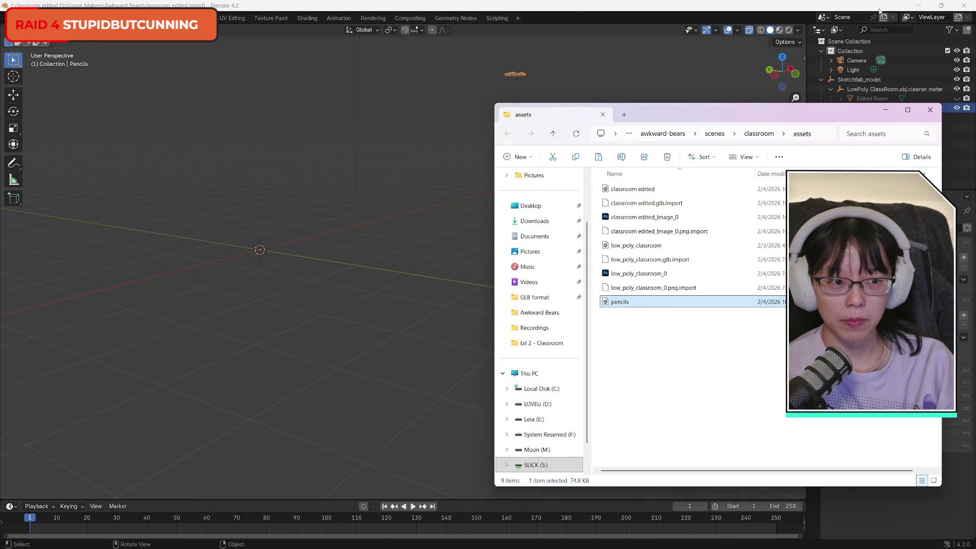
left_click(842, 9)
left_click(919, 8)
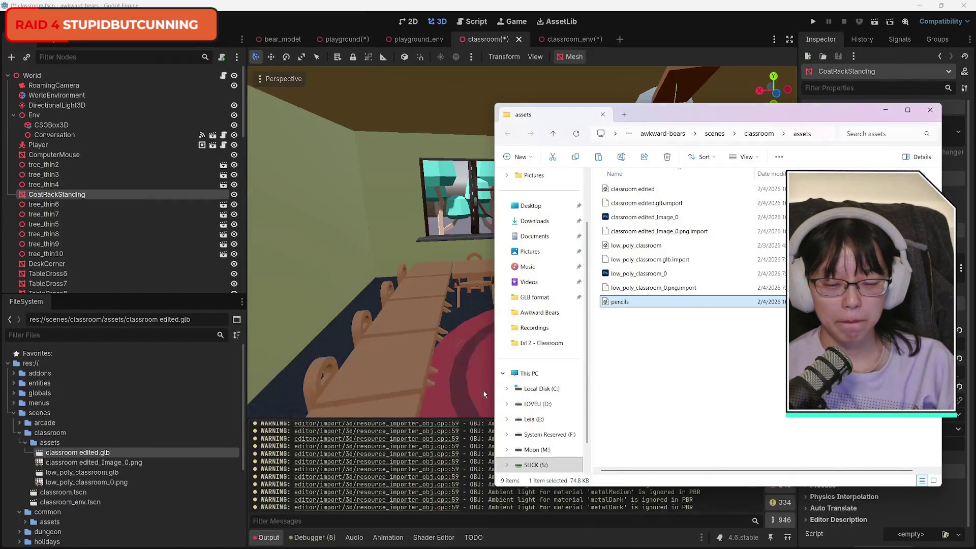
Save the classroom scene with Ctrl+S and drag pencils.glb into the viewport.
left_click(551, 9)
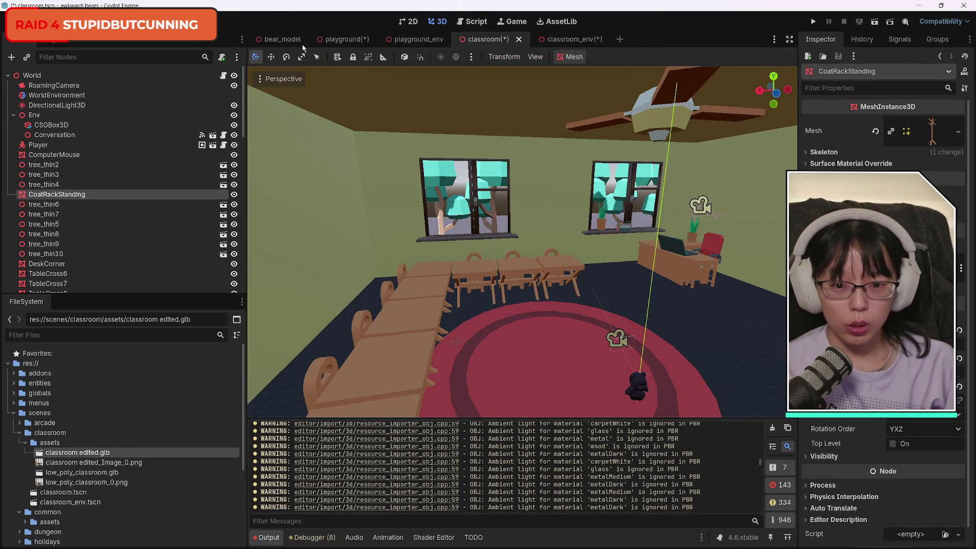
key("ctrl+s")
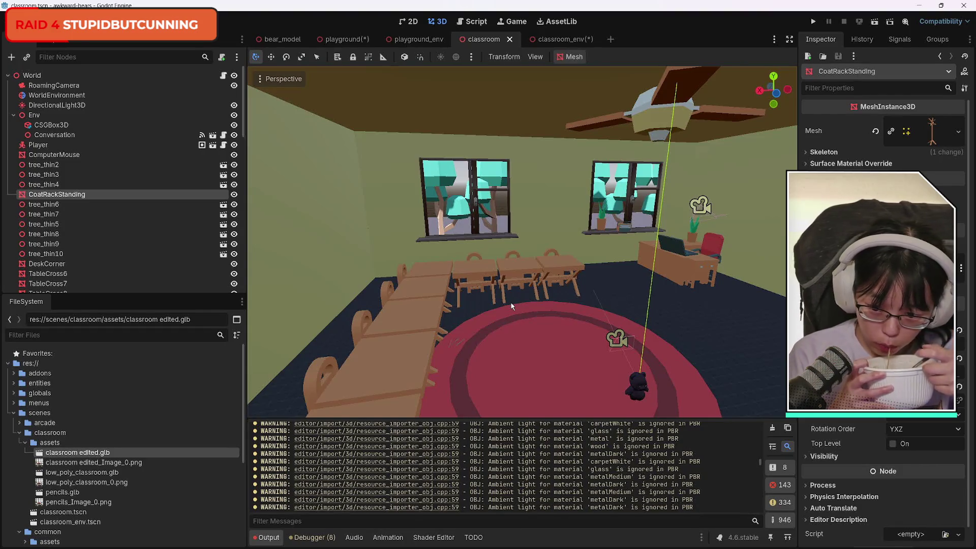
mouse_move(63, 492)
left_mouse_down()
mouse_move(366, 351)
mouse_move(192, 367)
mouse_move(102, 411)
mouse_move(83, 460)
mouse_move(91, 490)
left_mouse_up()
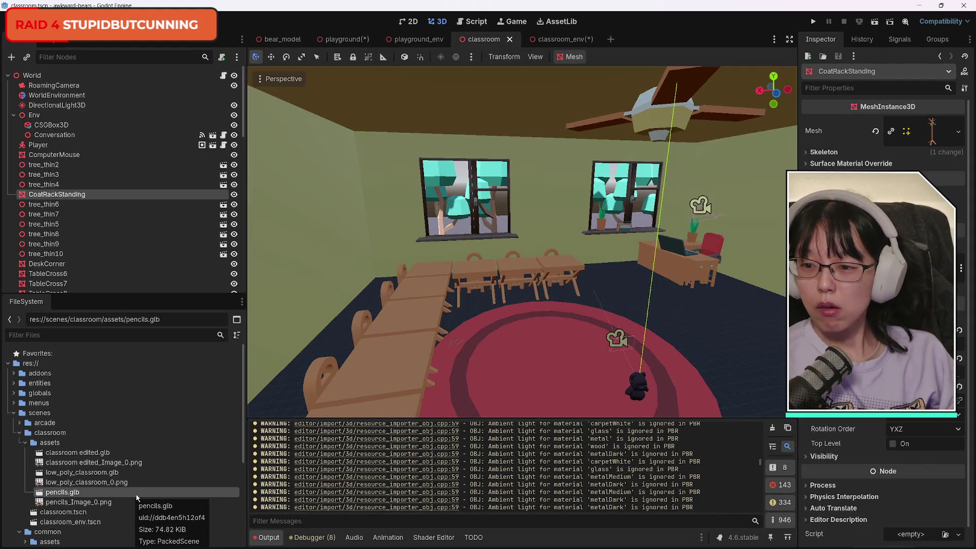
Delete the CoatRackStanding node and switch back to Blender.
key("Delete")
key("Return")
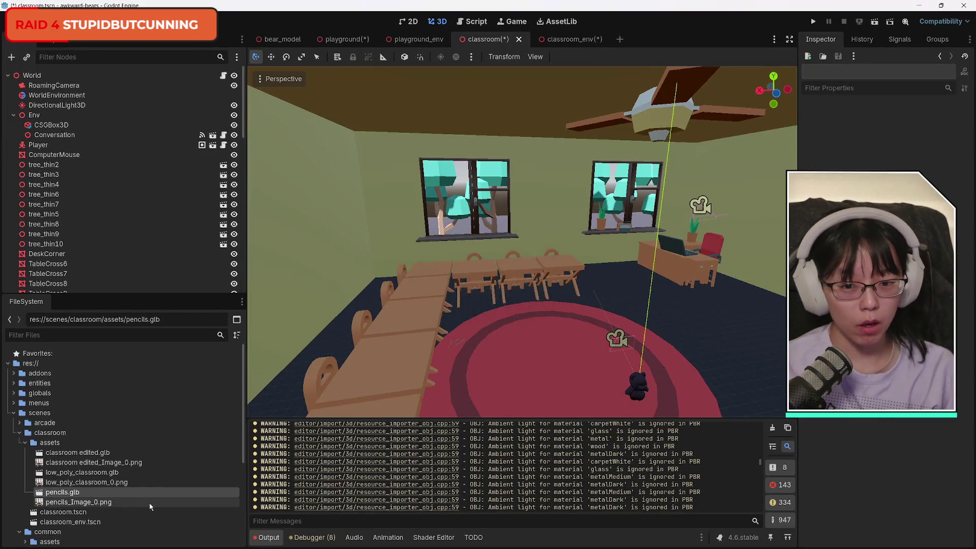
mouse_move(479, 537)
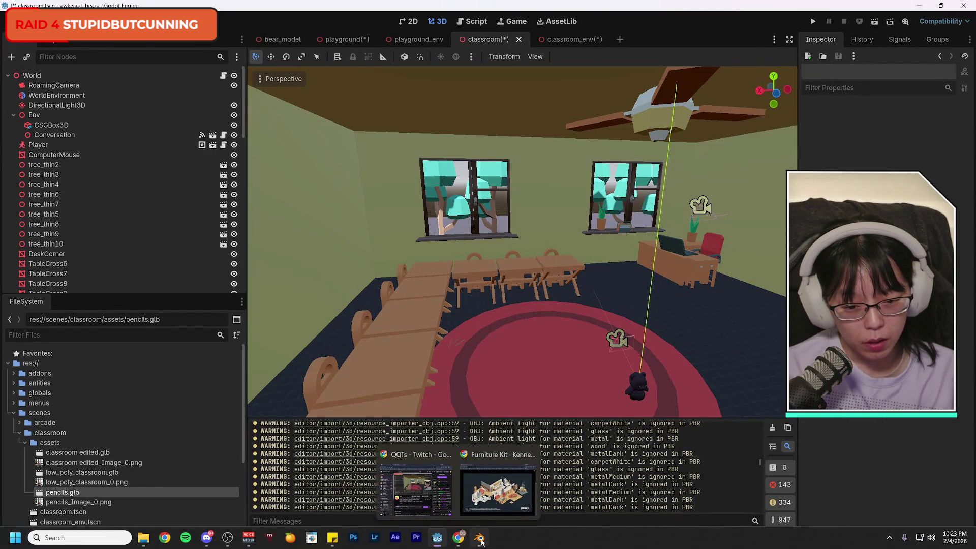
left_click(508, 490)
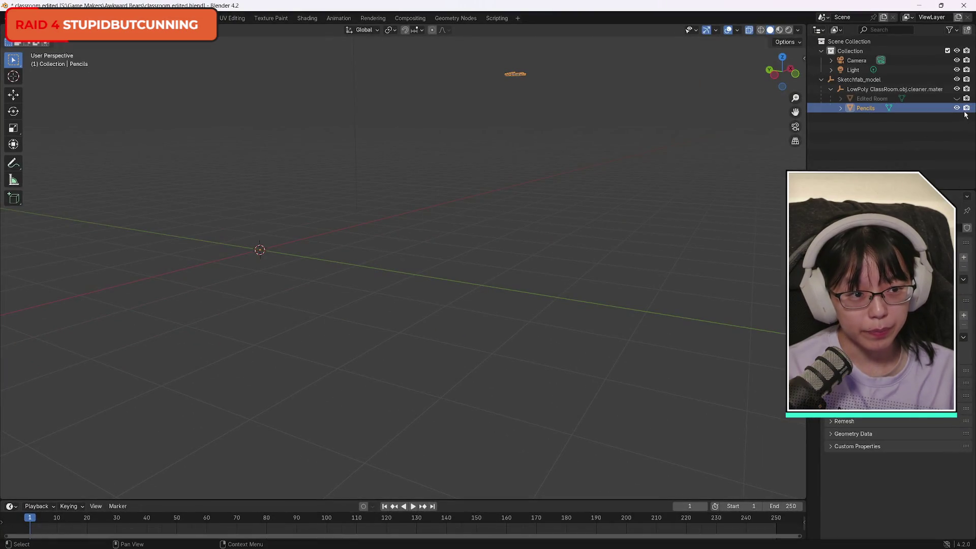
Unhide the Edited Room object, select it and delete it.
left_click(956, 99)
left_click(956, 99)
left_click(956, 98)
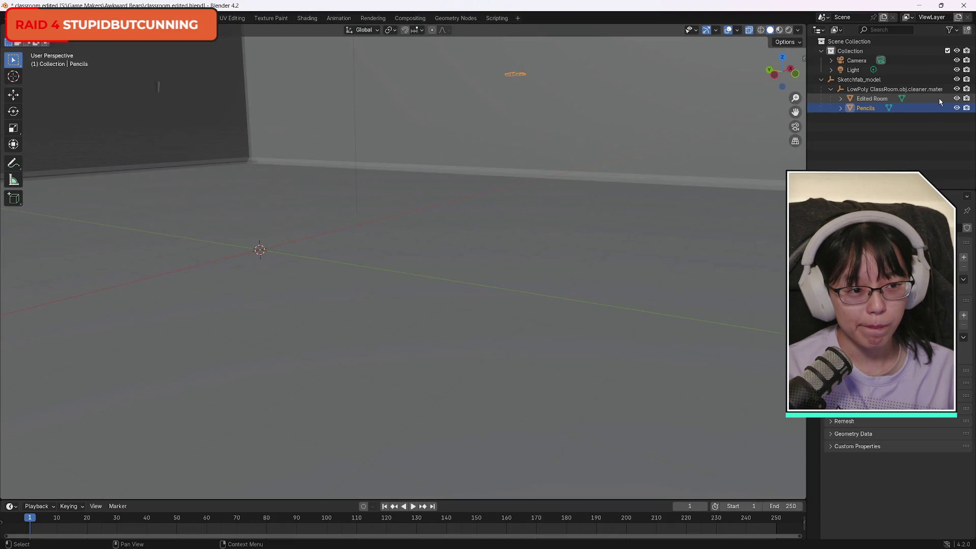
left_click(938, 98)
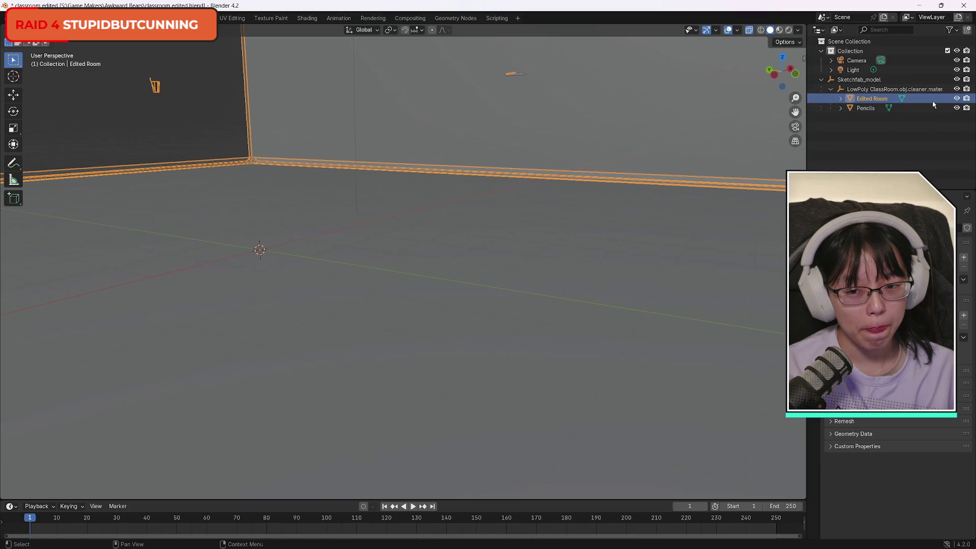
key("Delete")
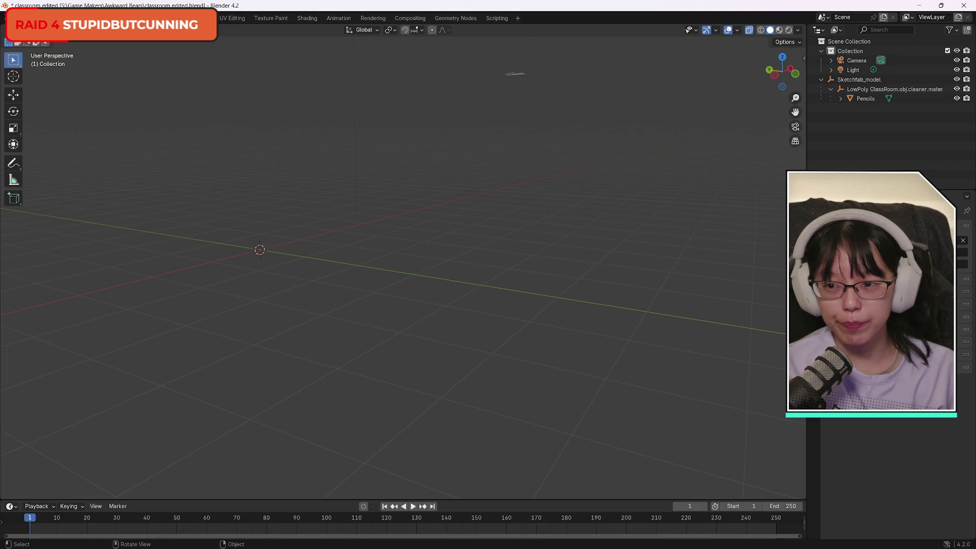
Re-export the remaining Pencils as glTF over pencils.glb and minimize Blender.
left_click(20, 18)
mouse_move(93, 162)
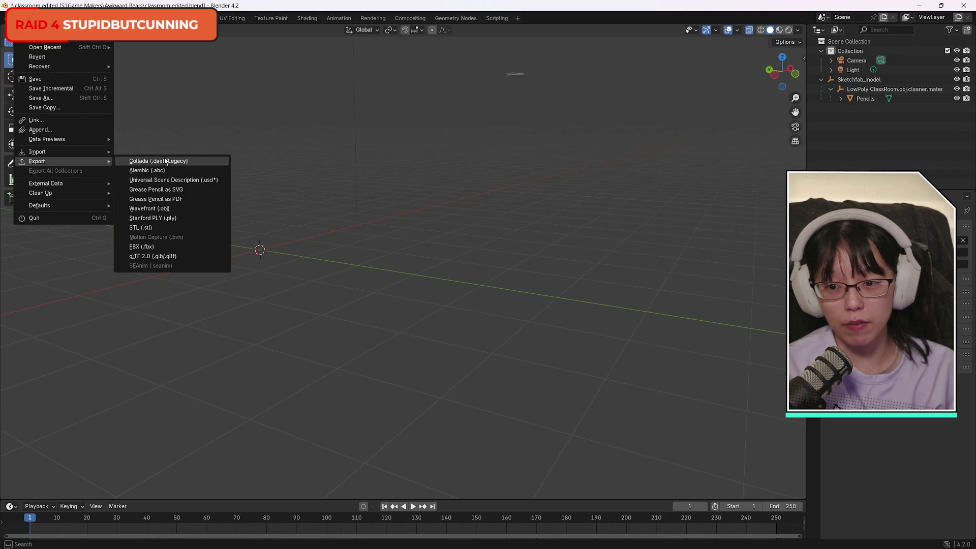
left_click(175, 256)
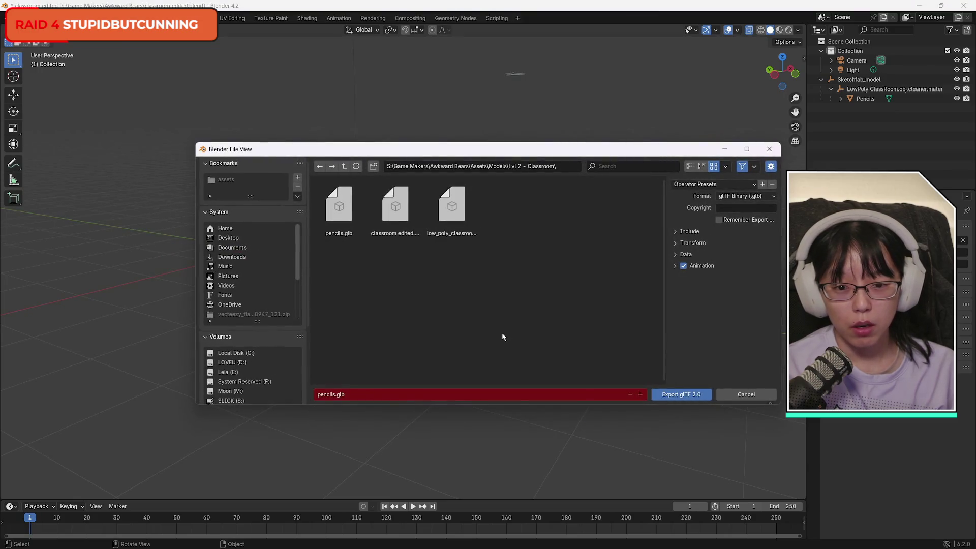
left_click(683, 396)
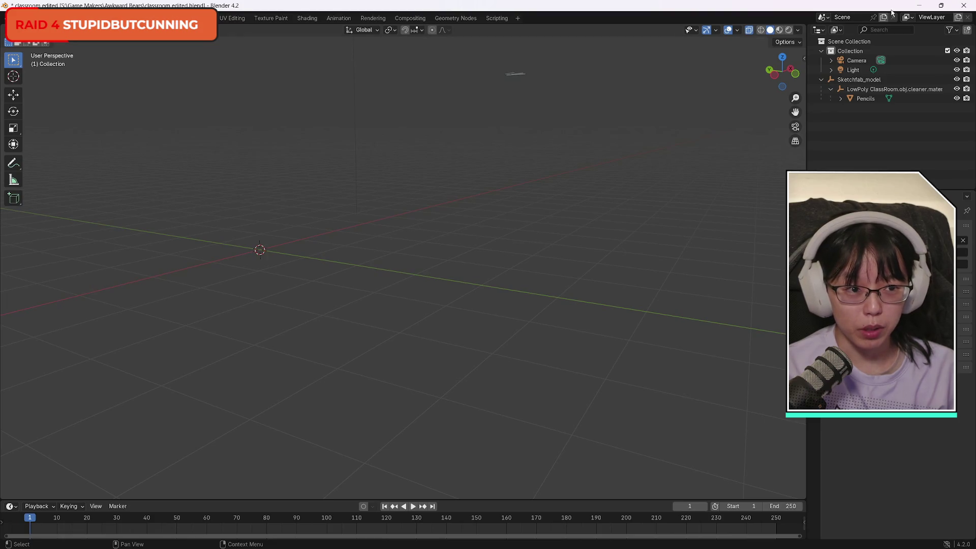
left_click(918, 7)
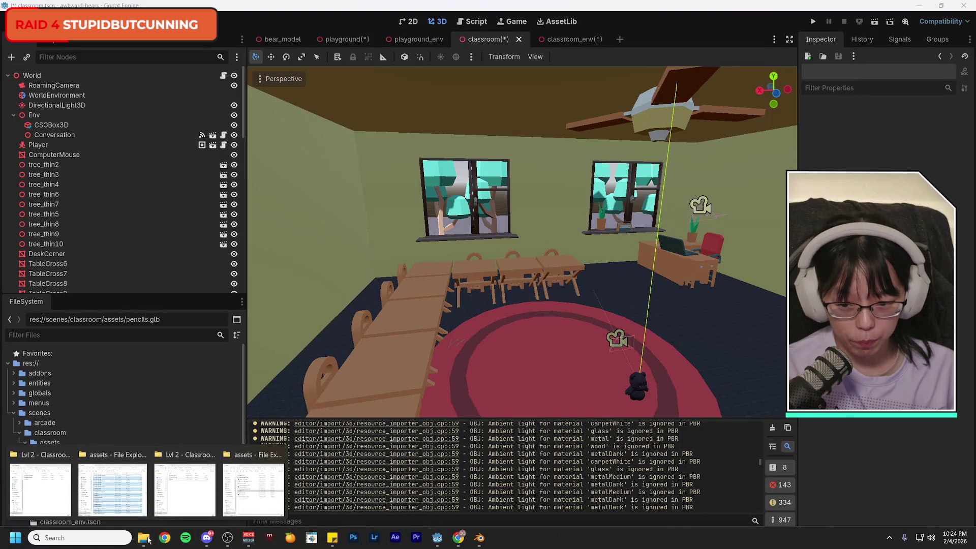
Permanently delete the old pencils file from the assets folder.
left_click(144, 539)
mouse_move(145, 539)
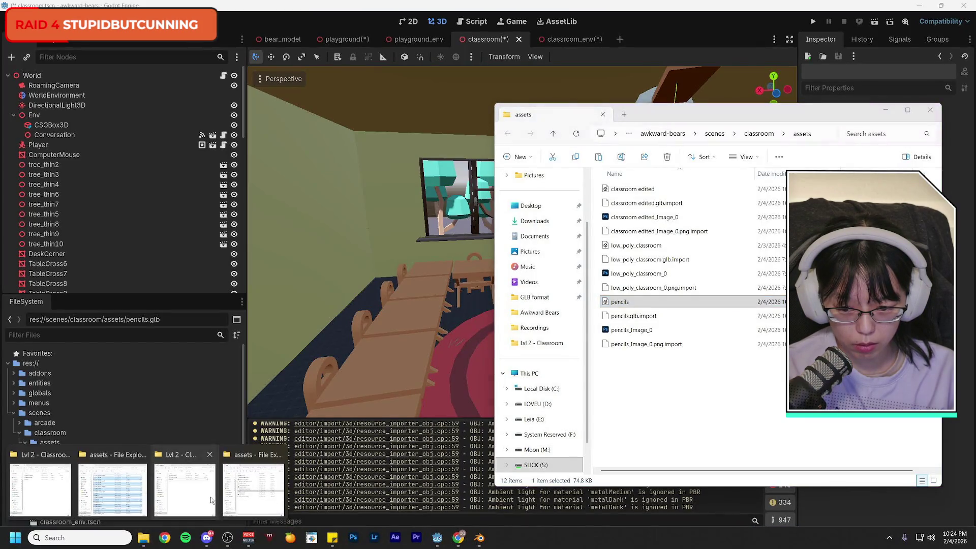
left_click(153, 500)
key("shift+Delete")
key("Return")
Copy the new pencils file from Lvl 2 - Classroom and paste it into assets.
left_click(118, 299)
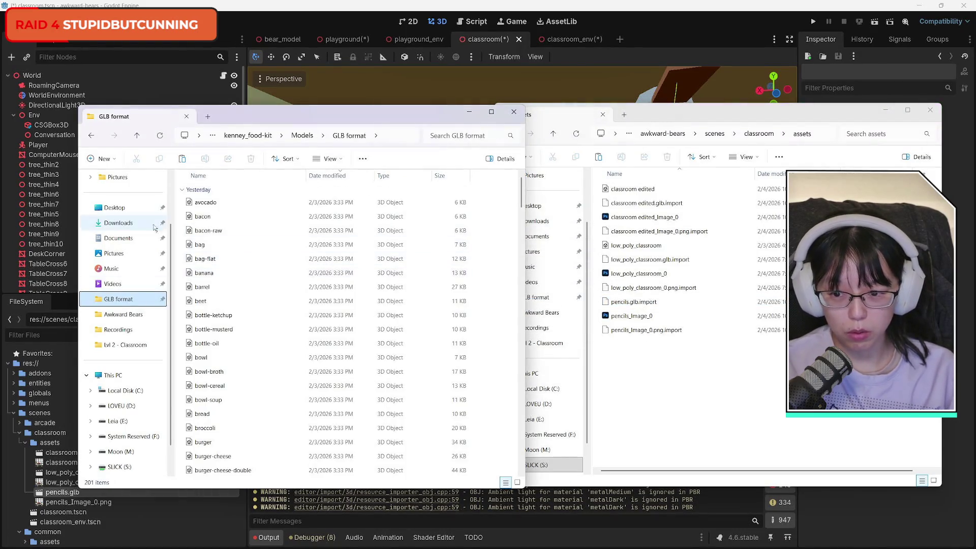
left_click(91, 135)
left_click(213, 222)
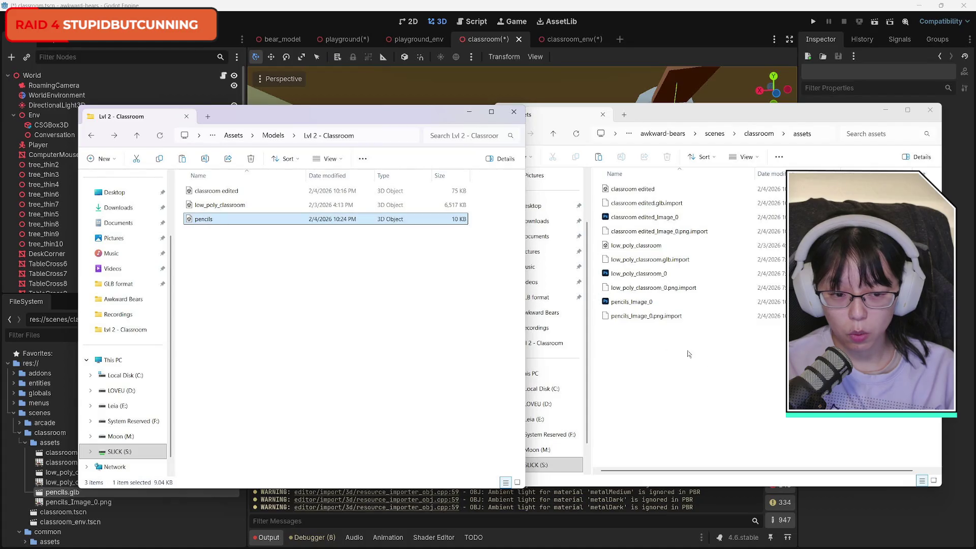
left_click(717, 376)
key("ctrl+v")
left_click(361, 349)
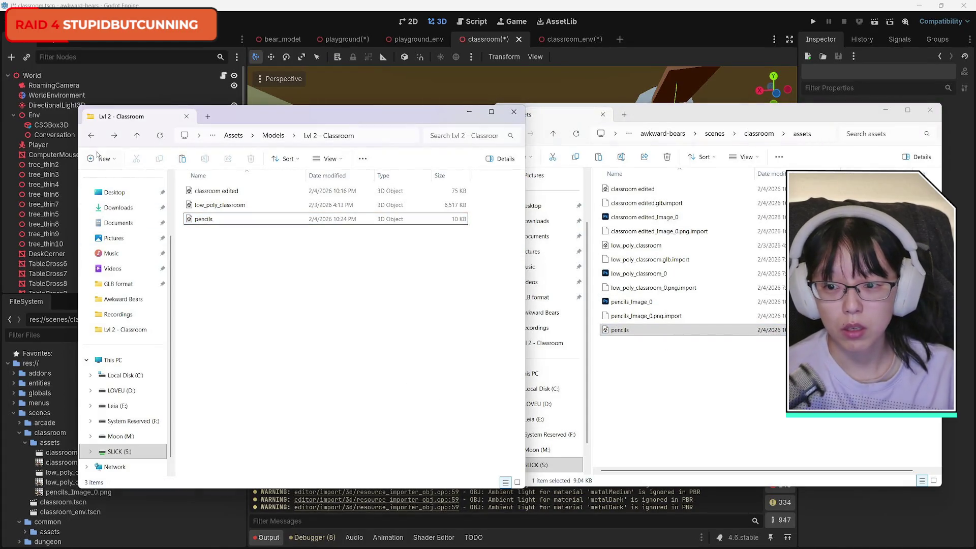
left_click(91, 135)
left_click(245, 333)
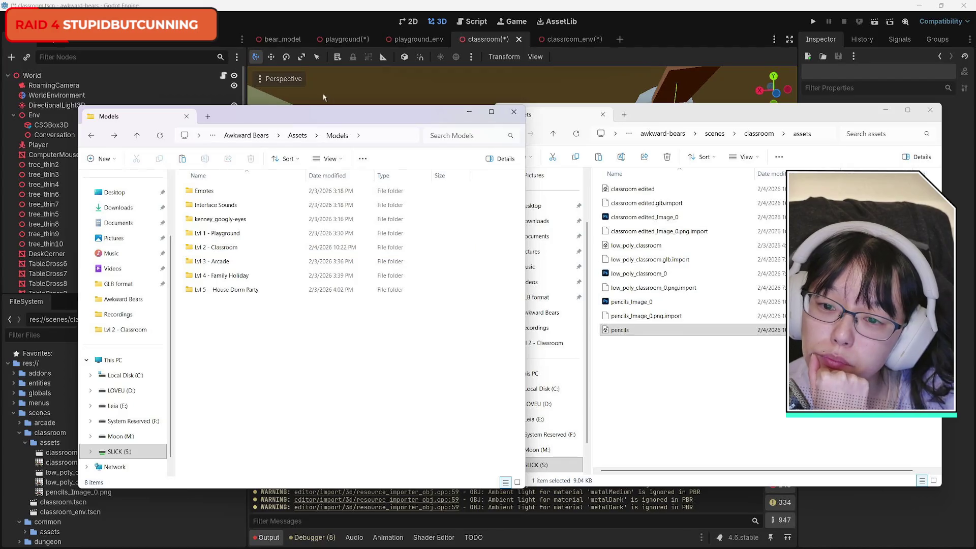
Browse to Downloads > kenney_food-kit > Models > GLB format.
left_click(296, 135)
double_click(221, 206)
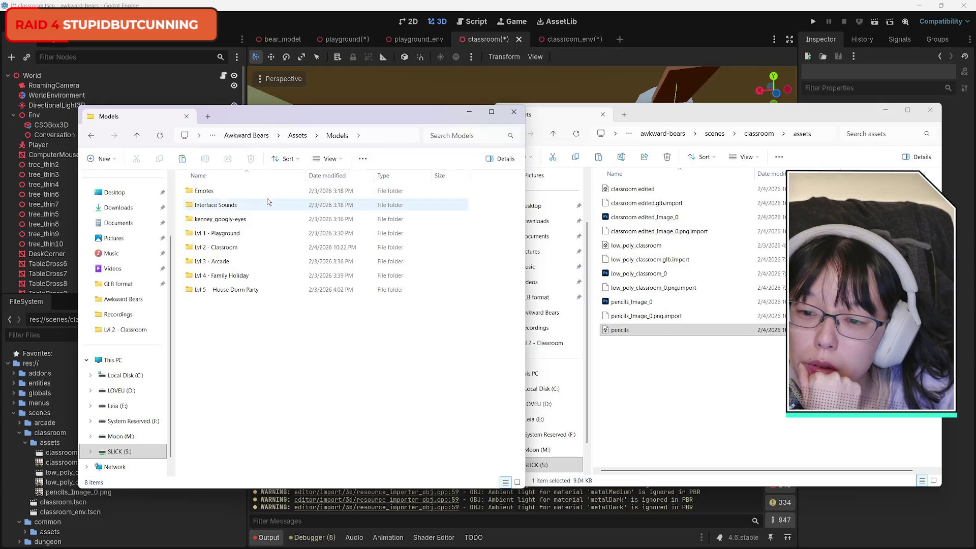
left_click(297, 135)
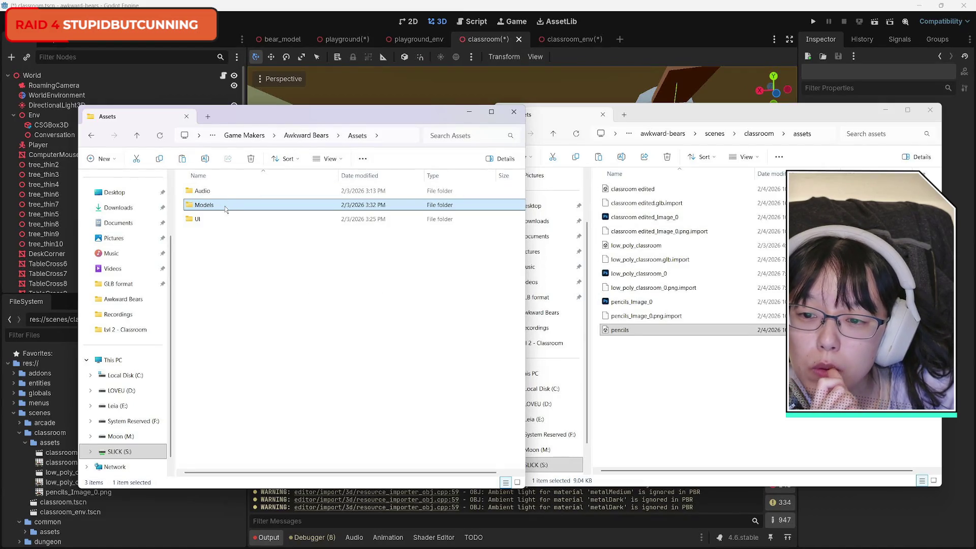
double_click(225, 208)
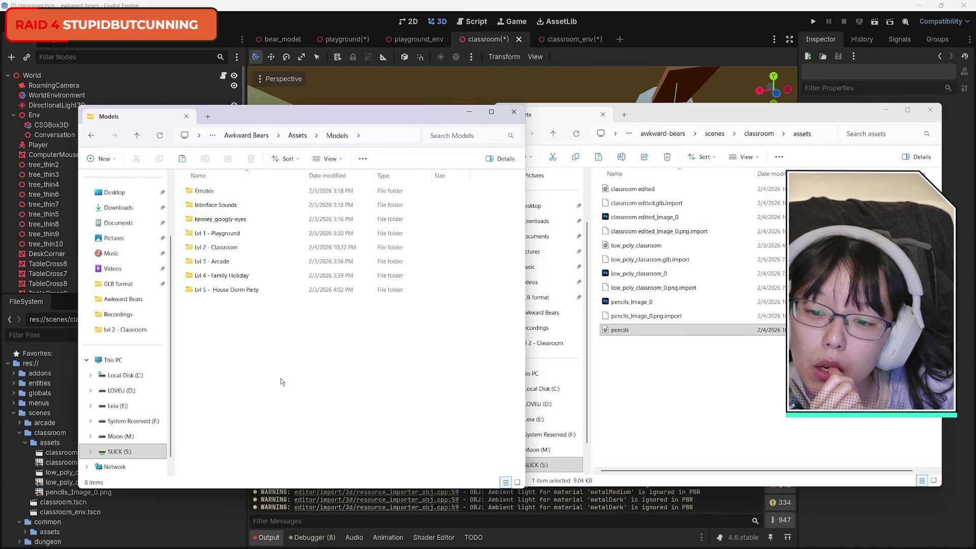
left_click(92, 136)
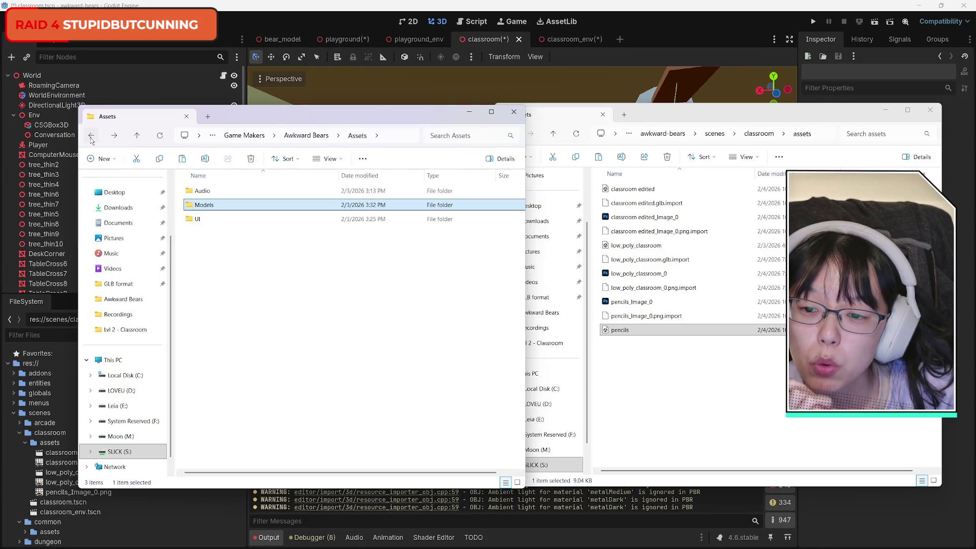
left_click(118, 207)
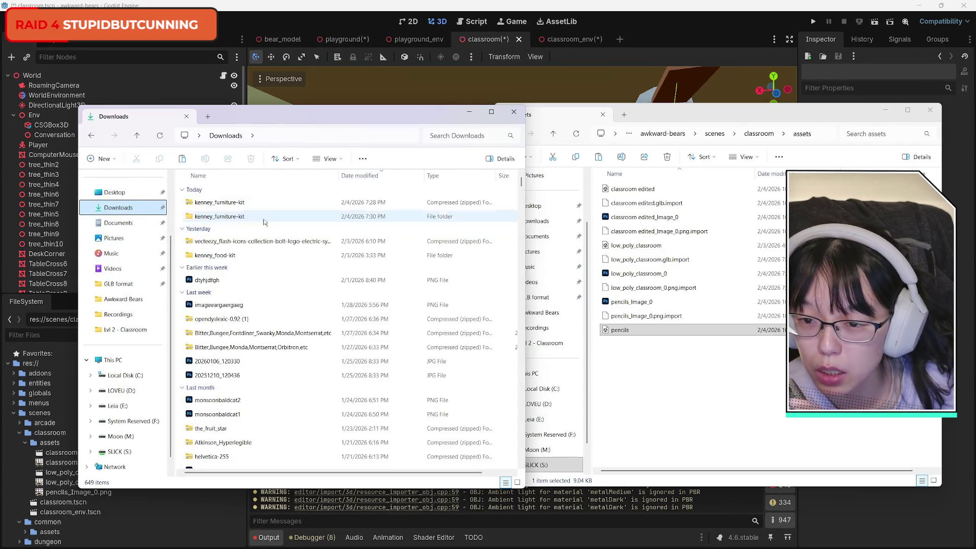
double_click(249, 255)
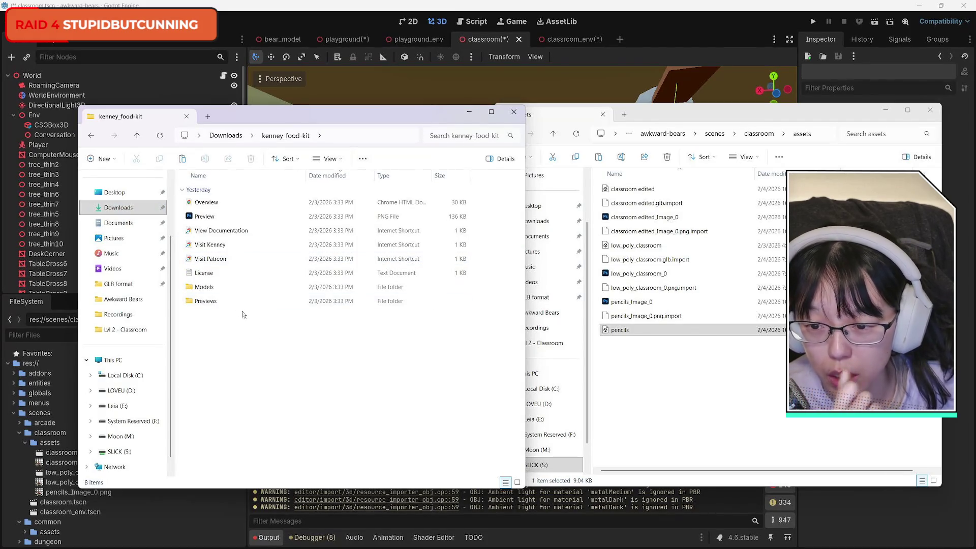
double_click(224, 287)
double_click(237, 217)
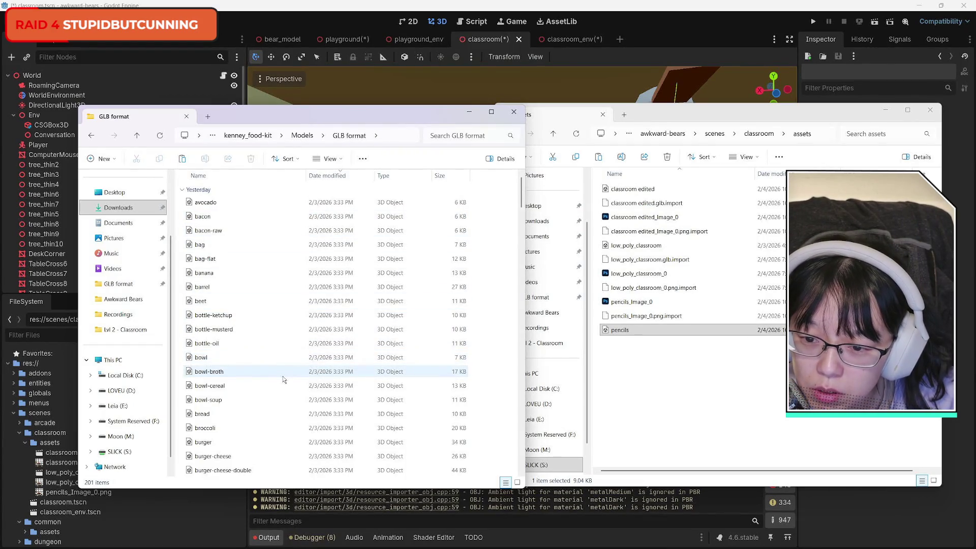
Copy the honey model into the assets folder and put the Explorer windows away.
scroll(284, 381, "down", 4)
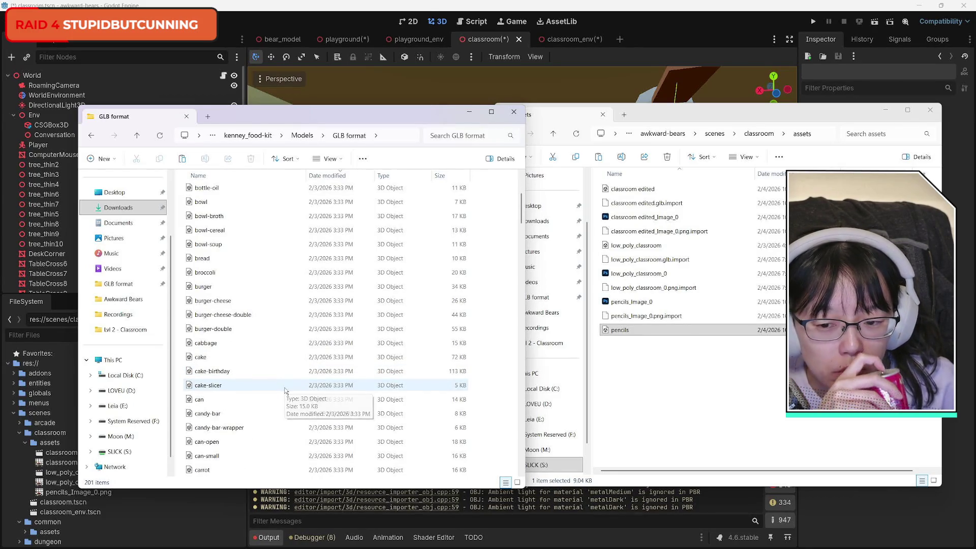
scroll(285, 390, "down", 10)
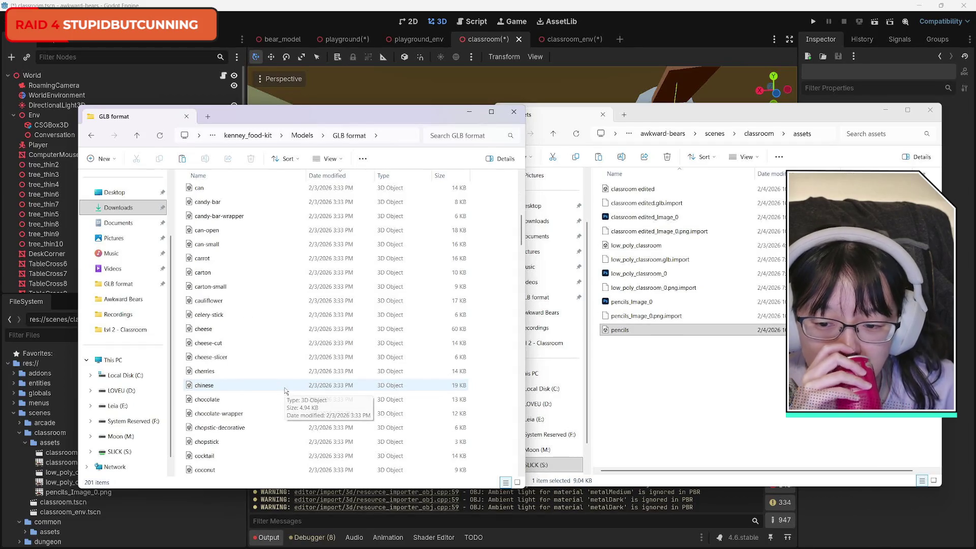
scroll(284, 390, "down", 2)
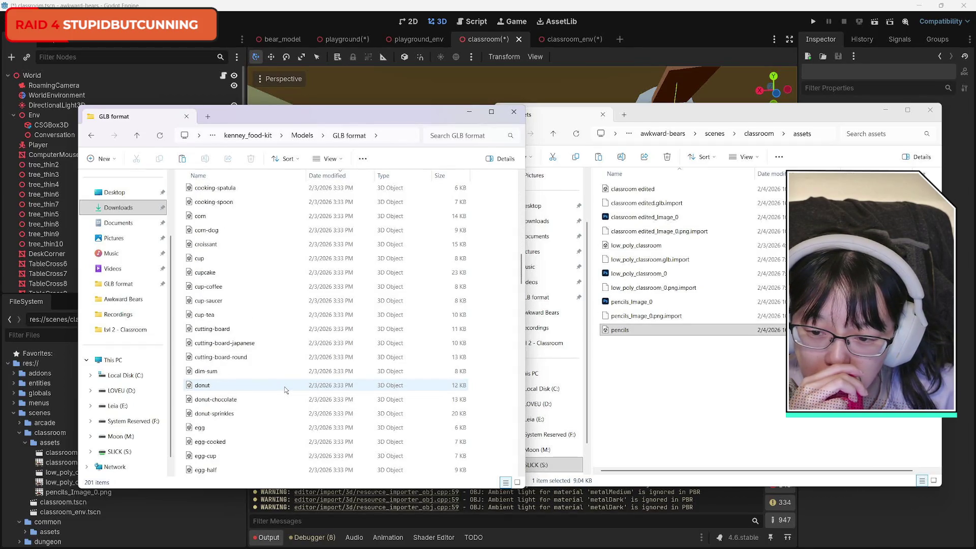
scroll(284, 390, "down", 4)
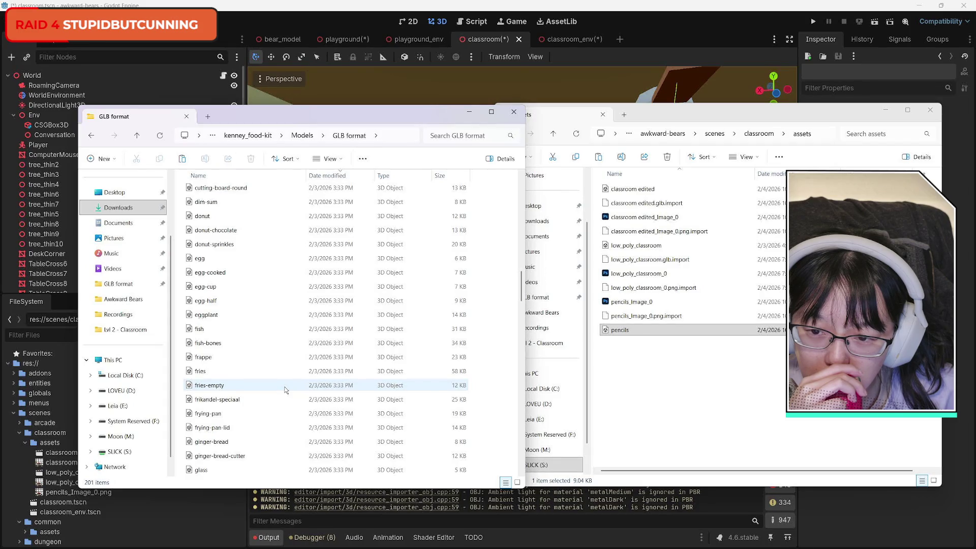
scroll(285, 390, "down", 4)
scroll(284, 385, "up", 15)
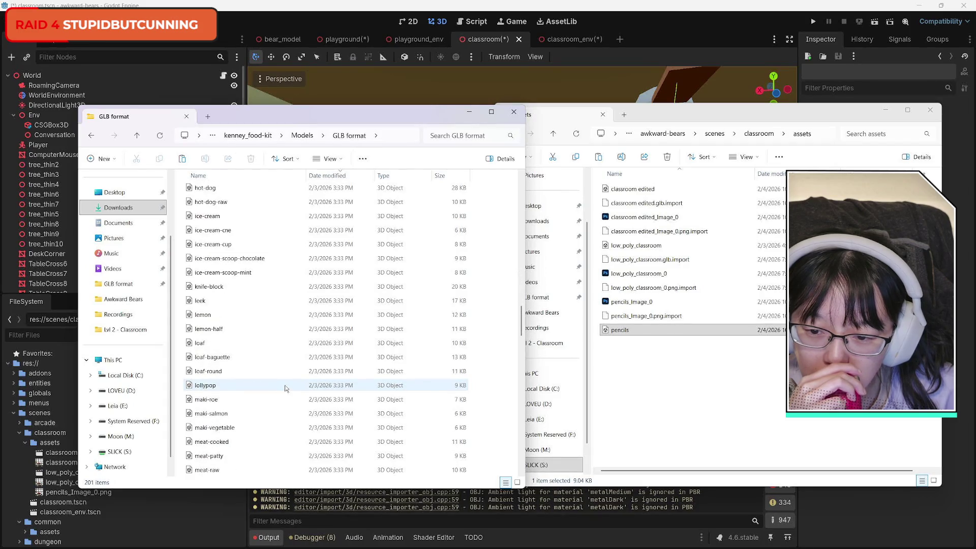
scroll(280, 381, "up", 10)
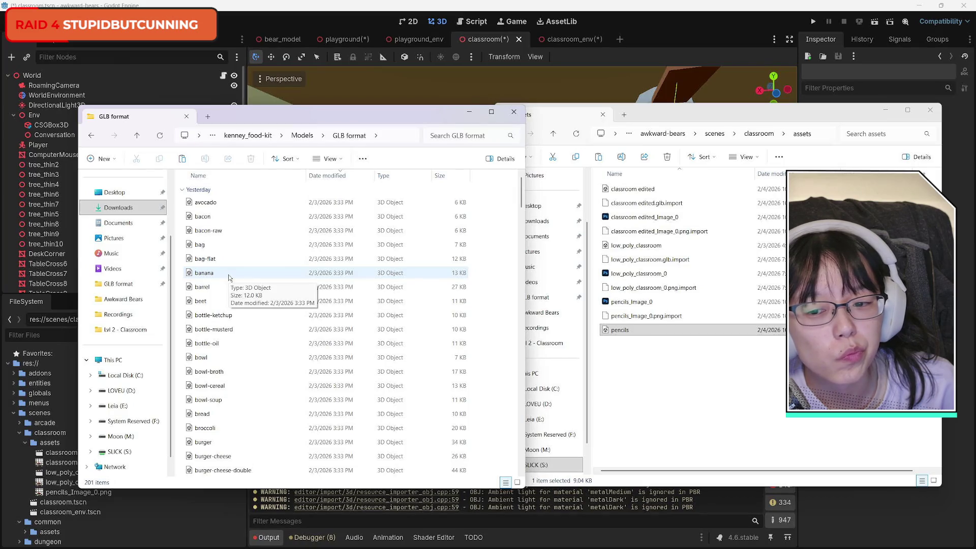
scroll(284, 407, "down", 15)
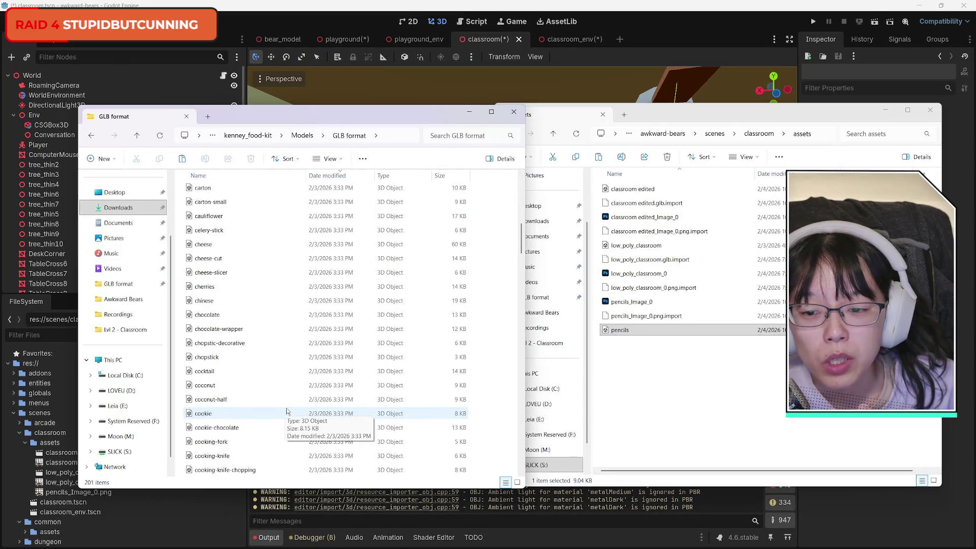
scroll(291, 407, "down", 5)
scroll(292, 405, "down", 6)
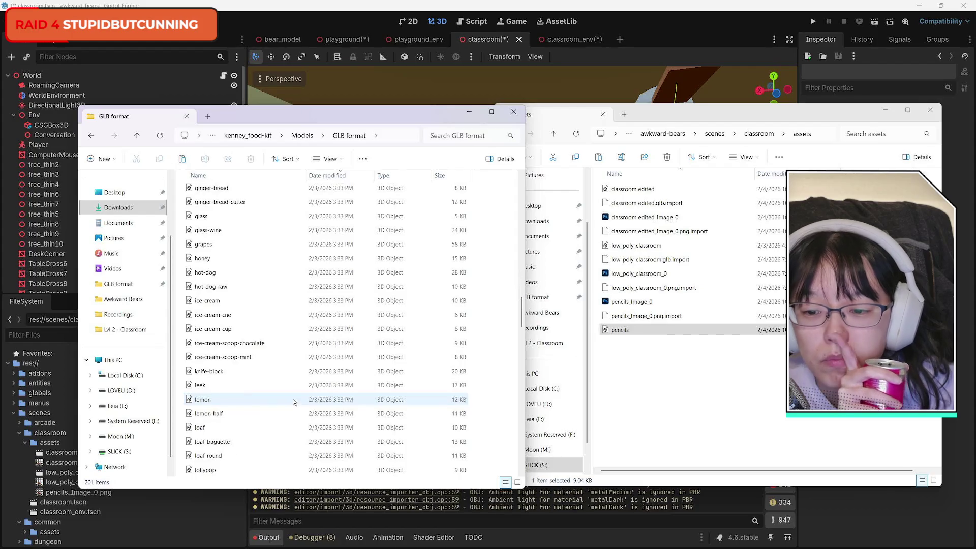
left_click(396, 258)
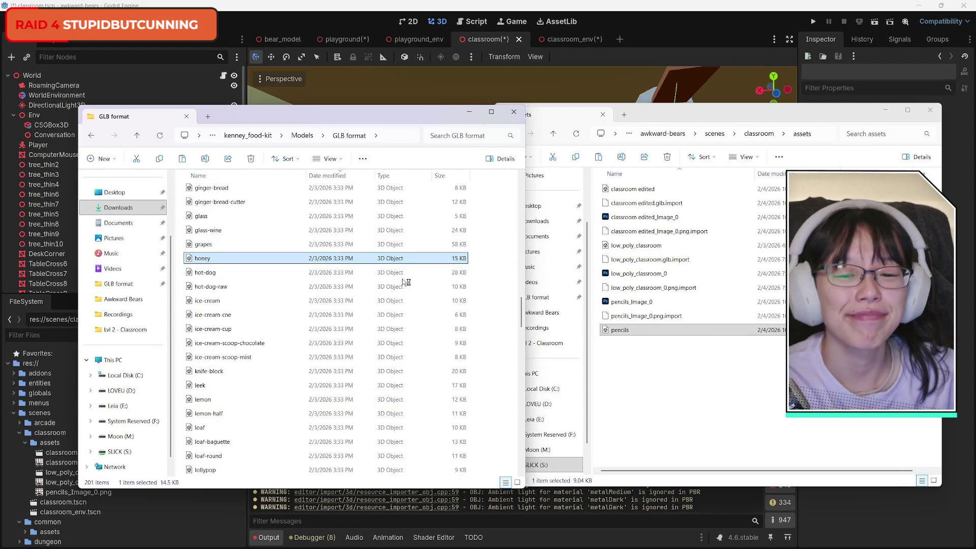
left_click(685, 395)
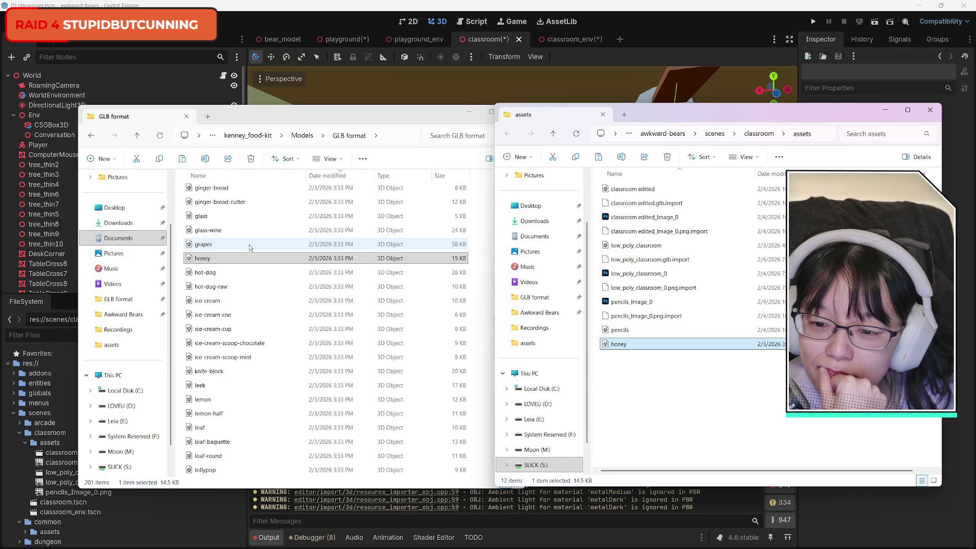
left_click(401, 110)
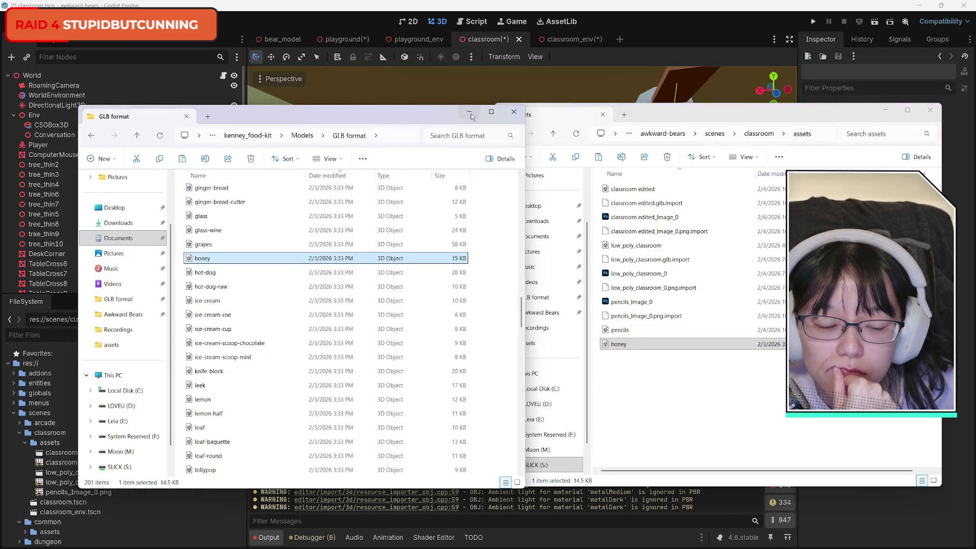
left_click(470, 115)
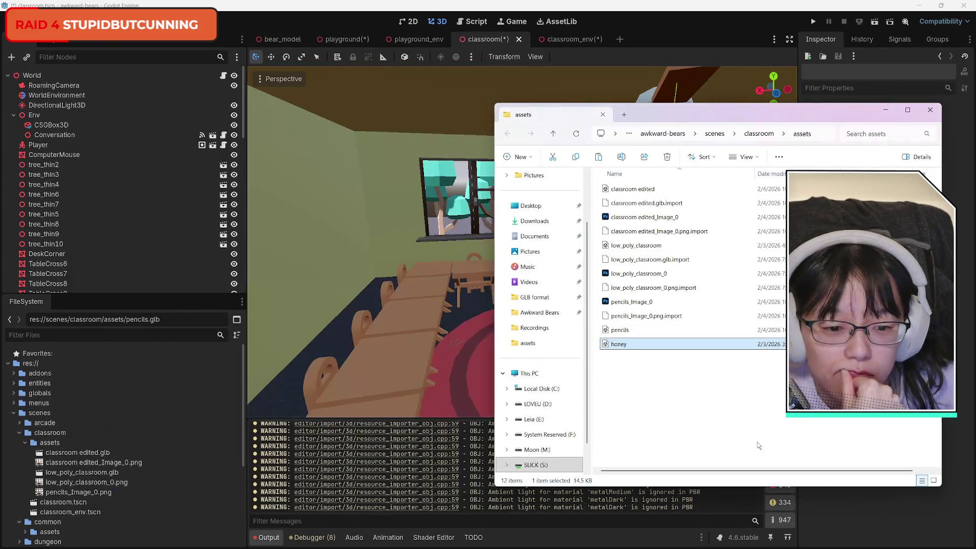
left_click(713, 417)
left_click(884, 109)
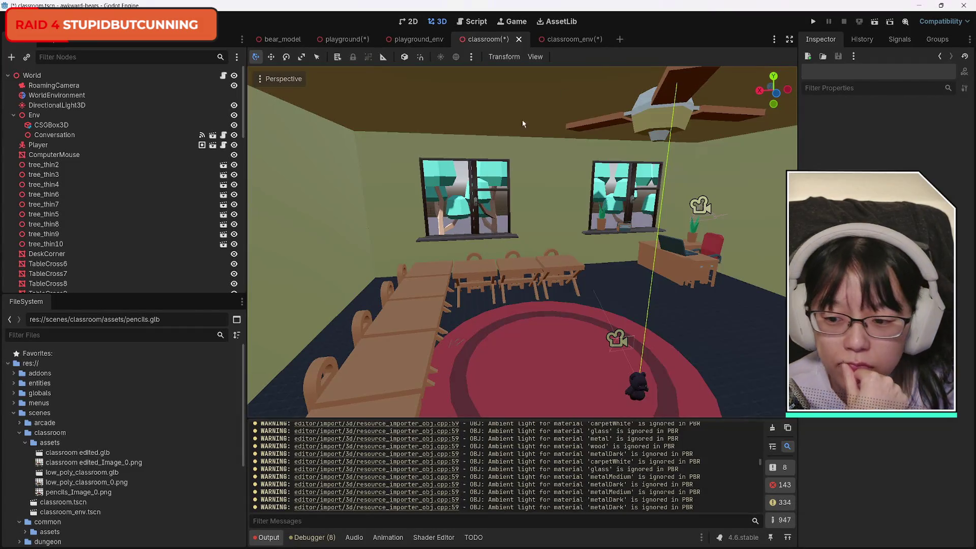
Keep pencils_Image_0.png, then drop pencils.glb from FileSystem onto the classroom rug.
left_click(107, 492)
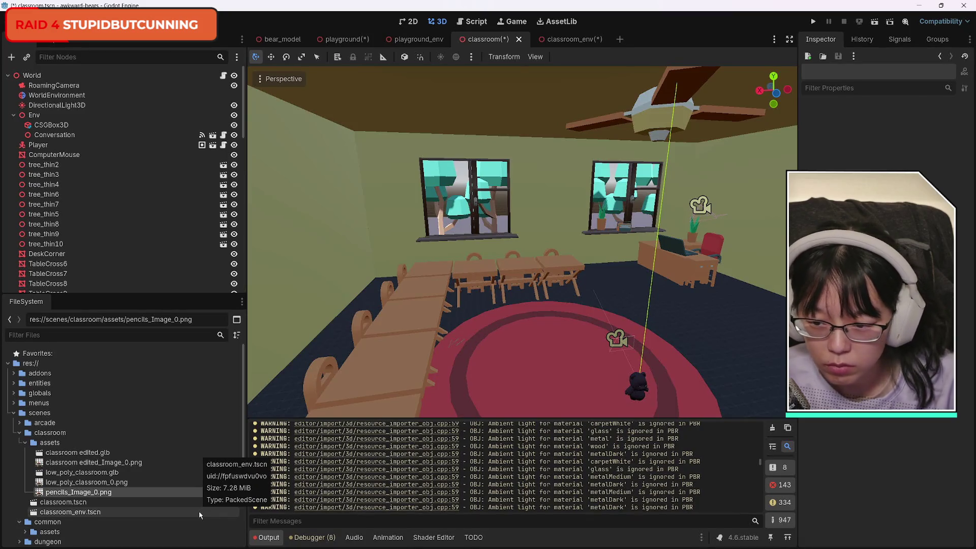
key("Delete")
key("Escape")
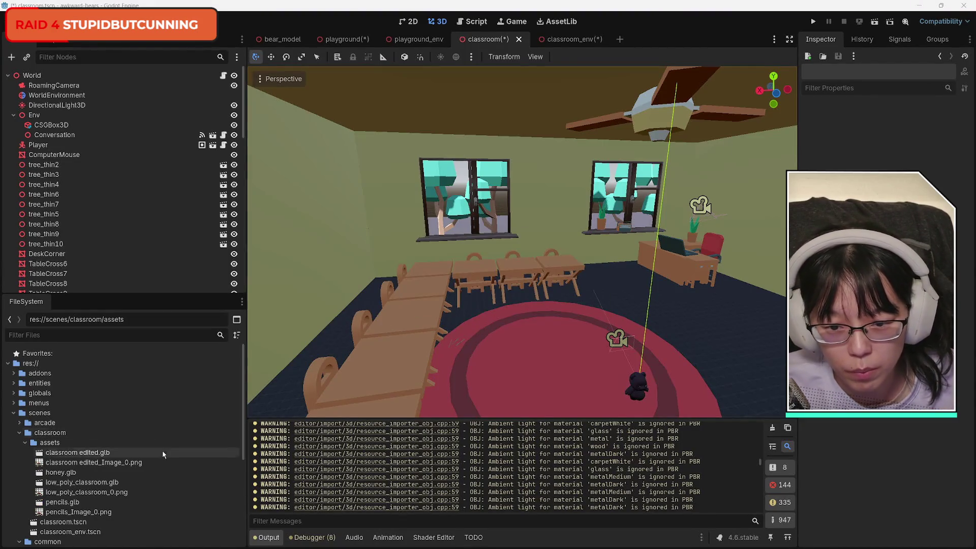
mouse_move(66, 502)
left_mouse_down()
mouse_move(315, 436)
mouse_move(405, 317)
mouse_move(424, 335)
mouse_move(530, 353)
mouse_move(547, 379)
mouse_move(561, 381)
left_mouse_up()
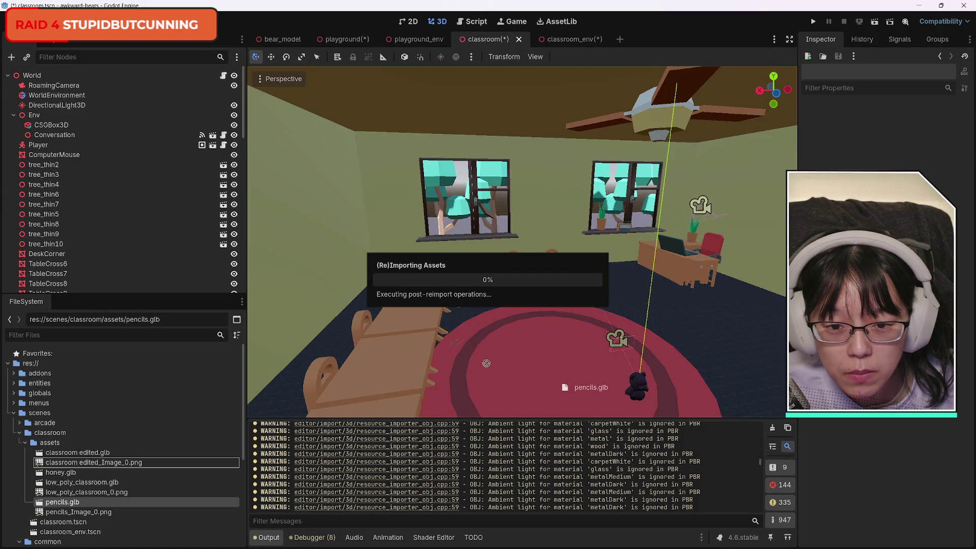
left_click_drag(490, 366, 485, 360)
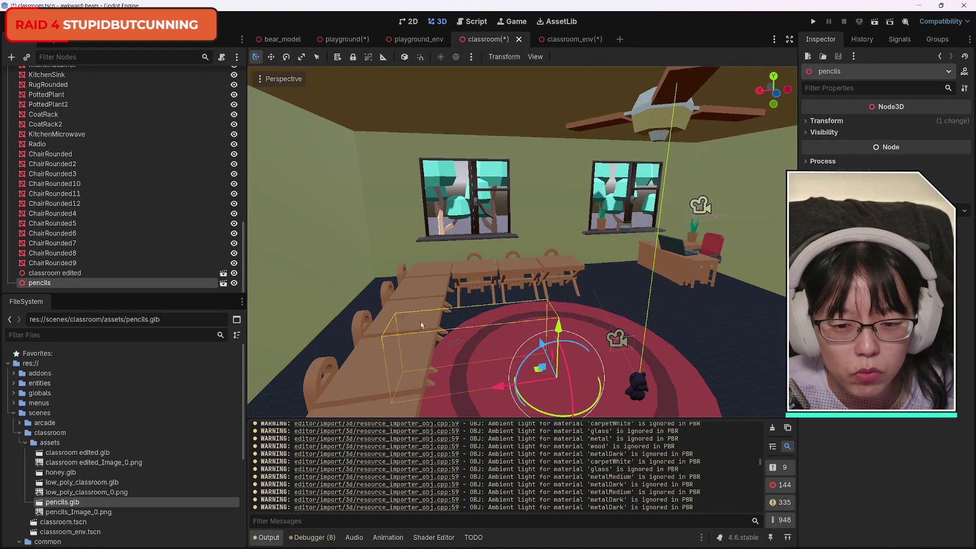
Lower the pencils set onto the long table with its Y arrow, then duplicate it with Ctrl+D.
scroll(352, 320, "up", 4)
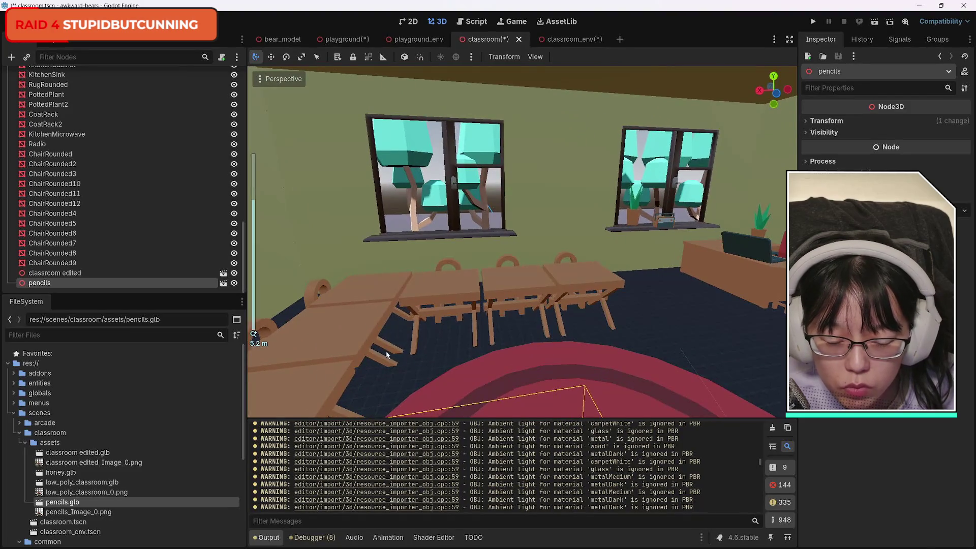
scroll(403, 356, "up", 5)
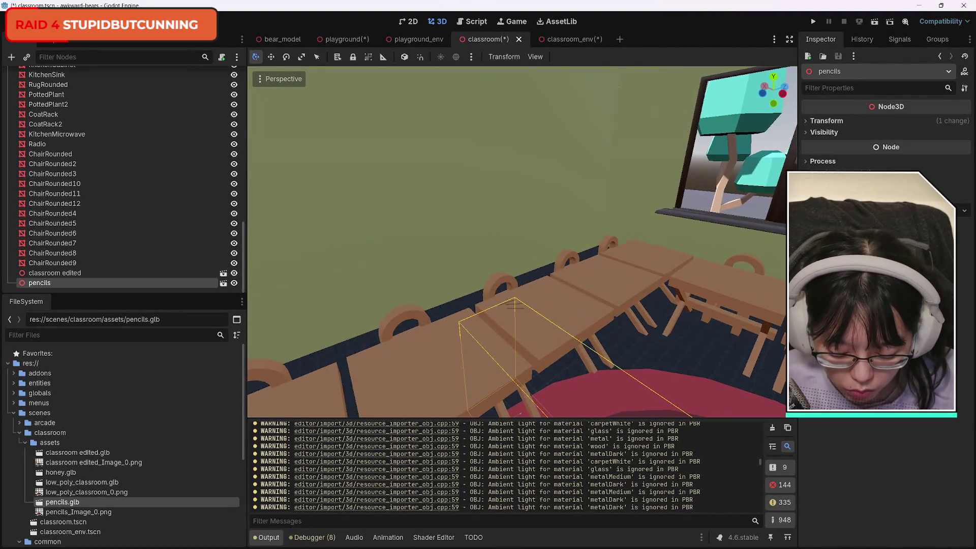
scroll(522, 242, "up", 5)
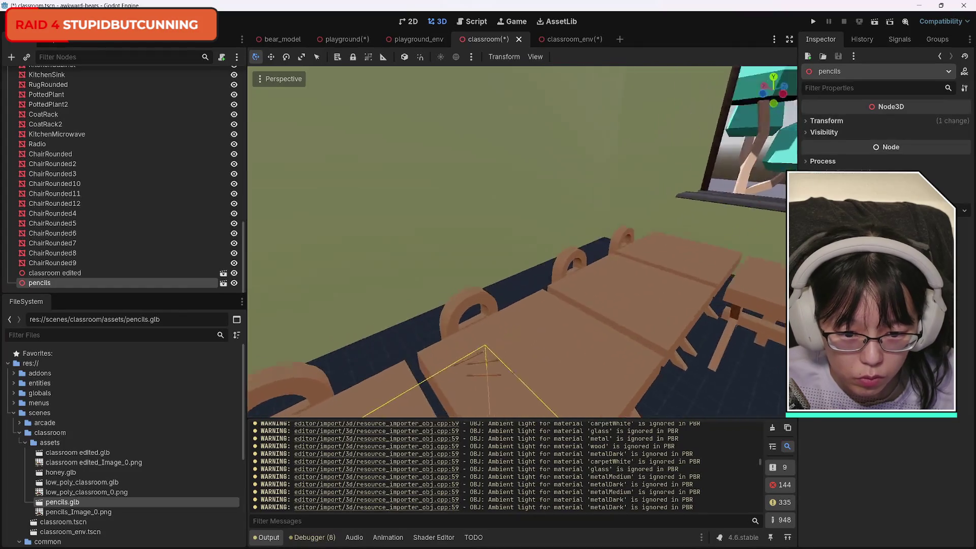
mouse_move(522, 242)
left_mouse_down()
mouse_move(681, 251)
mouse_move(641, 274)
mouse_move(610, 259)
mouse_move(640, 257)
left_mouse_up()
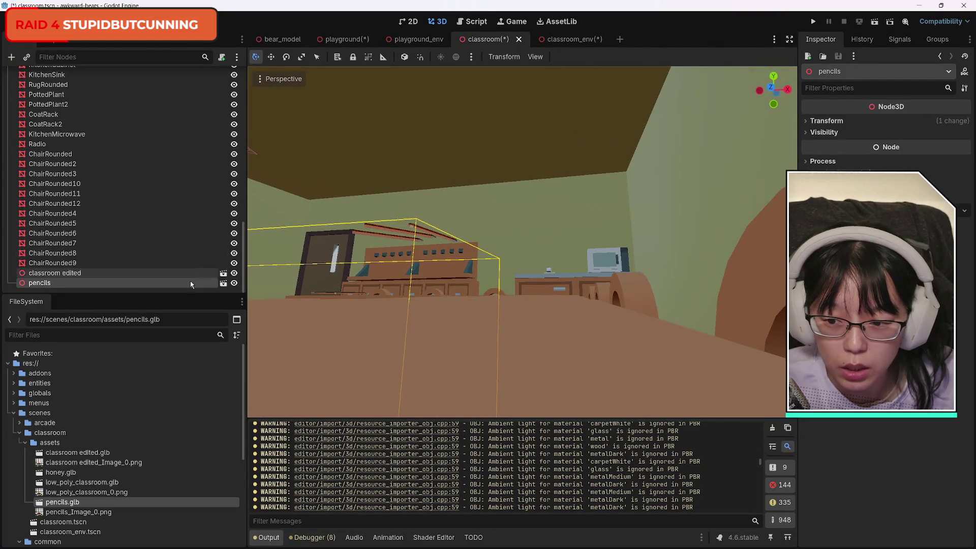
left_click_drag(377, 337, 410, 334)
left_click_drag(456, 305, 455, 326)
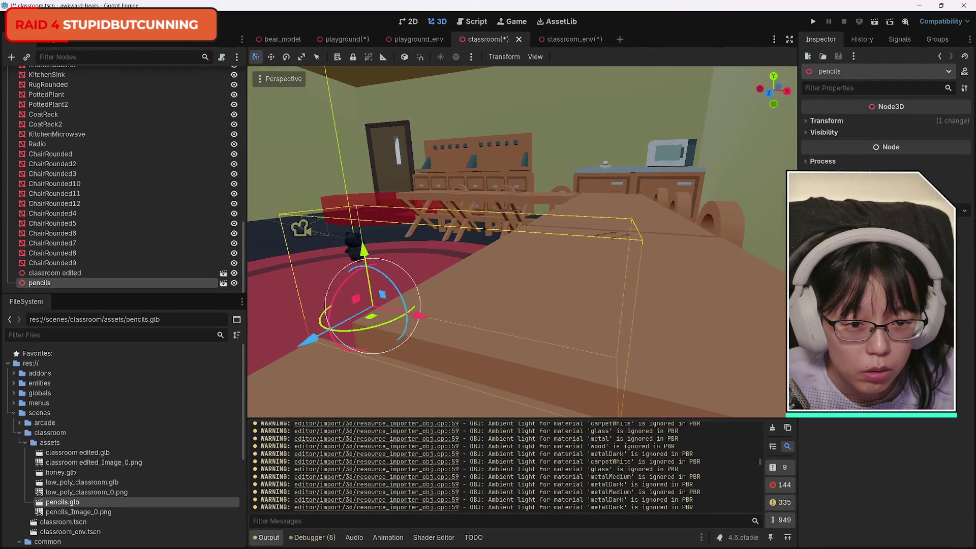
left_click_drag(364, 249, 364, 249)
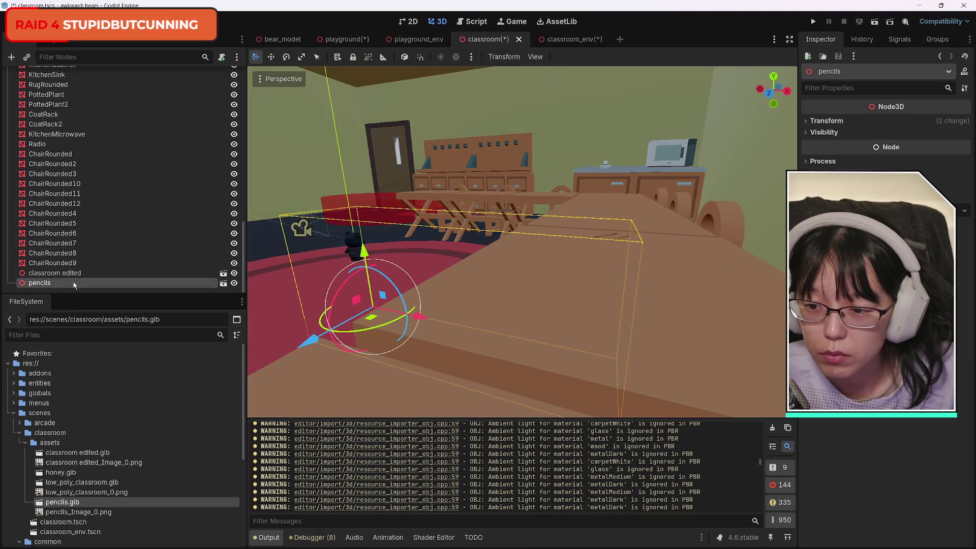
scroll(435, 260, "down", 5)
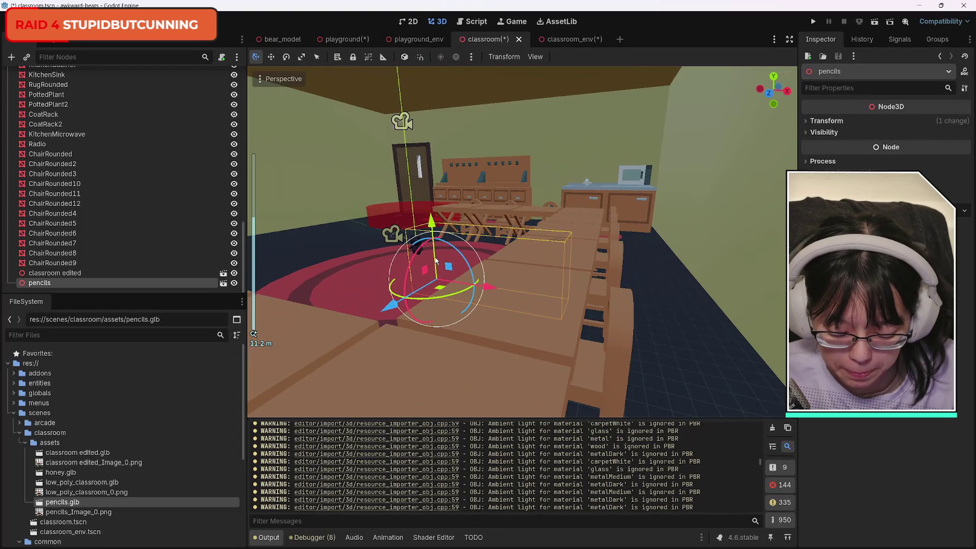
key("ctrl+d")
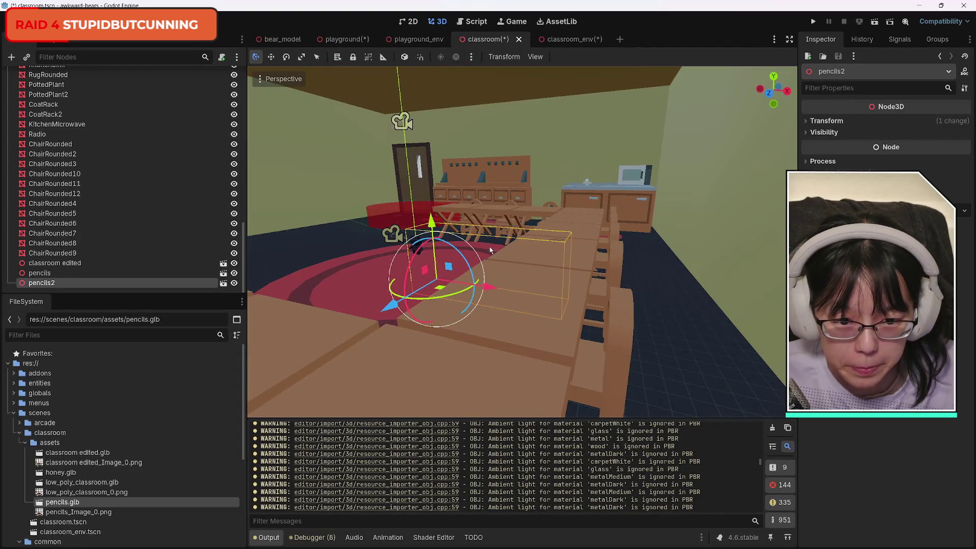
Slide pencils2 along X and rotate it about its vertical axis.
mouse_move(448, 267)
left_mouse_down()
mouse_move(426, 262)
mouse_move(383, 284)
mouse_move(368, 315)
mouse_move(369, 350)
left_mouse_up()
key("e")
left_click(256, 56)
mouse_move(401, 336)
left_mouse_down()
mouse_move(436, 334)
mouse_move(381, 344)
mouse_move(428, 341)
mouse_move(459, 355)
mouse_move(450, 361)
mouse_move(462, 345)
left_mouse_up()
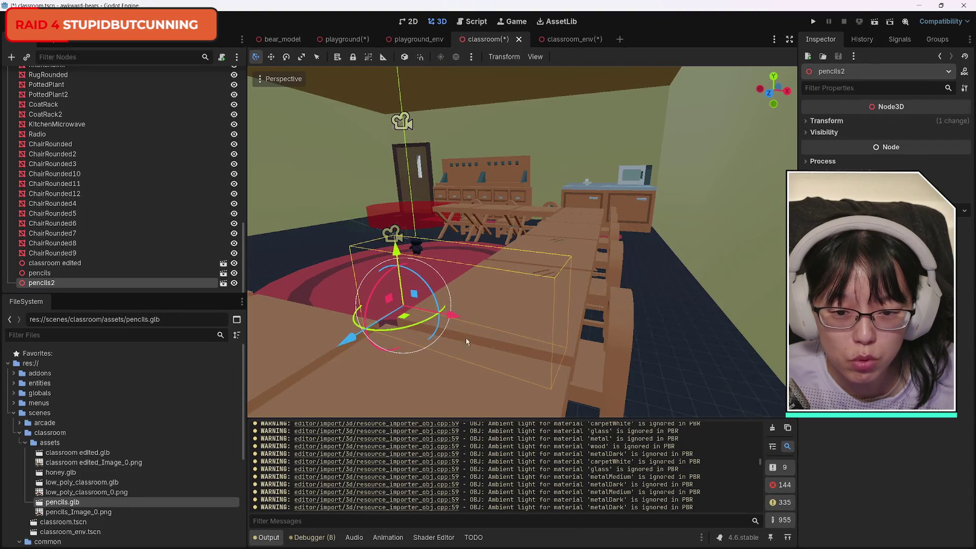
left_click(287, 58)
mouse_move(399, 336)
left_mouse_down()
mouse_move(424, 303)
mouse_move(416, 229)
left_mouse_up()
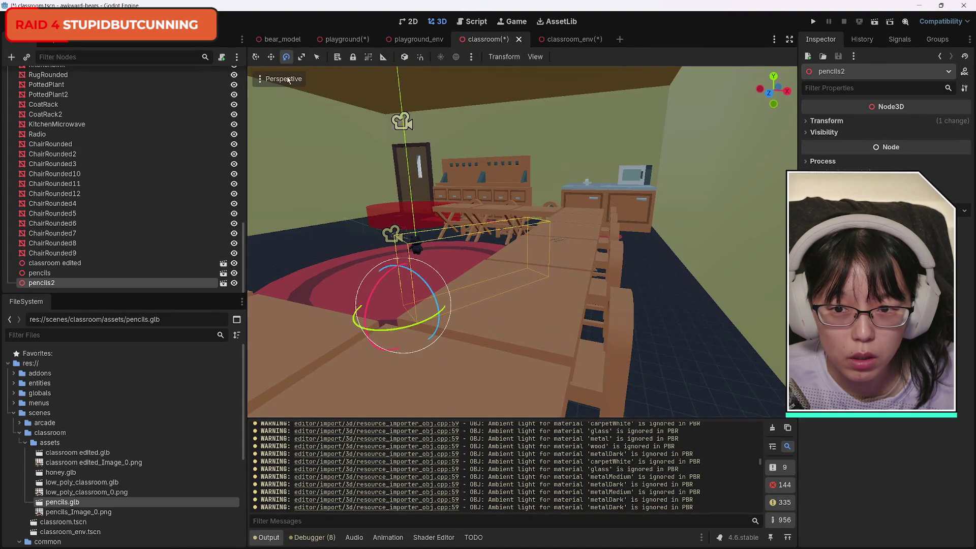
Move pencils2 forward along Z onto the near table end, then reselect the original pencils.
left_click(255, 57)
left_click_drag(354, 339, 285, 506)
mouse_move(369, 365)
left_mouse_down()
mouse_move(411, 401)
mouse_move(451, 384)
left_mouse_up()
mouse_move(413, 371)
left_mouse_down()
mouse_move(403, 340)
mouse_move(451, 352)
mouse_move(441, 349)
left_mouse_up()
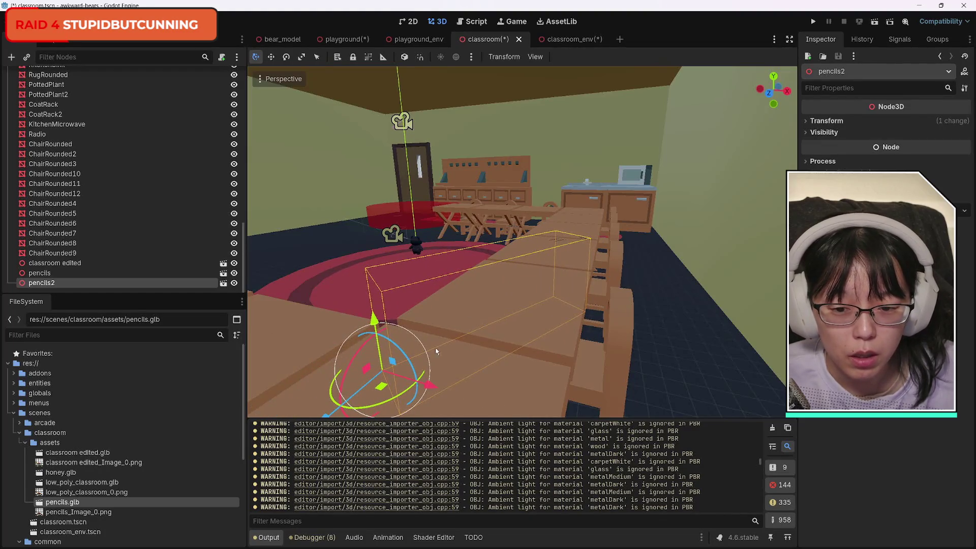
scroll(432, 346, "up", 3)
scroll(467, 325, "down", 4)
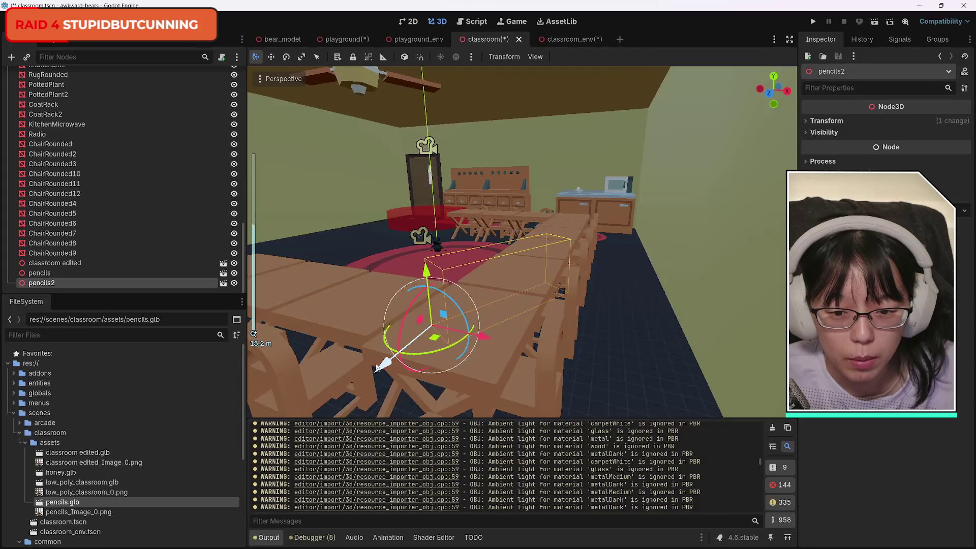
mouse_move(376, 367)
left_mouse_down()
mouse_move(305, 402)
mouse_move(152, 536)
mouse_move(165, 531)
left_mouse_up()
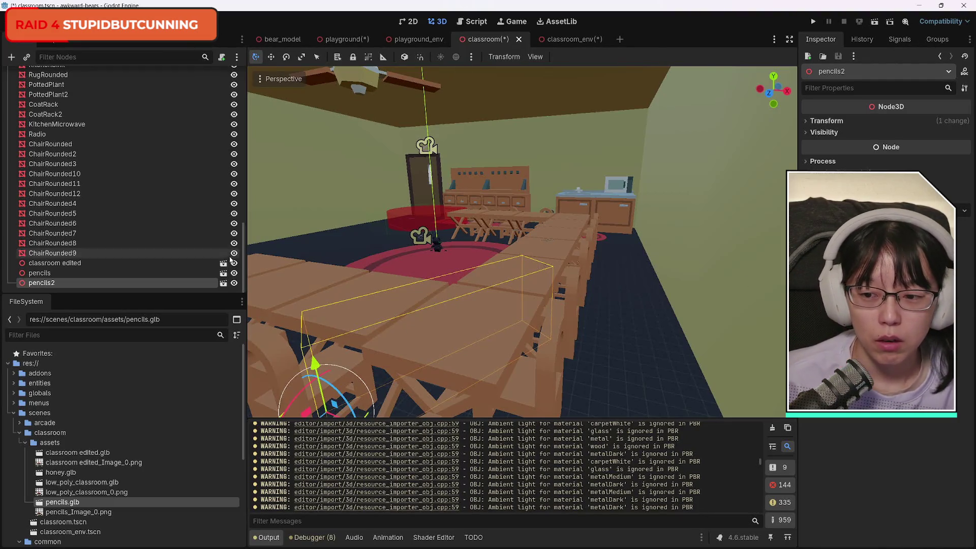
left_click(86, 273)
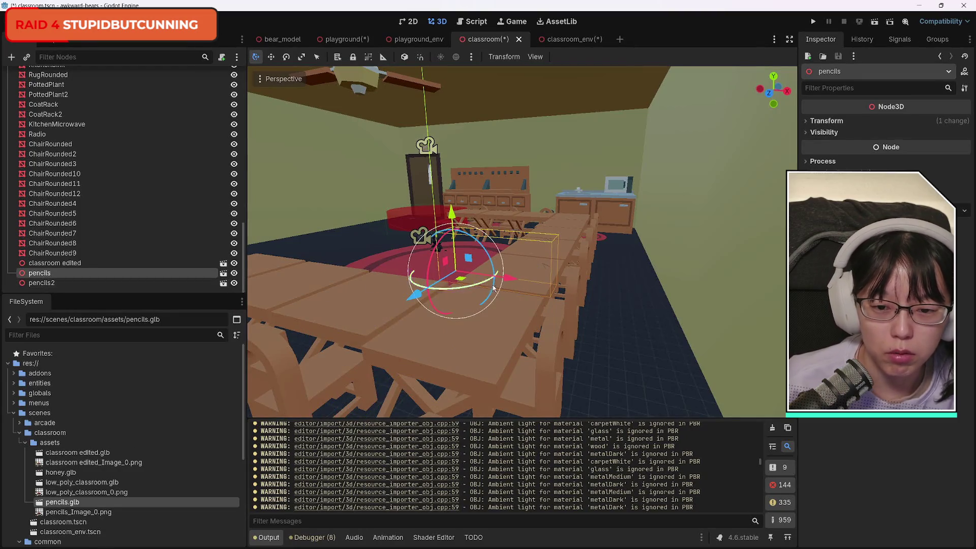
Duplicate pencils2 as pencils3 and move it across the tables toward the window table.
left_click(73, 283)
key("ctrl+d")
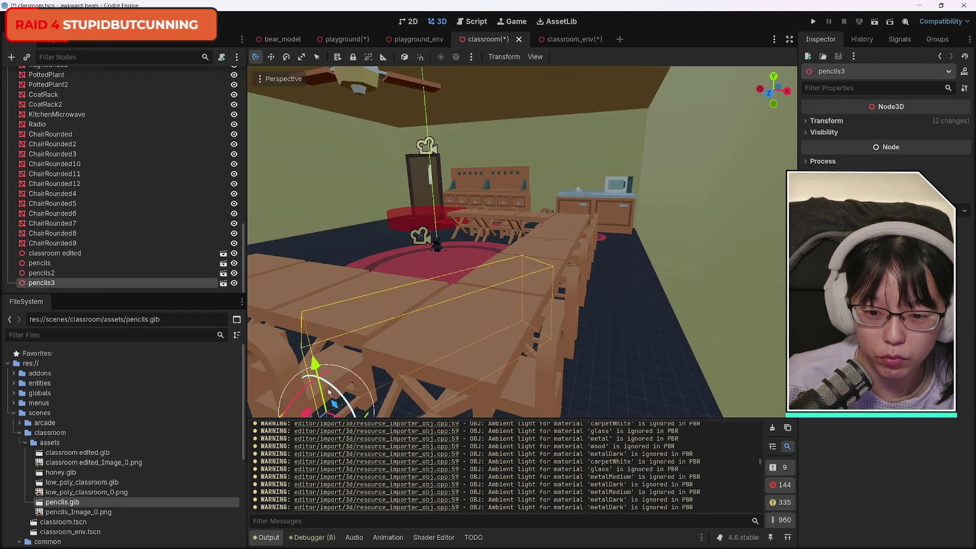
scroll(442, 351, "up", 3)
scroll(442, 349, "down", 3)
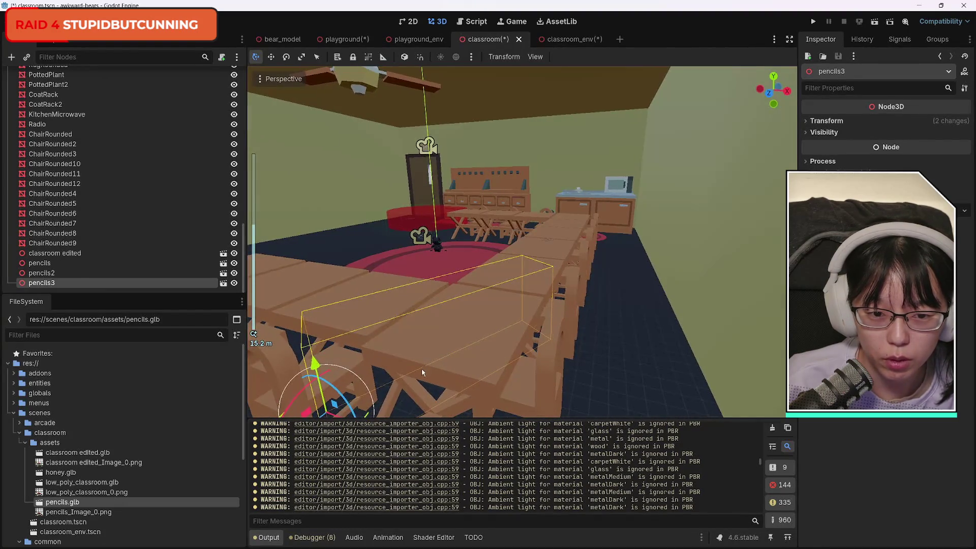
scroll(401, 387, "up", 3)
mouse_move(424, 384)
left_mouse_down()
mouse_move(231, 349)
mouse_move(338, 298)
left_mouse_up()
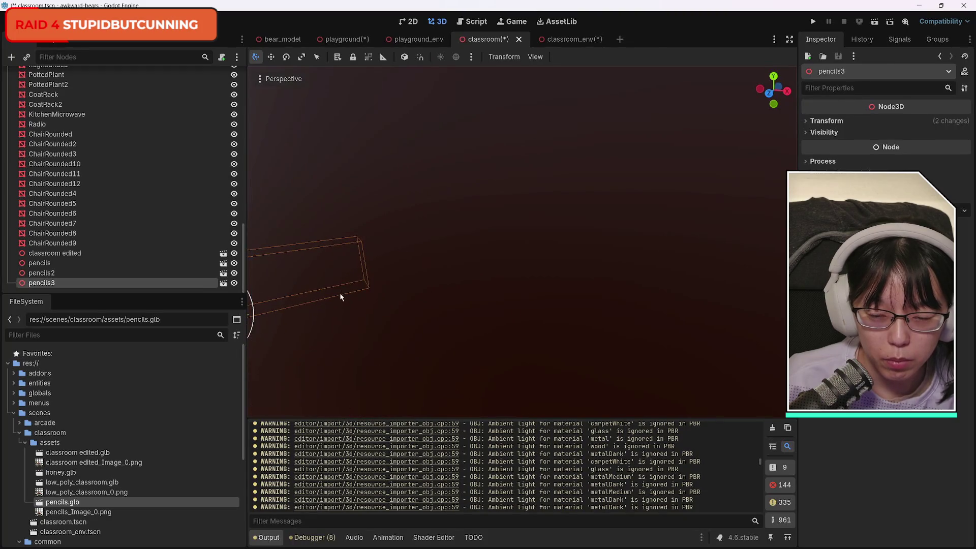
scroll(360, 283, "up", 2)
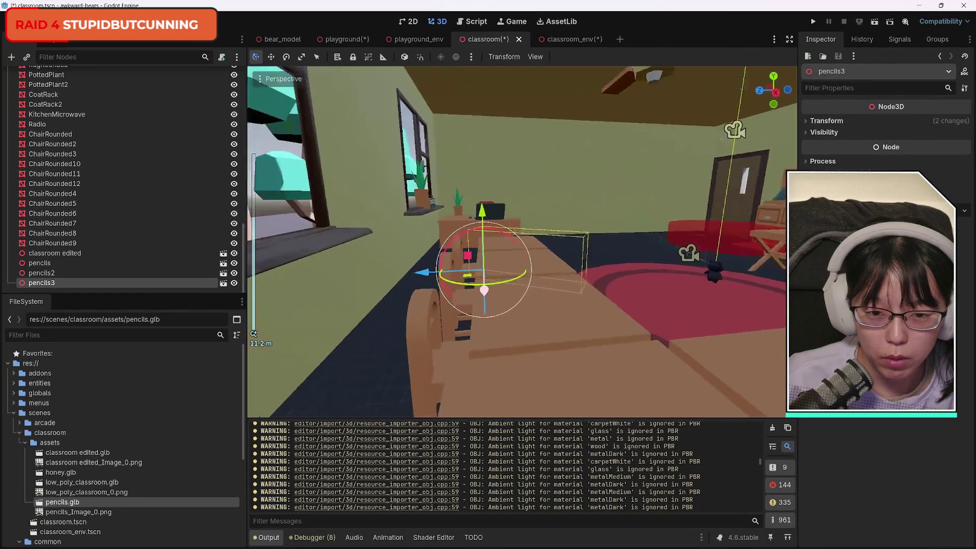
mouse_move(507, 254)
left_mouse_down()
mouse_move(437, 264)
mouse_move(464, 257)
left_mouse_up()
mouse_move(438, 224)
left_mouse_down()
mouse_move(445, 202)
mouse_move(447, 255)
left_mouse_up()
key("ctrl+z")
key("ctrl+z")
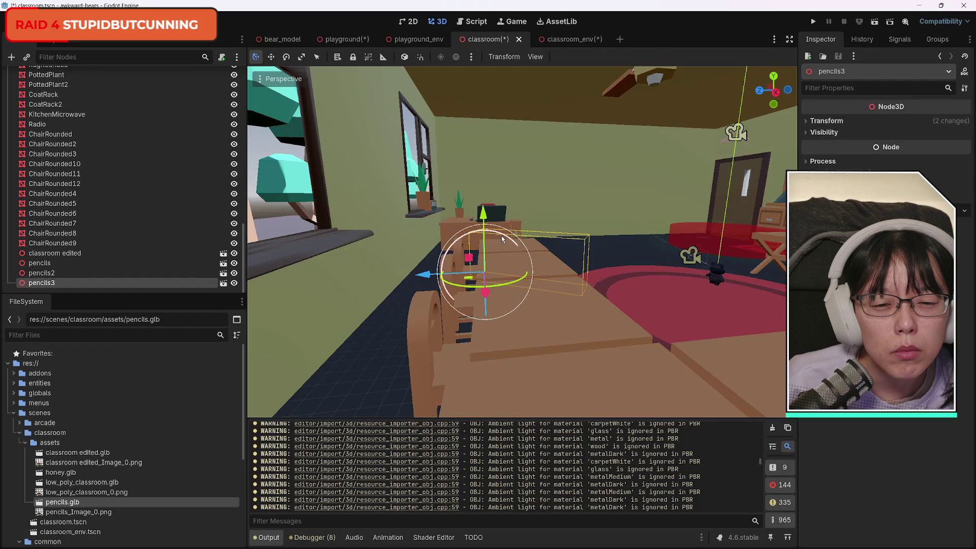
Settle pencils3 on the window tabletop, then duplicate it as pencils4.
scroll(498, 275, "up", 5)
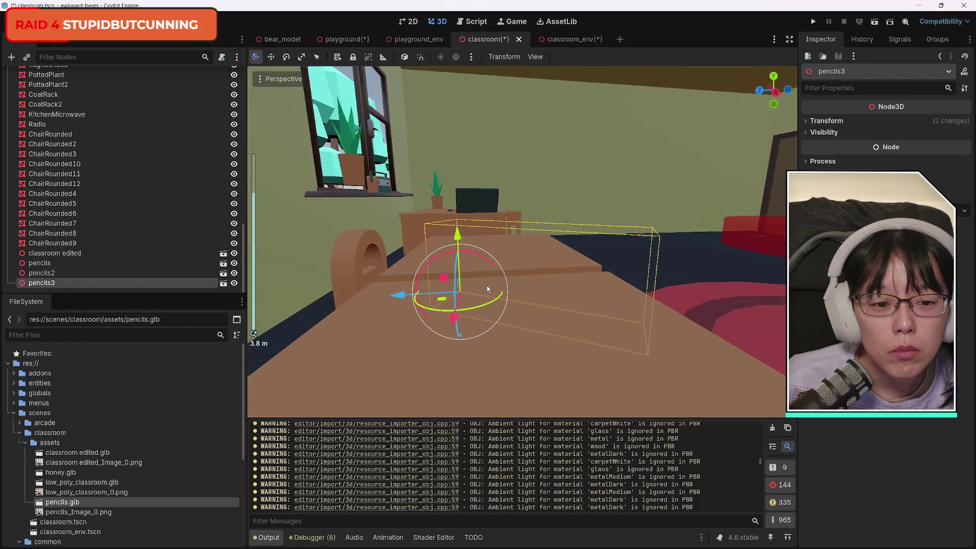
mouse_move(428, 274)
left_mouse_down()
mouse_move(366, 265)
mouse_move(328, 272)
mouse_move(333, 267)
left_mouse_up()
left_click_drag(376, 237, 376, 239)
scroll(579, 270, "down", 5)
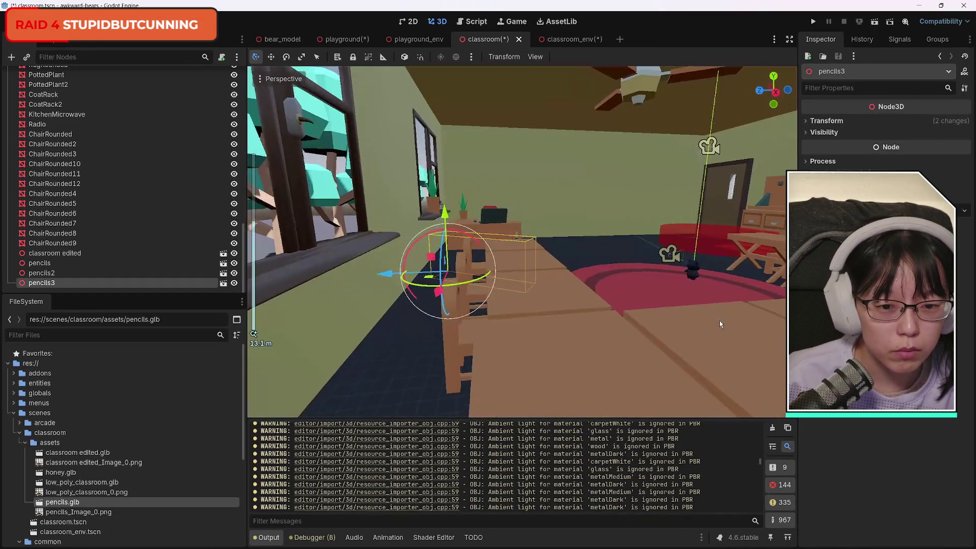
left_click_drag(719, 323, 719, 323)
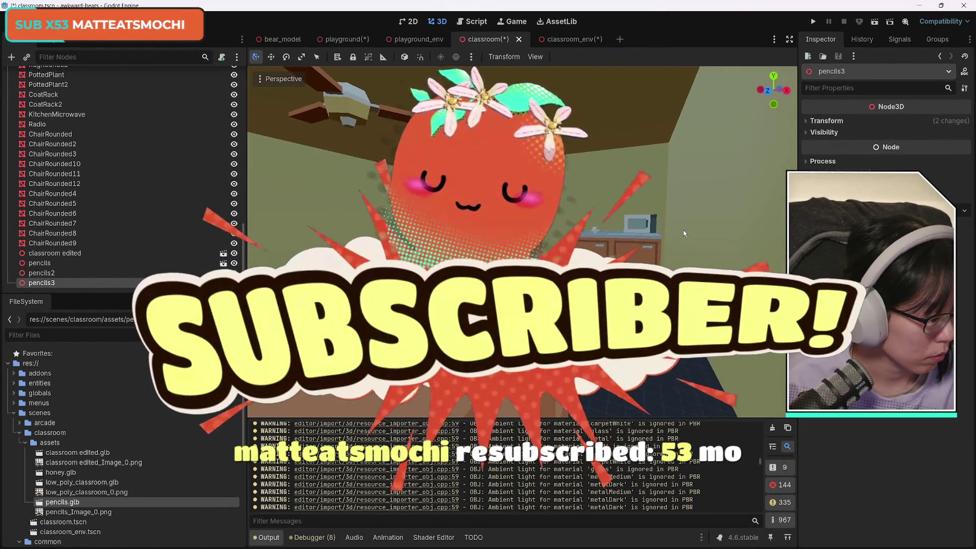
left_click_drag(607, 272, 608, 272)
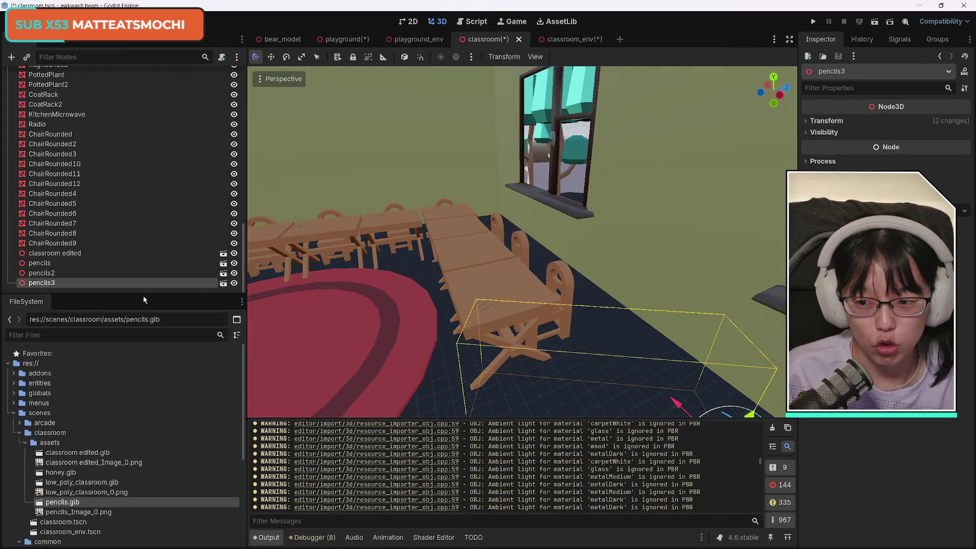
key("ctrl+d")
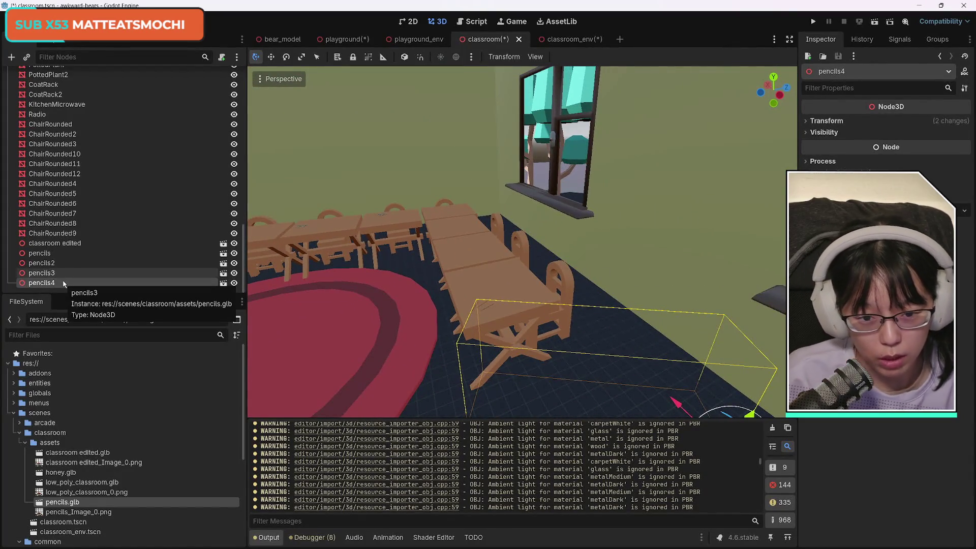
Move pencils4 along X to the wall table under the window and raise it slightly.
left_click_drag(497, 377, 497, 378)
key("g")
key("x")
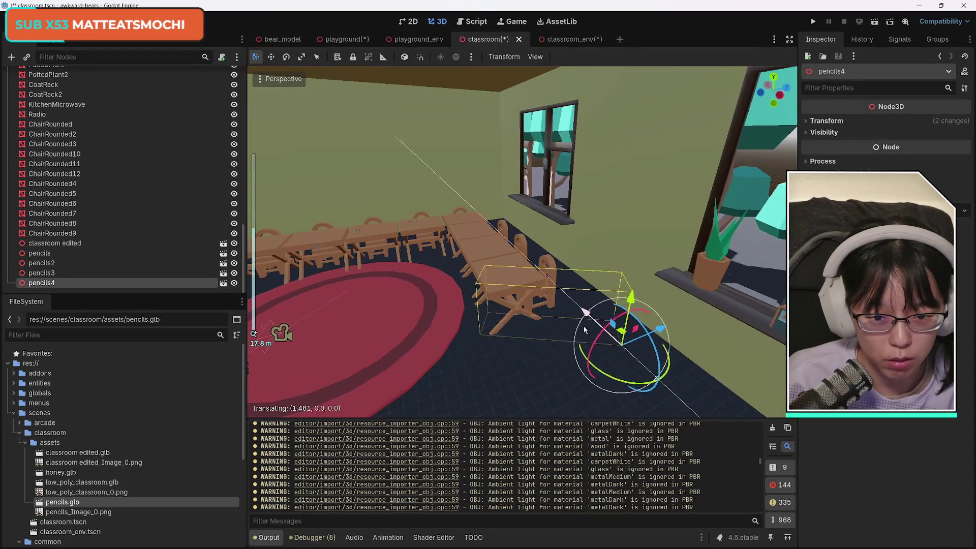
left_click(540, 305)
scroll(431, 246, "up", 10)
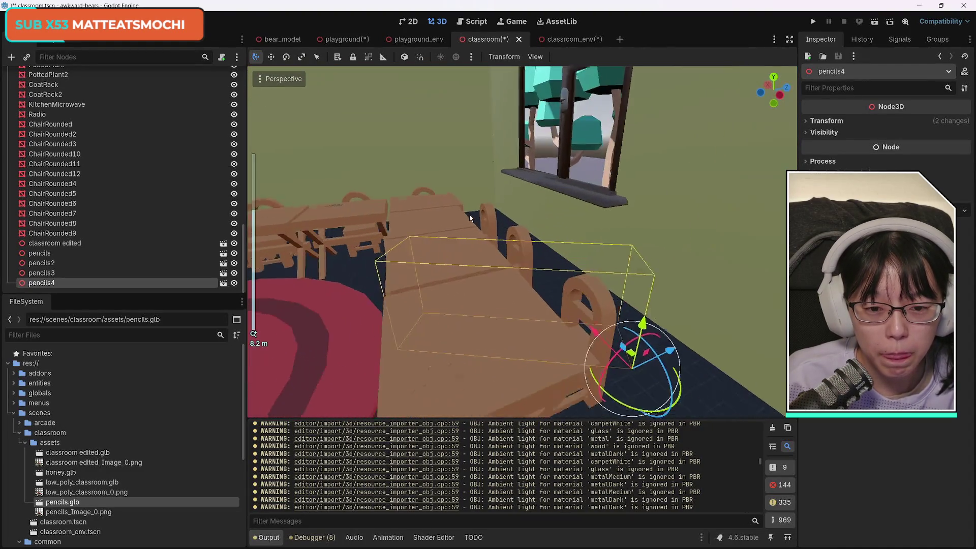
scroll(431, 246, "down", 6)
mouse_move(599, 287)
left_mouse_down()
mouse_move(600, 267)
mouse_move(619, 275)
mouse_move(601, 261)
left_mouse_up()
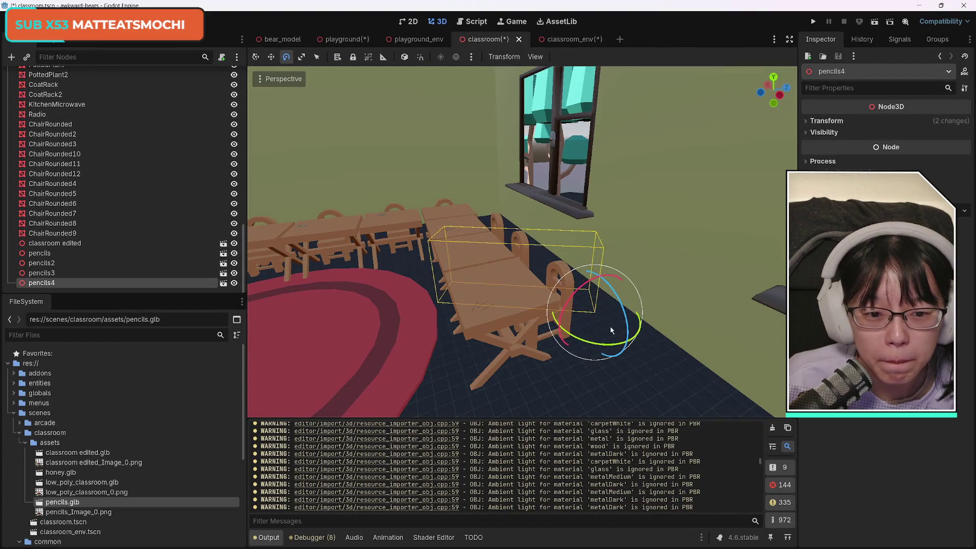
Rotate pencils4 about 7 degrees and lower it onto the tabletop.
left_click_drag(633, 339, 633, 336)
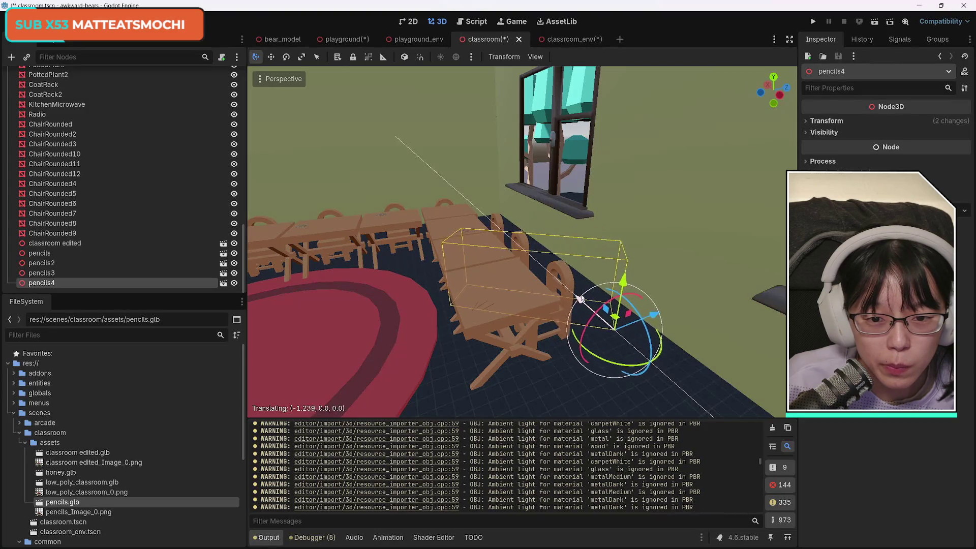
scroll(457, 201, "up", 5)
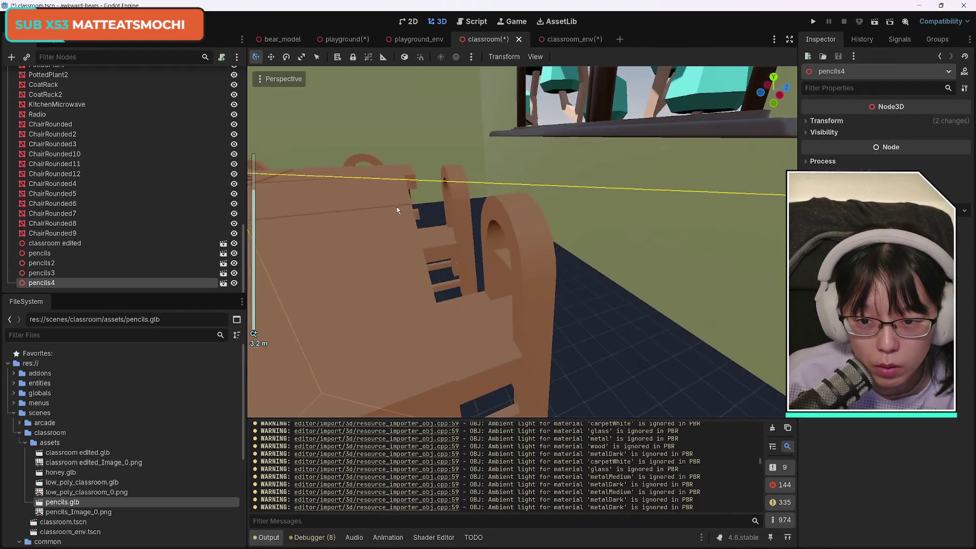
scroll(403, 211, "down", 2)
scroll(557, 287, "down", 3)
left_click_drag(676, 337, 675, 353)
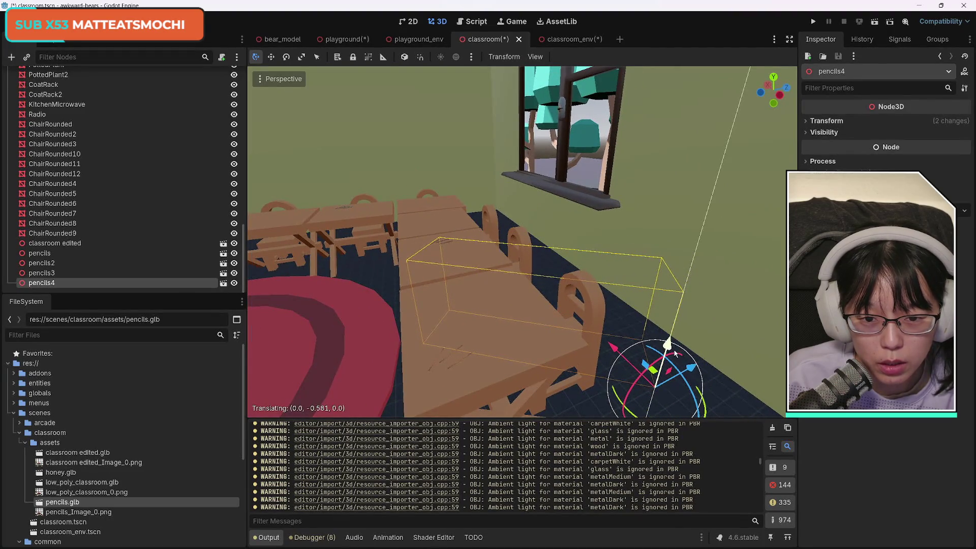
left_click(461, 362)
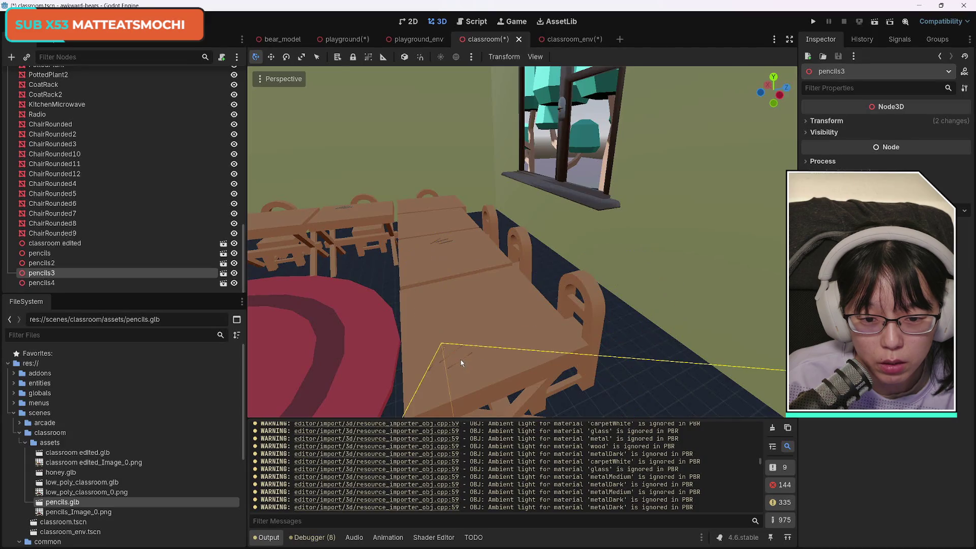
scroll(562, 363, "down", 5)
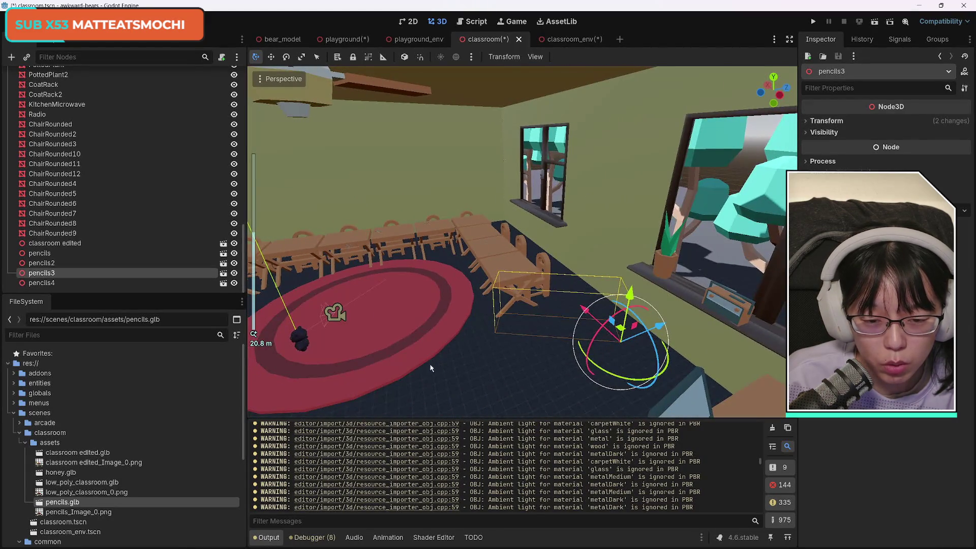
scroll(487, 362, "up", 5)
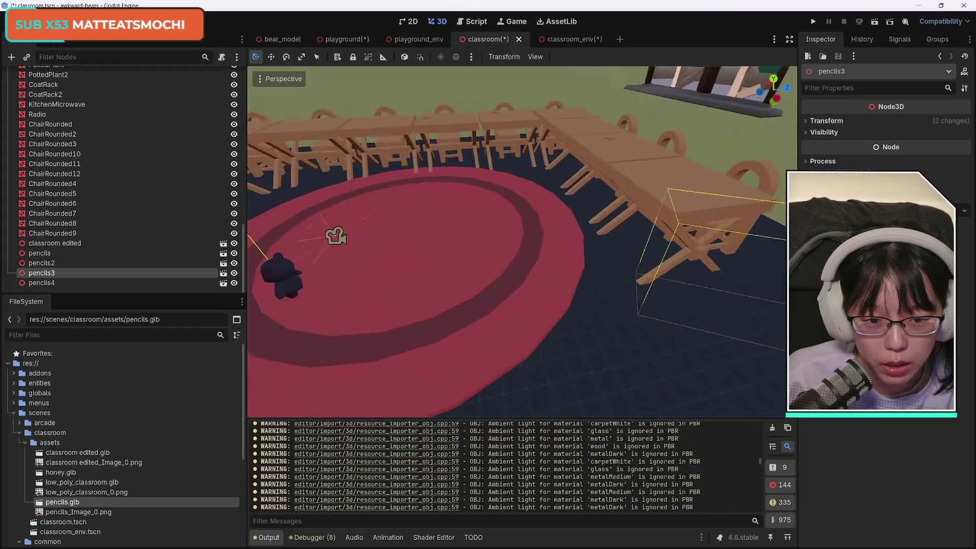
key("w")
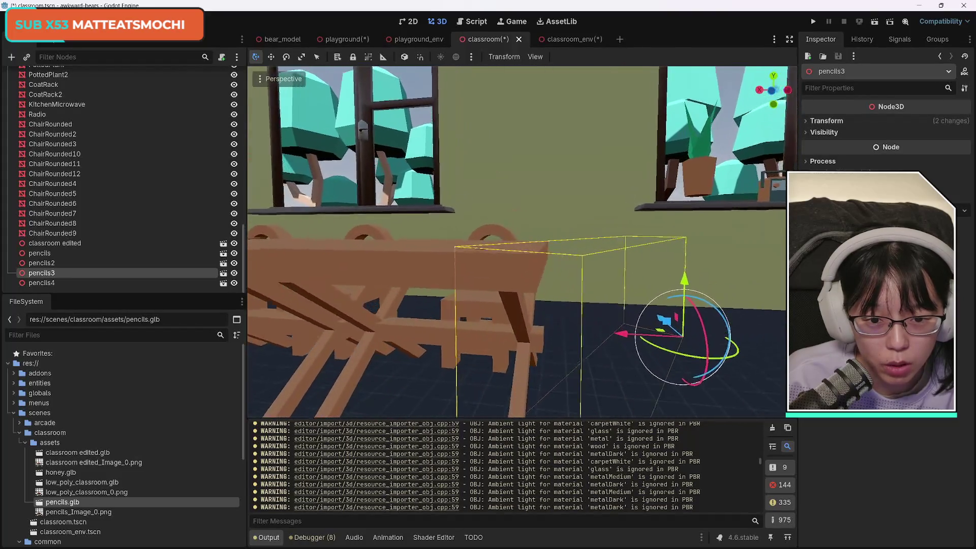
key("w")
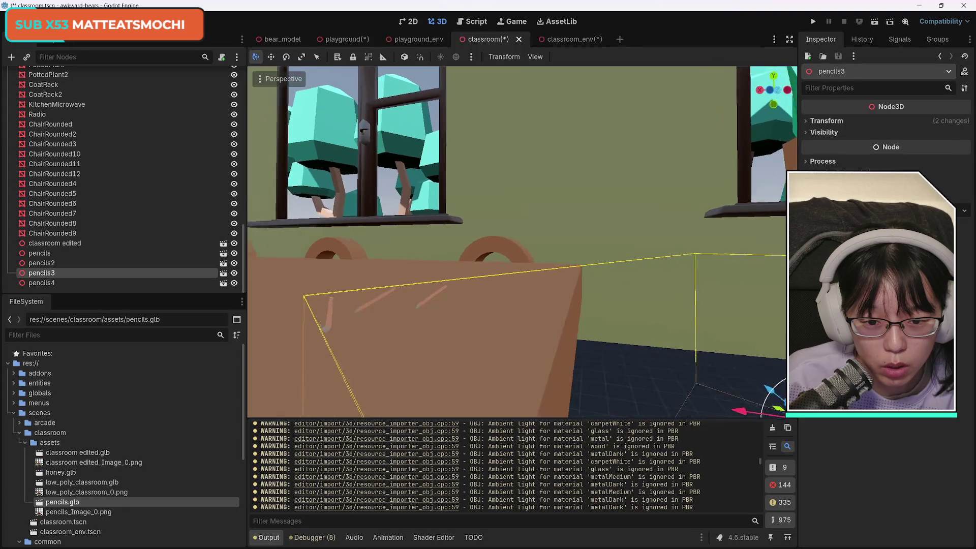
key("s")
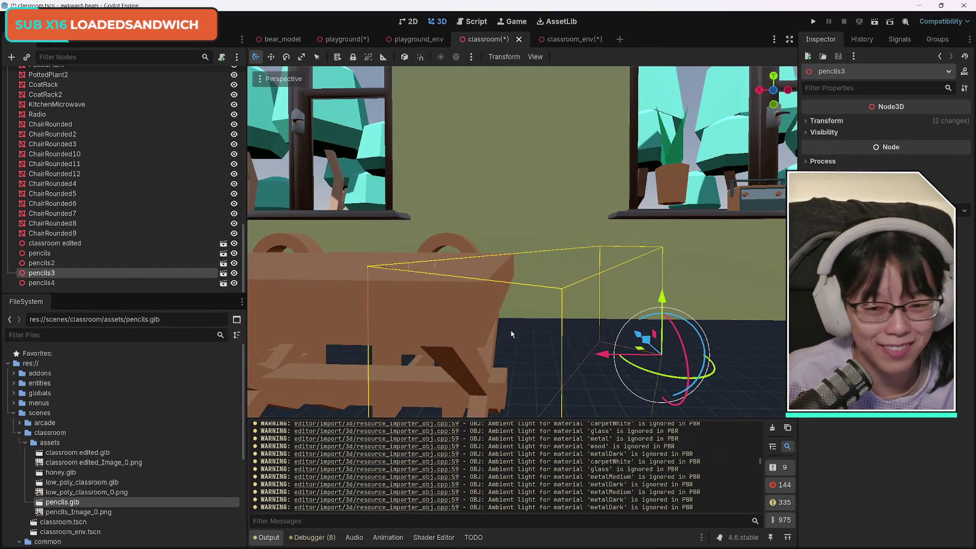
left_click_drag(663, 298, 667, 300)
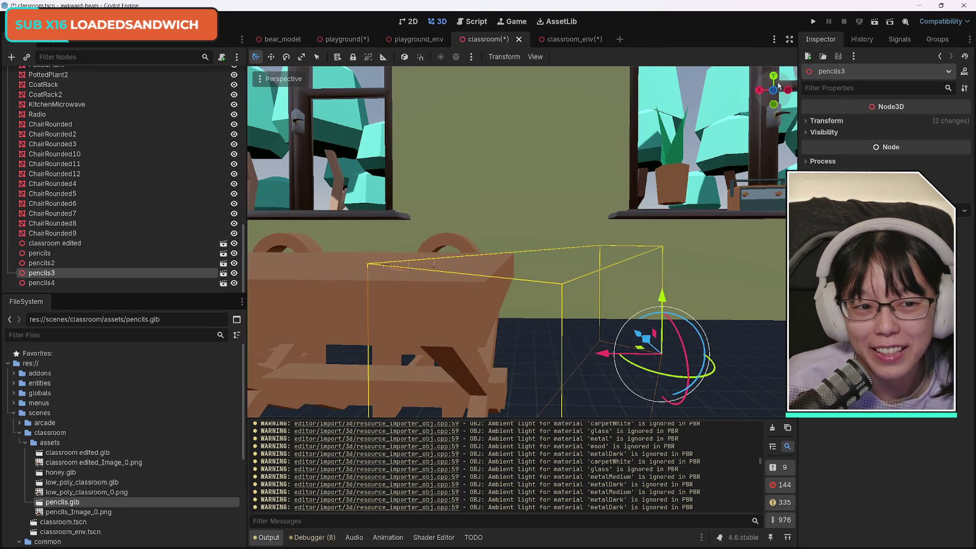
mouse_move(774, 97)
left_mouse_down()
mouse_move(741, 92)
mouse_move(711, 107)
left_mouse_up()
left_click_drag(522, 318, 522, 318)
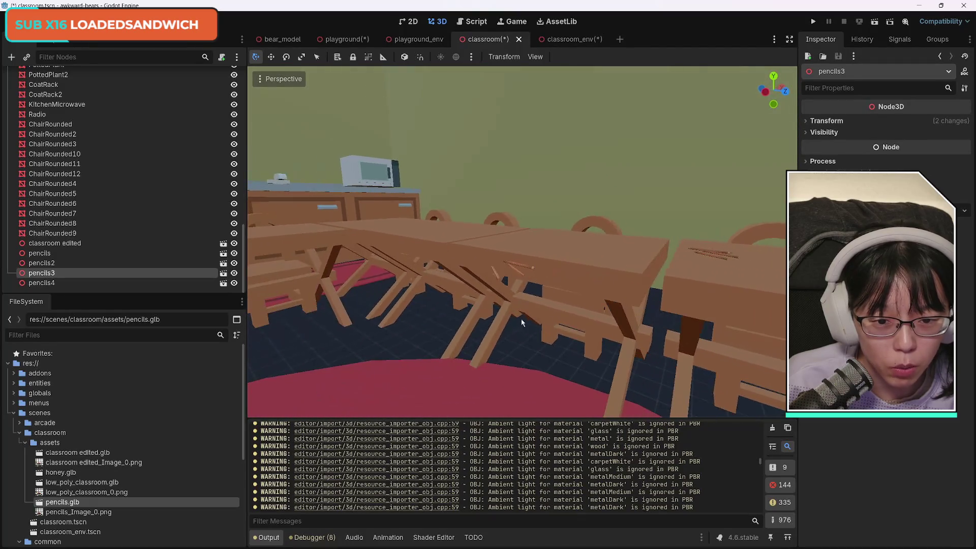
left_click(518, 275)
left_click(516, 270)
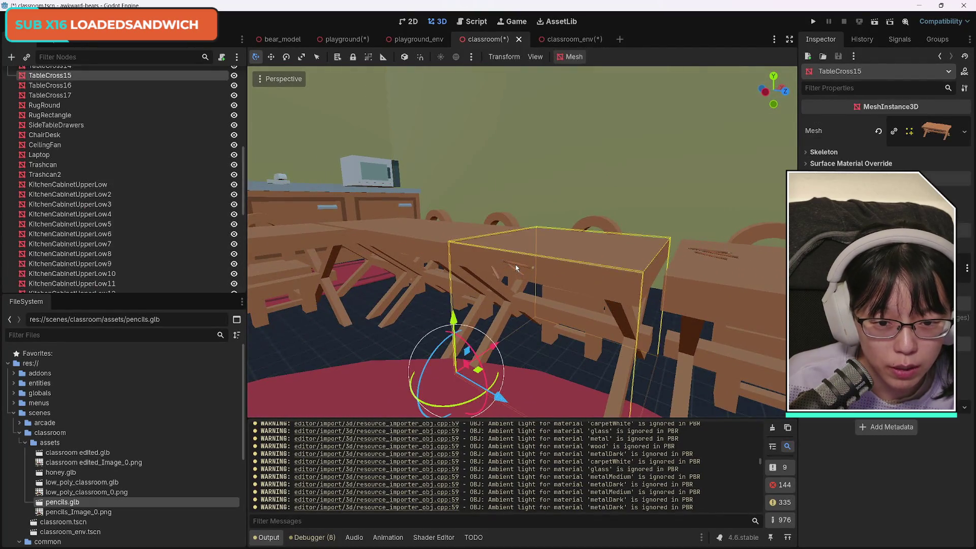
left_click(496, 277)
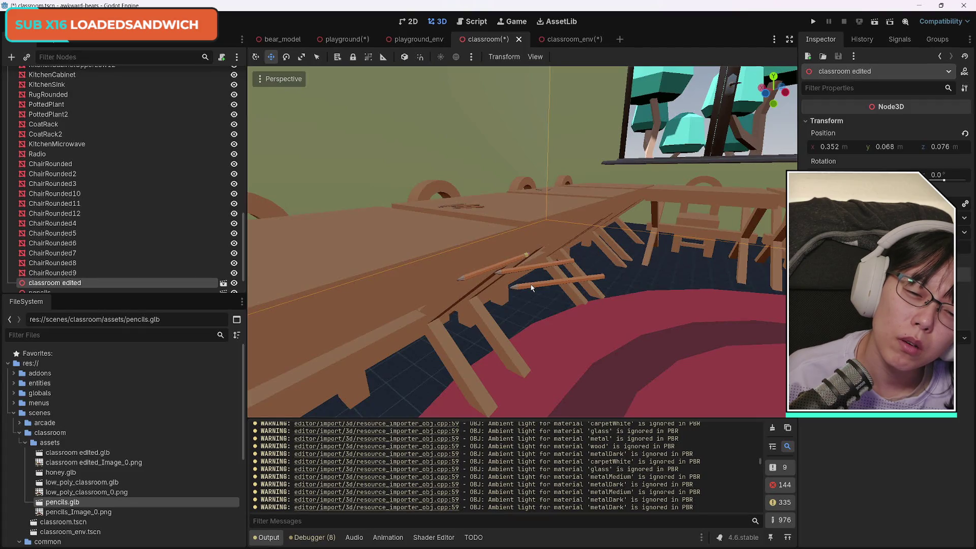
key("w")
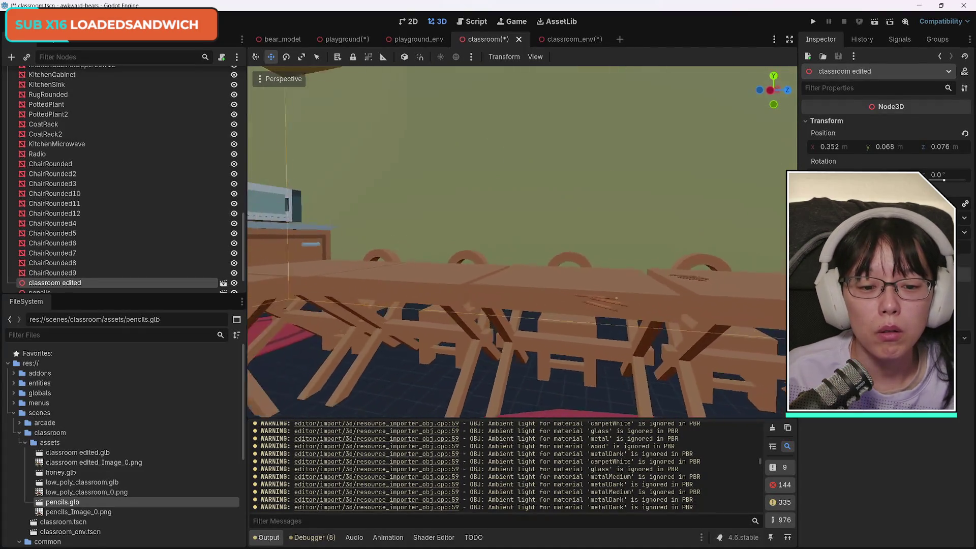
key("s")
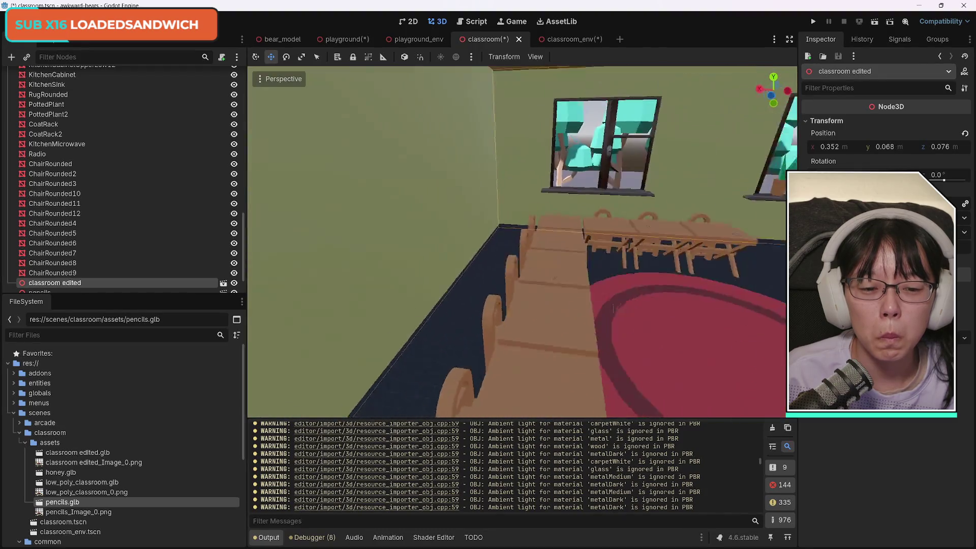
key("w")
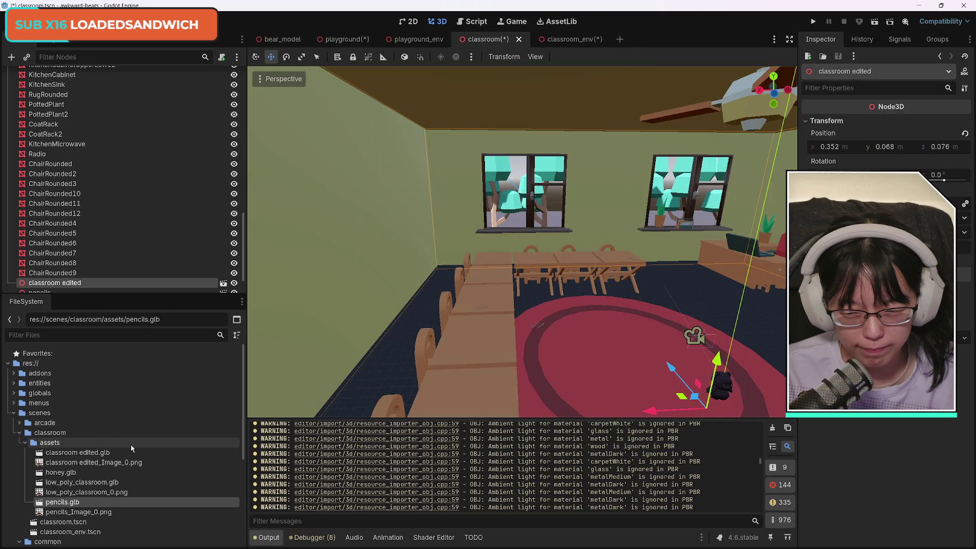
mouse_move(332, 540)
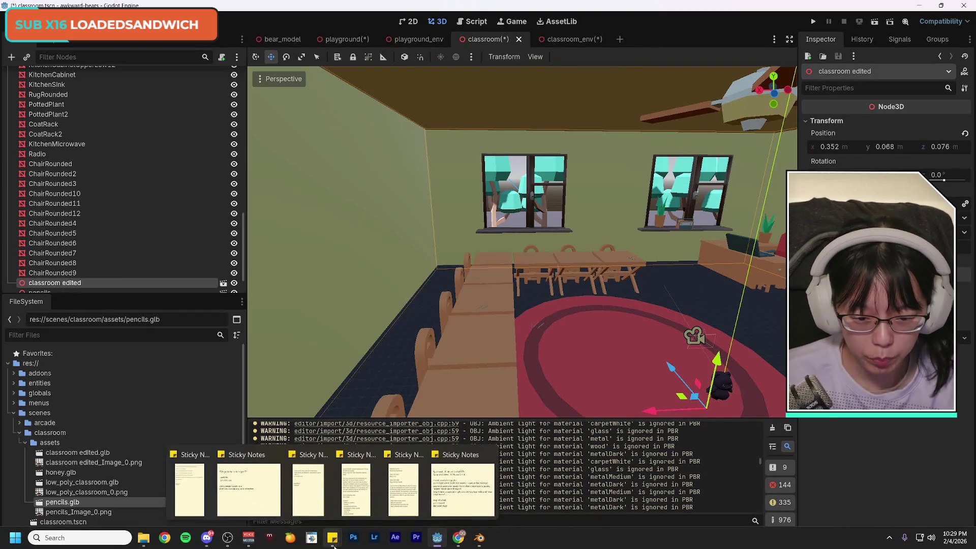
In Blender, delete the Pencils object from the room model, then return to Godot.
left_click(478, 539)
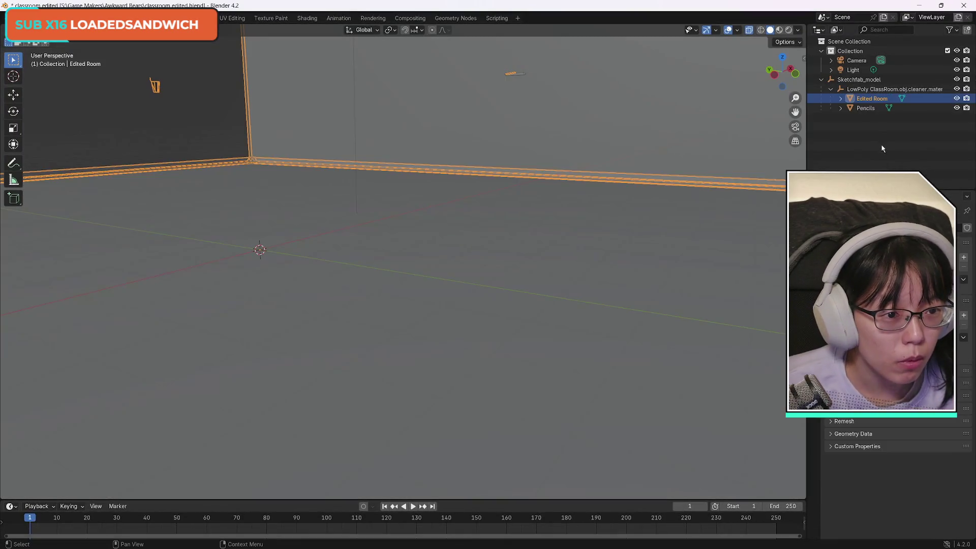
left_click(920, 106)
key("Delete")
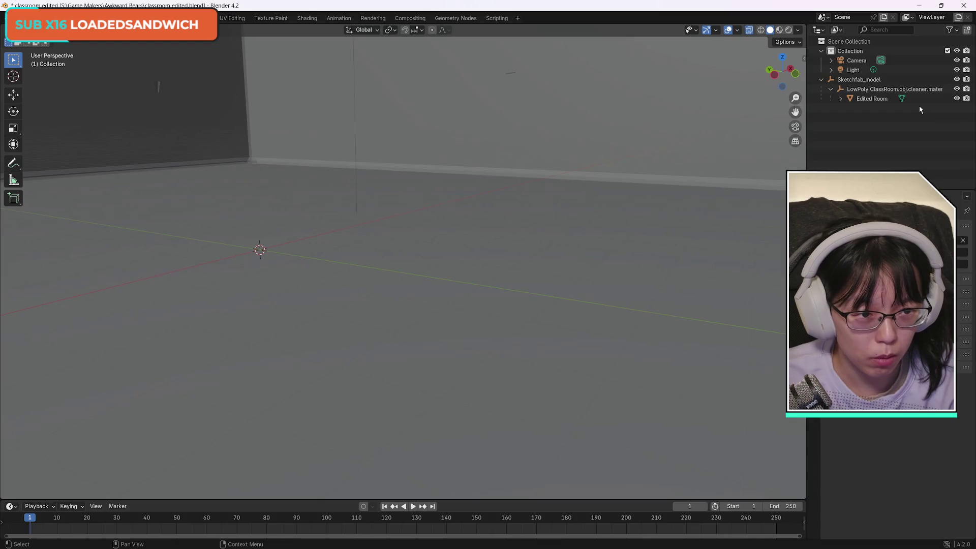
left_click(20, 18)
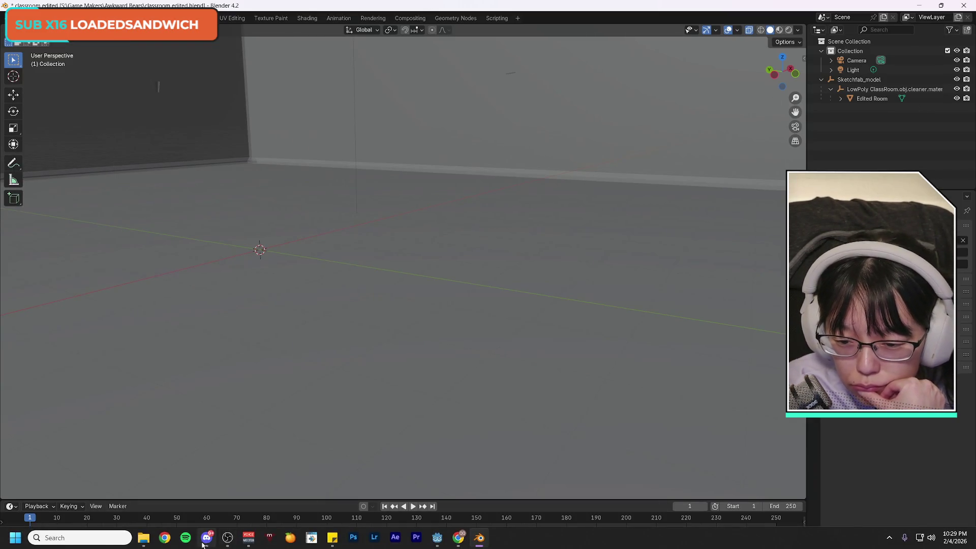
mouse_move(441, 545)
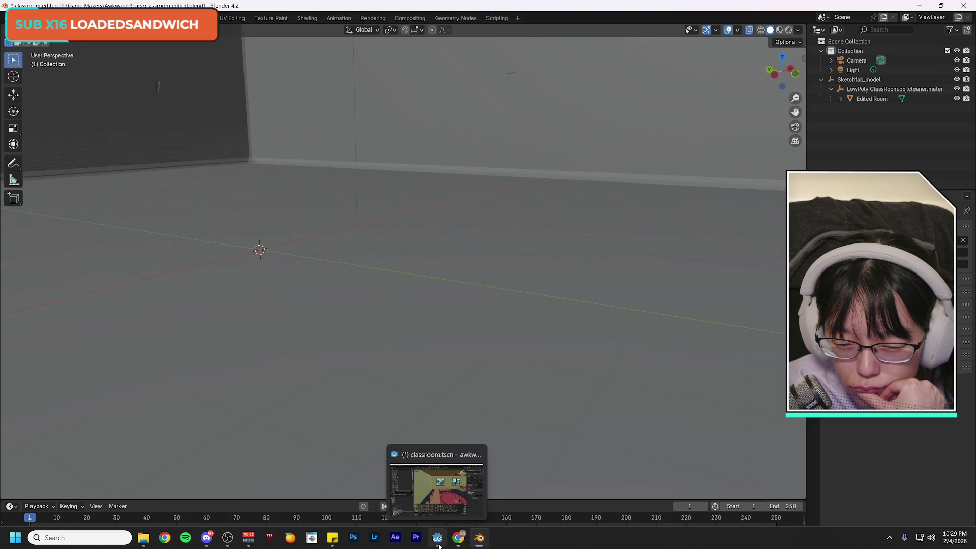
left_click(438, 546)
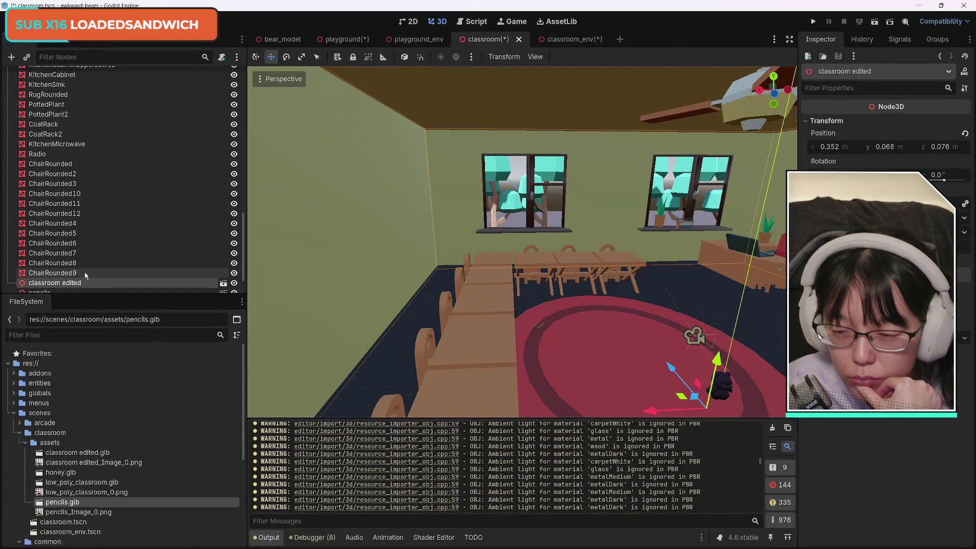
Delete the classroom edited node from the scene tree.
scroll(109, 234, "down", 2)
left_click(41, 262)
left_click(95, 243)
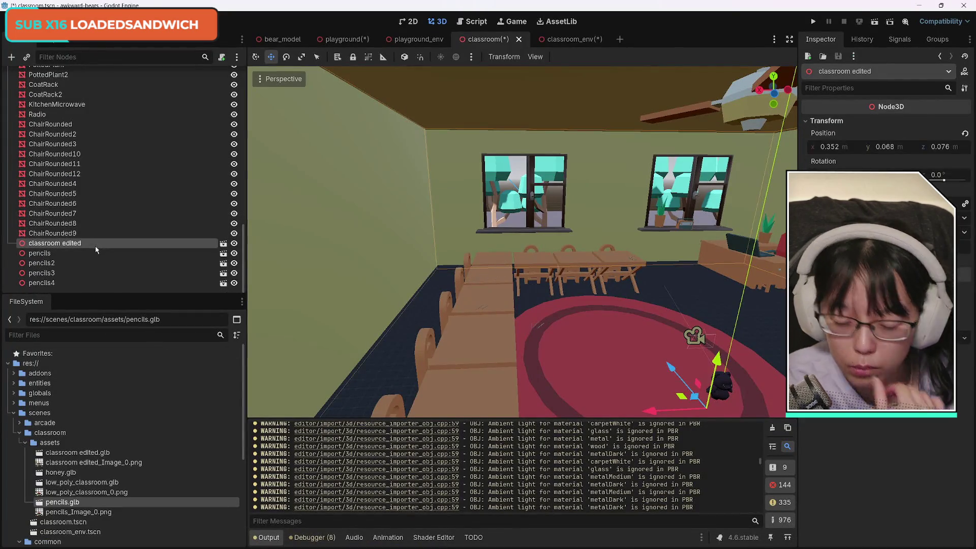
key("Delete")
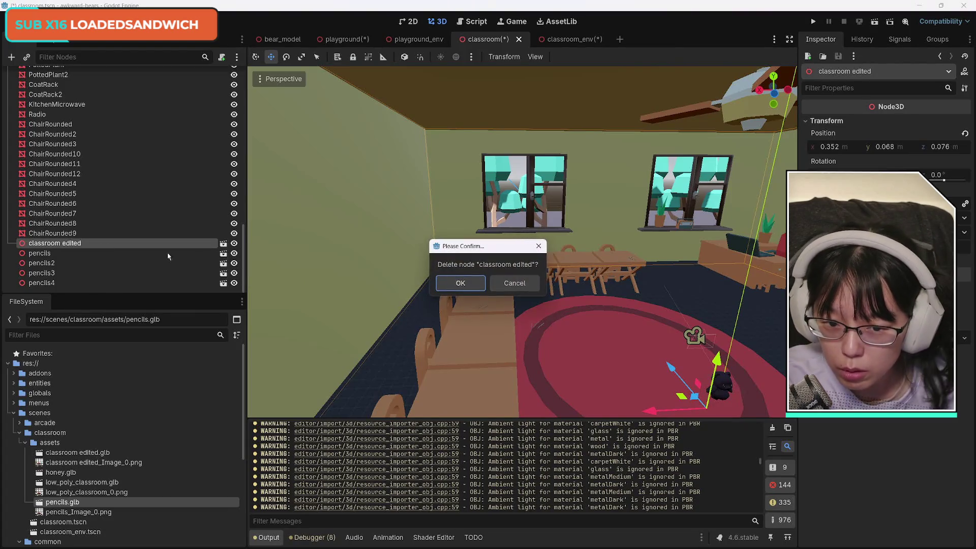
key("Return")
scroll(171, 440, "down", 3)
scroll(171, 440, "up", 2)
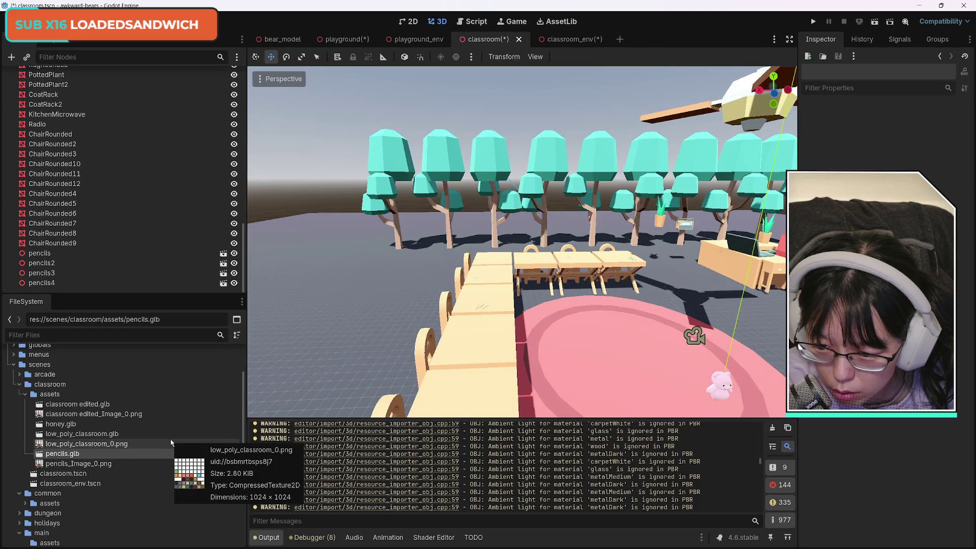
Remove classroom edited.glb and classroom edited_Image_0.png from the assets folder.
left_click(135, 405)
key("Delete")
key("Escape")
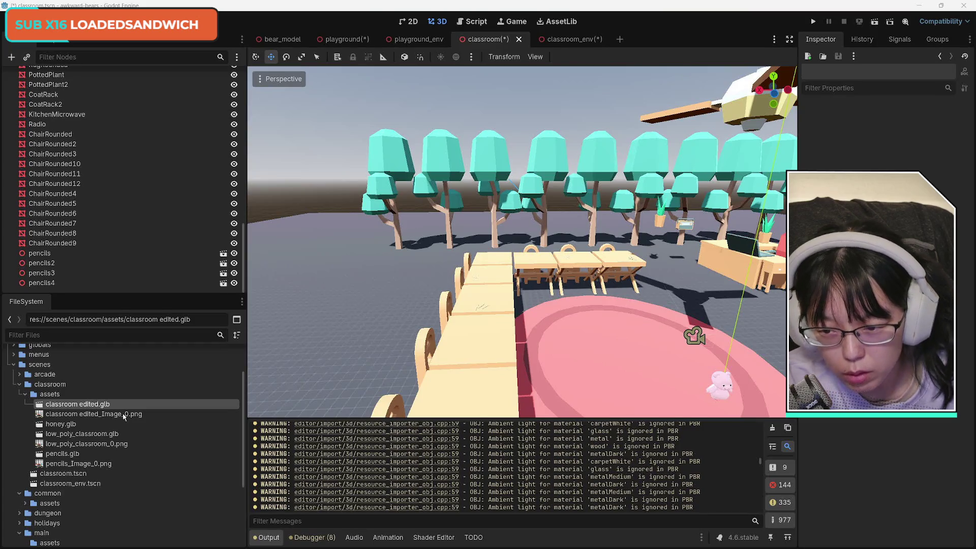
left_click(116, 416)
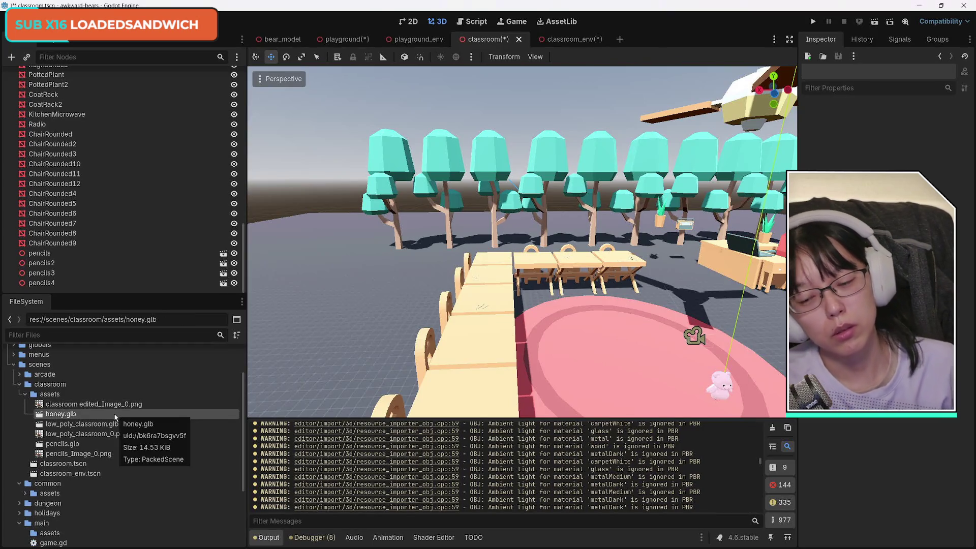
left_click(122, 404)
key("Delete")
key("Escape")
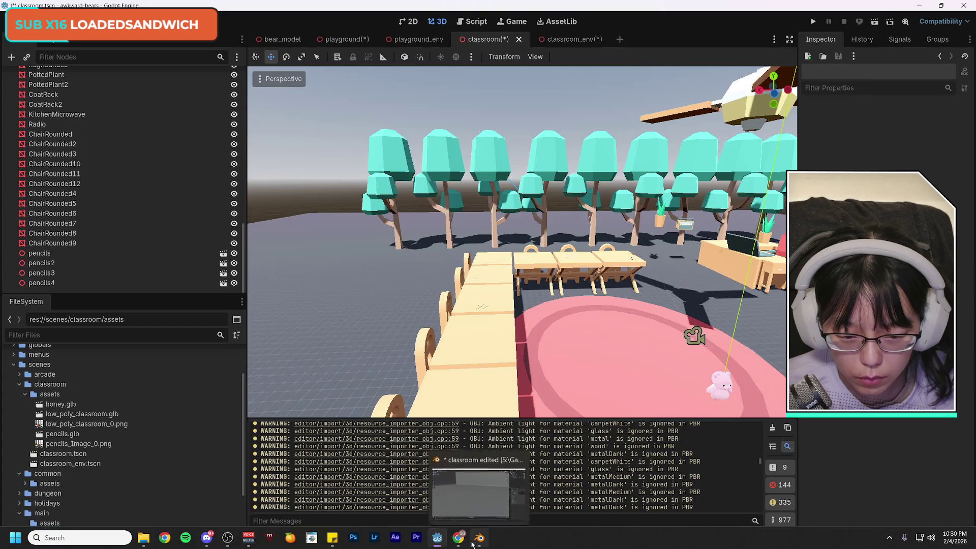
mouse_move(456, 544)
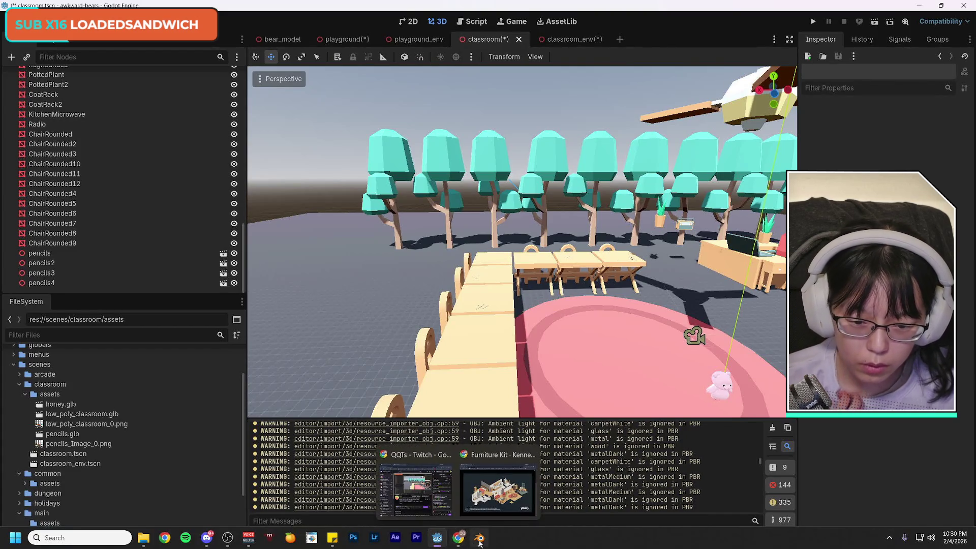
mouse_move(143, 543)
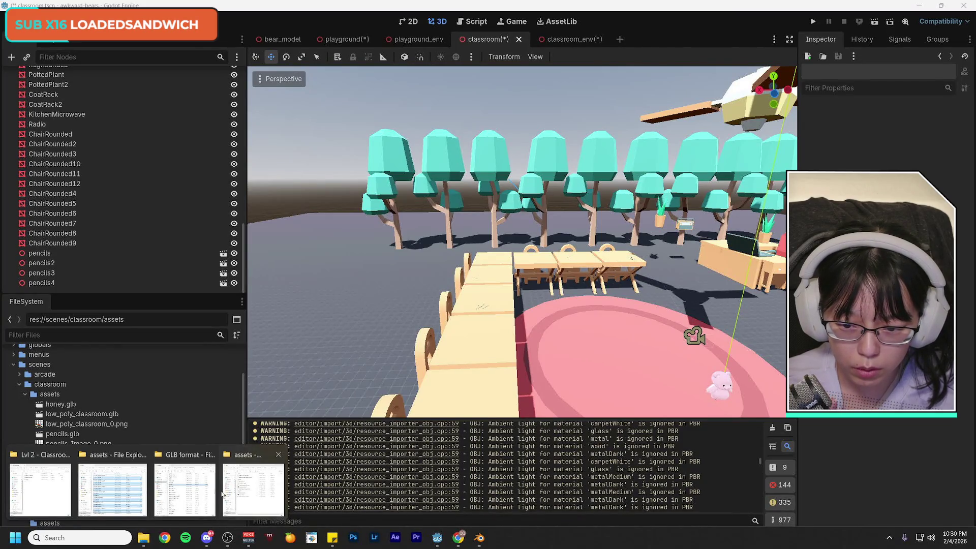
Arrange the assets and Lvl 2 - Classroom folder windows side by side.
left_click(253, 488)
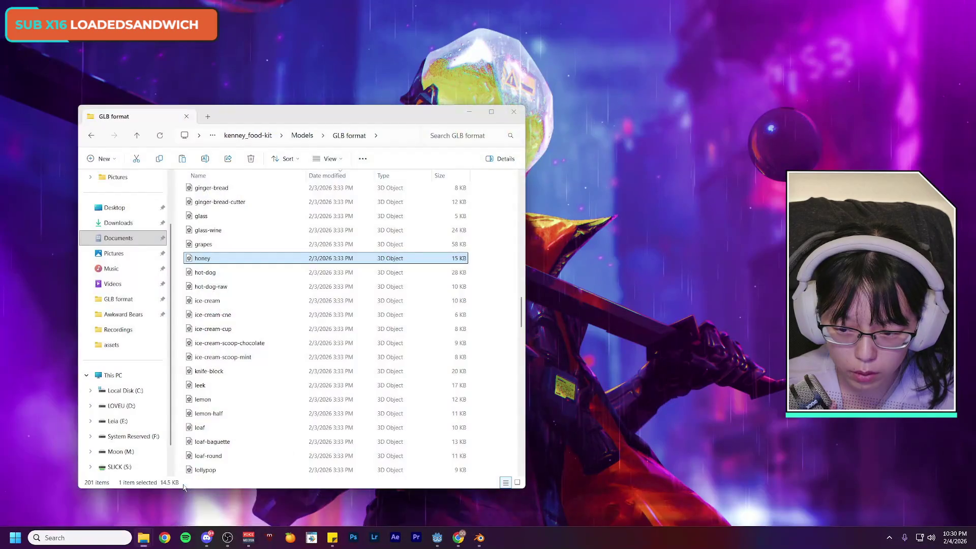
left_click(185, 489)
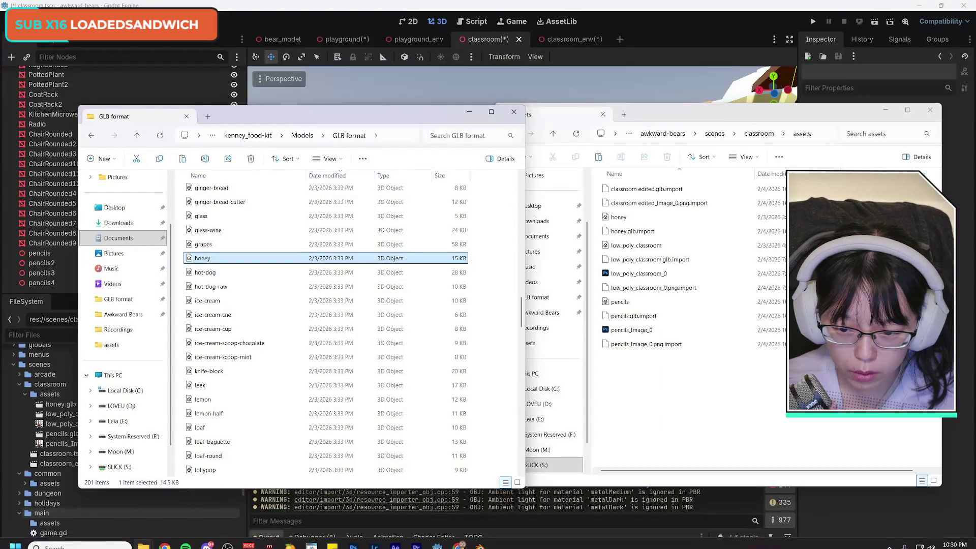
mouse_move(143, 537)
left_click(114, 488)
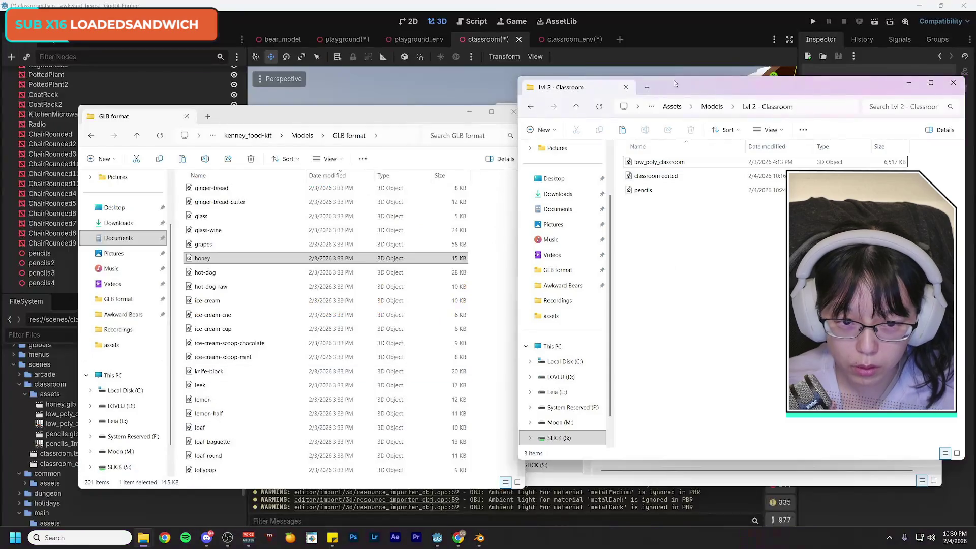
left_click_drag(720, 87, 269, 107)
left_click(746, 340)
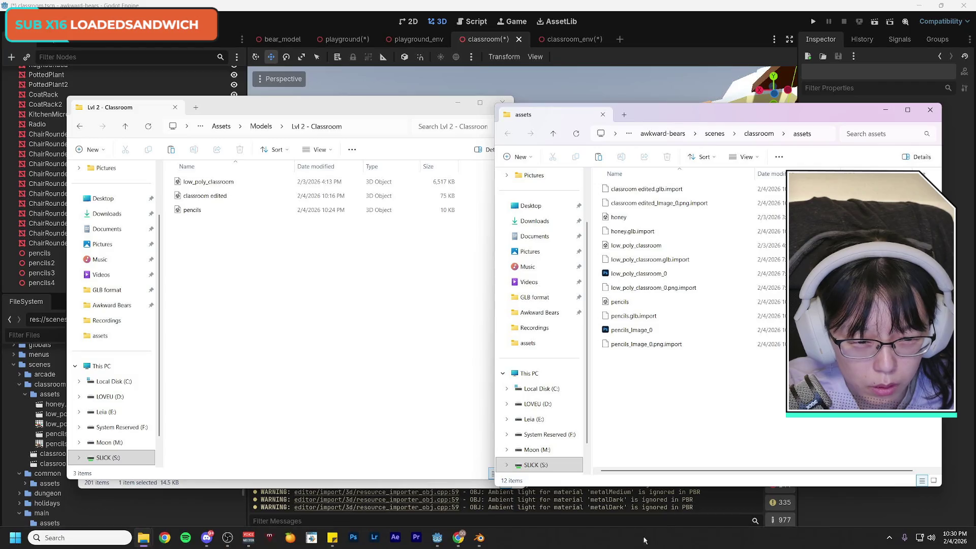
Try deleting classroom edited.glb.import, retry, and dismiss the Item Not Found error.
left_click(691, 189)
key("Delete")
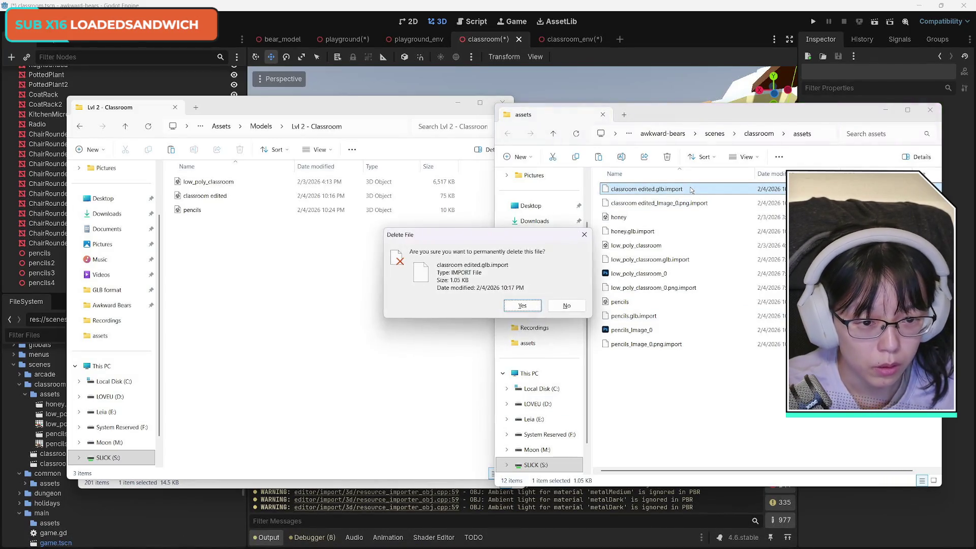
left_click(525, 304)
left_click(554, 275)
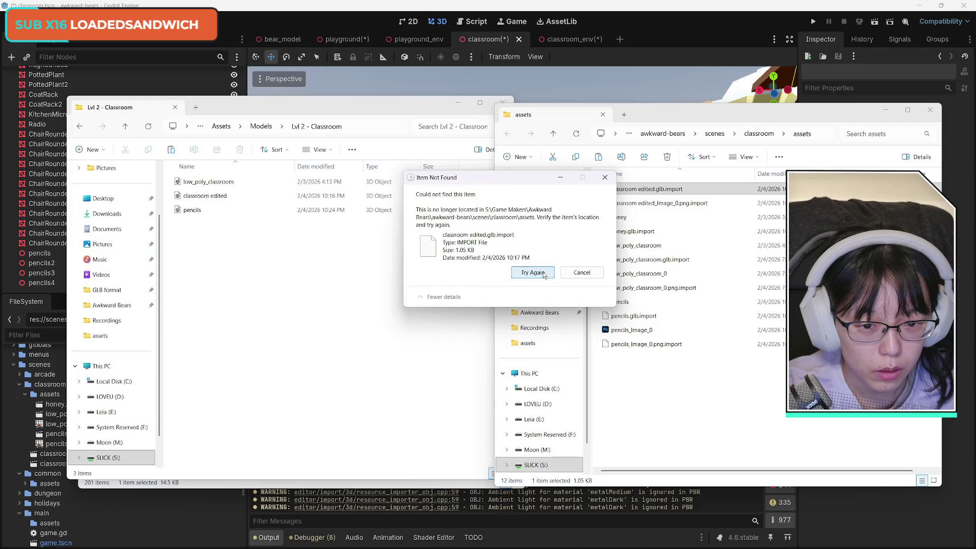
left_click(604, 179)
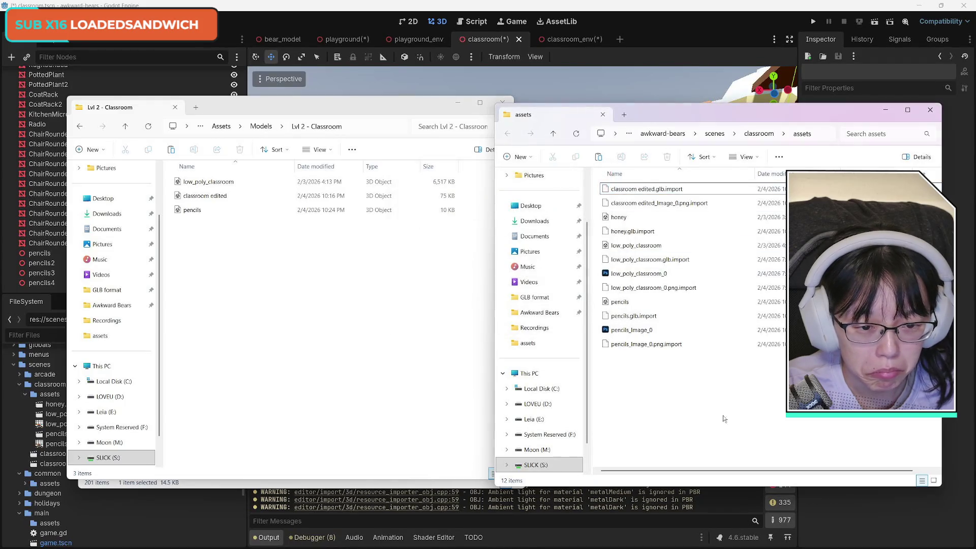
left_click(478, 538)
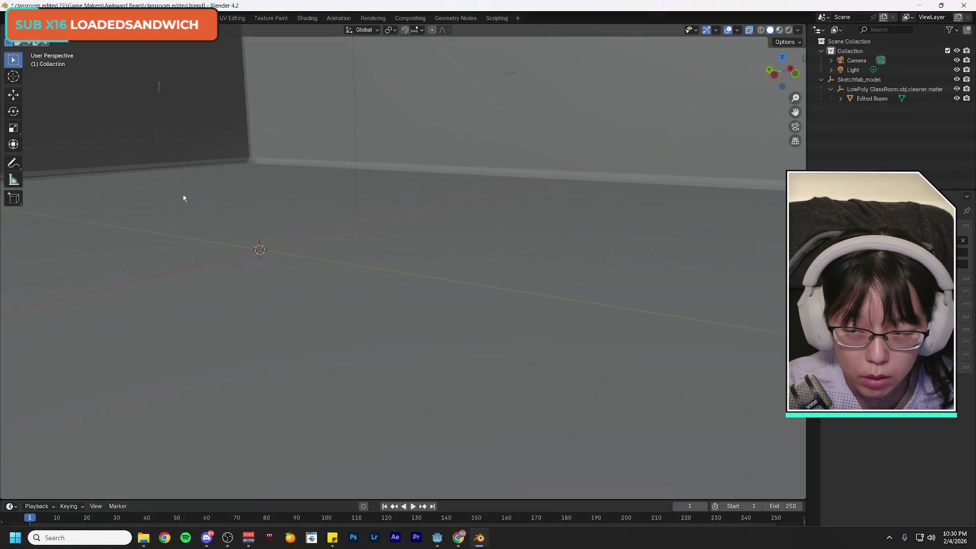
Export the room-only scene as glTF 2.0, overwriting classroom edited.glb in Lvl 2 - Classroom.
left_click(20, 18)
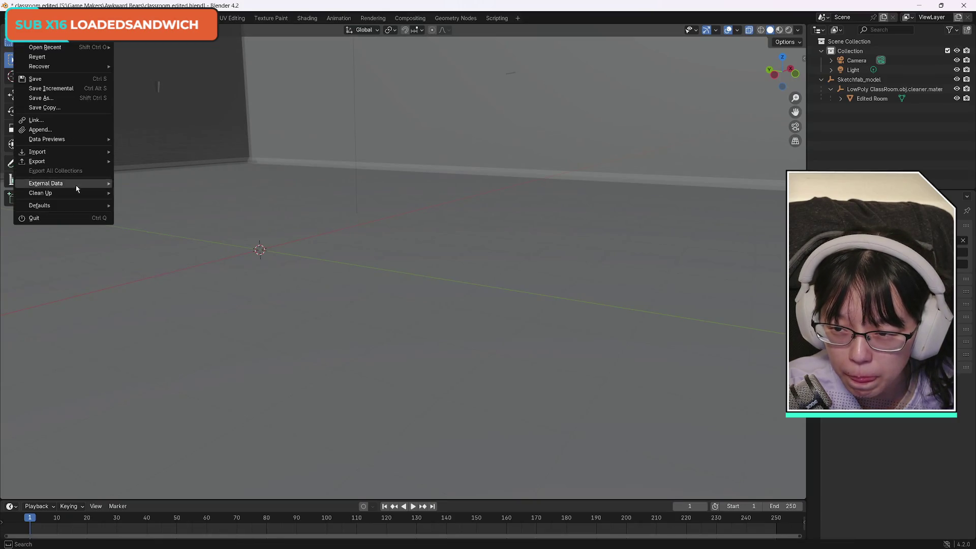
mouse_move(78, 162)
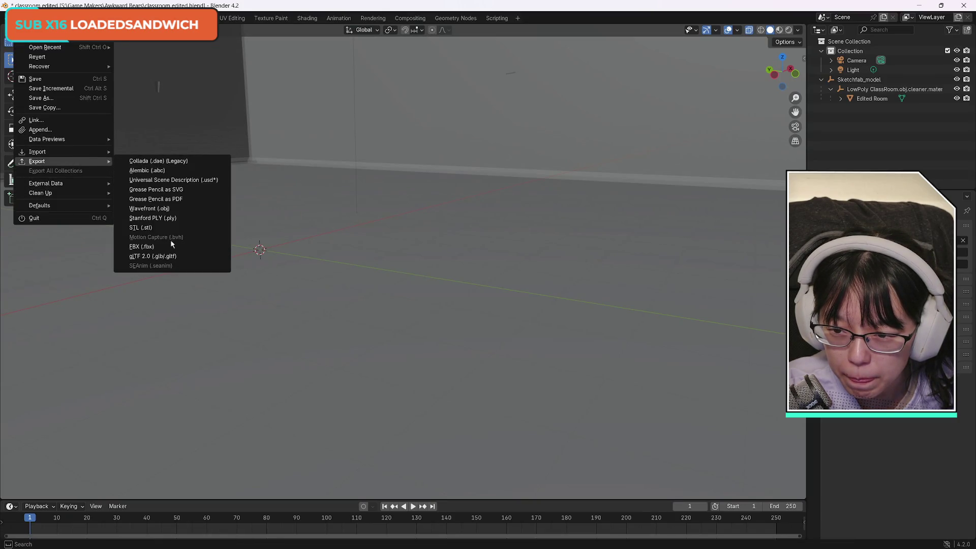
left_click(153, 256)
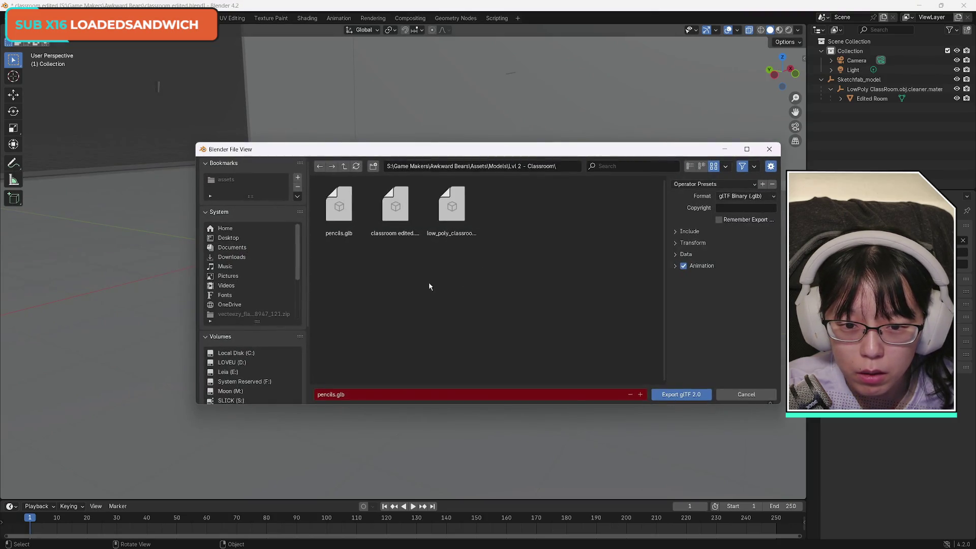
left_click(395, 208)
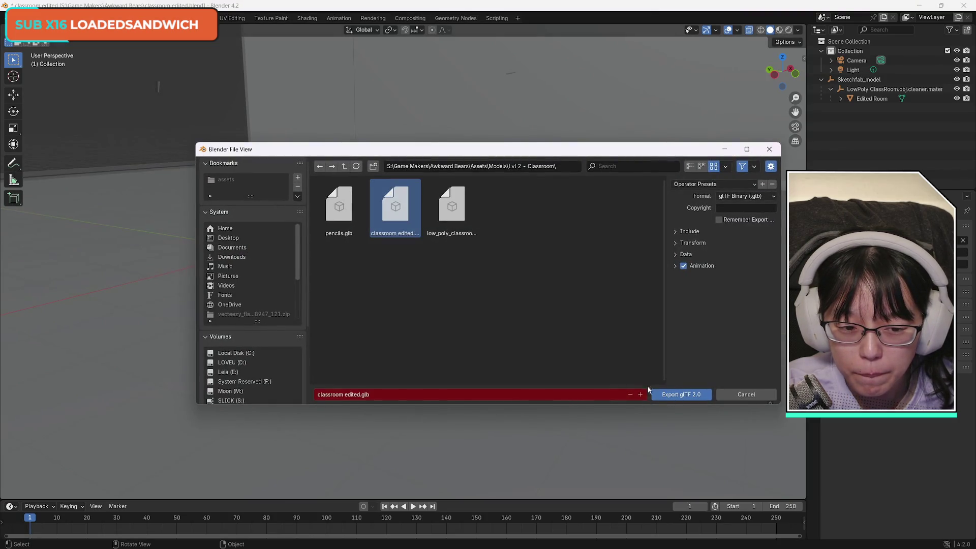
left_click(692, 395)
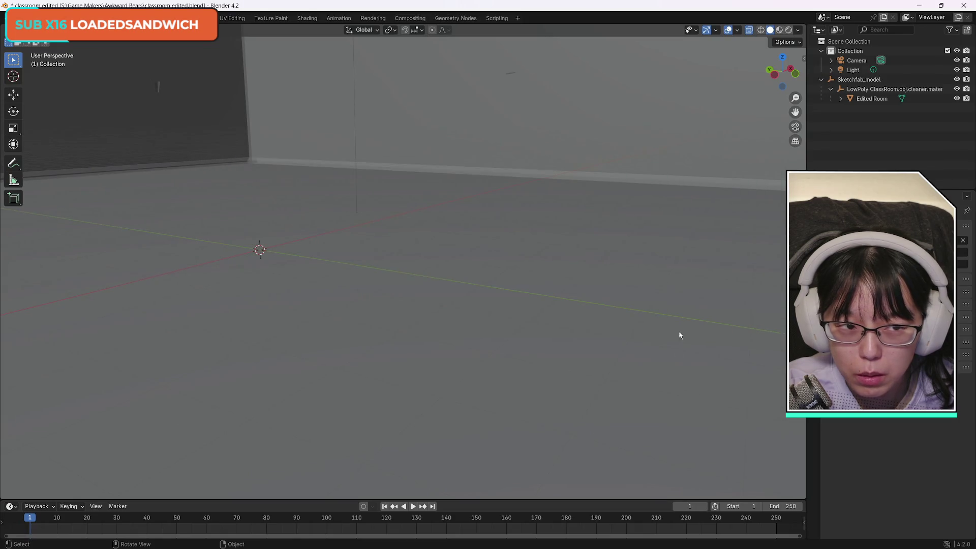
key("super+Down")
Paste the new classroom edited model from Lvl 2 - Classroom into Godot's assets folder.
left_click(273, 322)
left_click(219, 182)
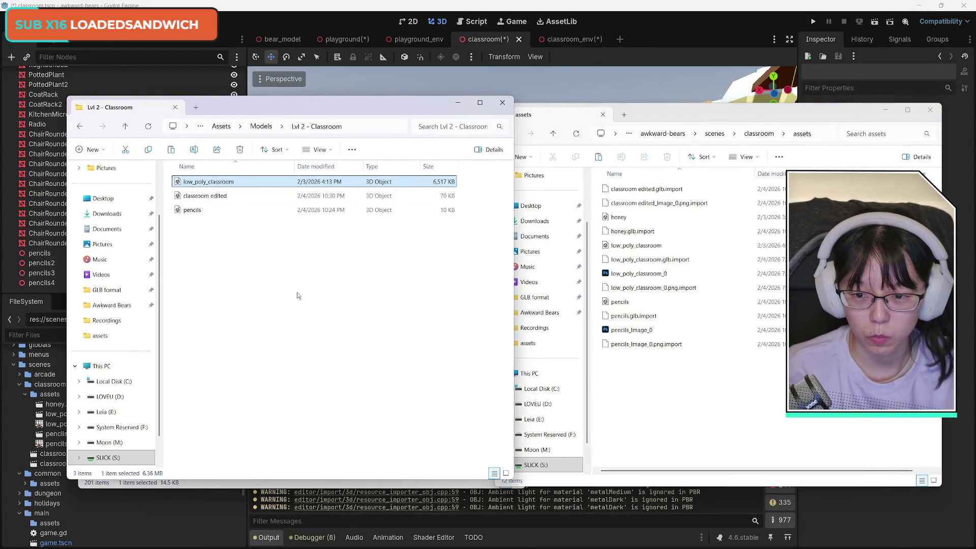
left_click(239, 197)
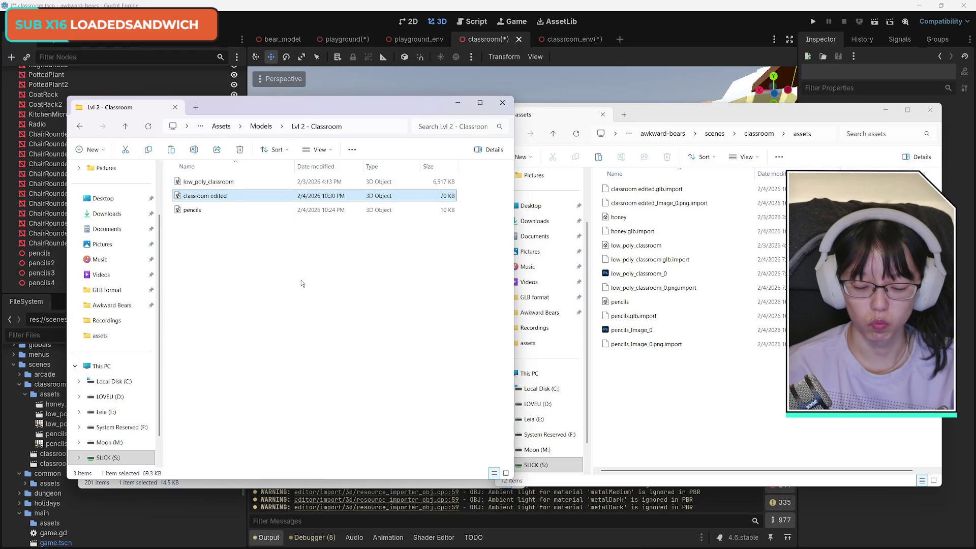
left_click(755, 415)
key("ctrl+v")
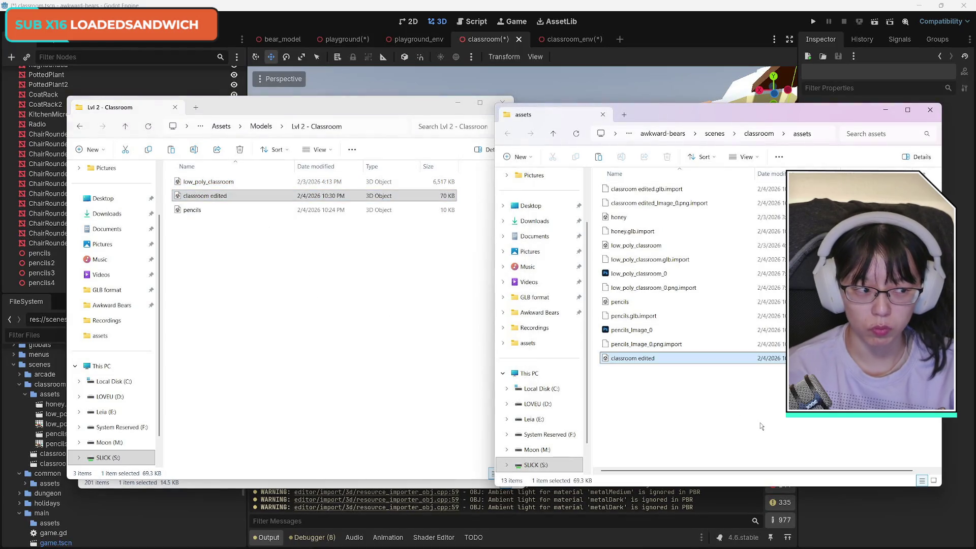
left_click(367, 252)
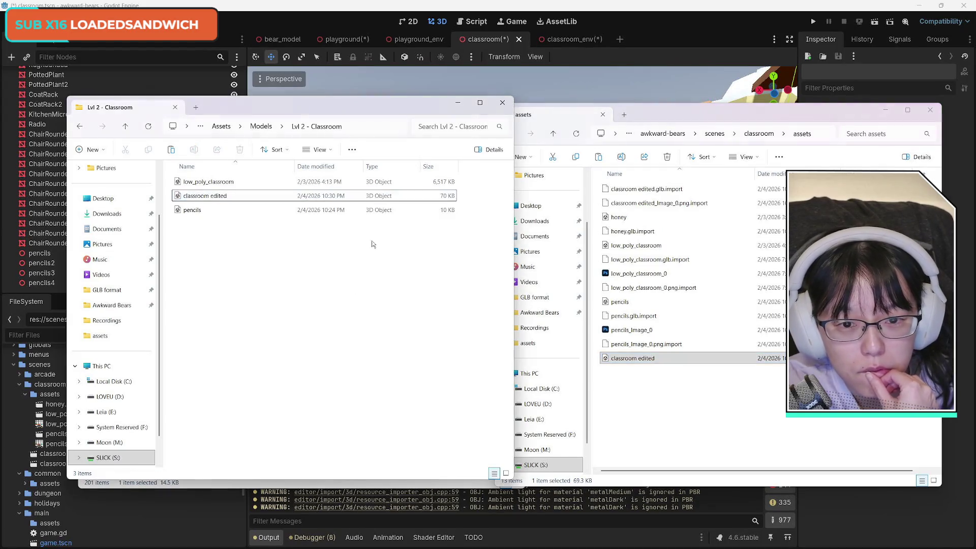
left_click(458, 101)
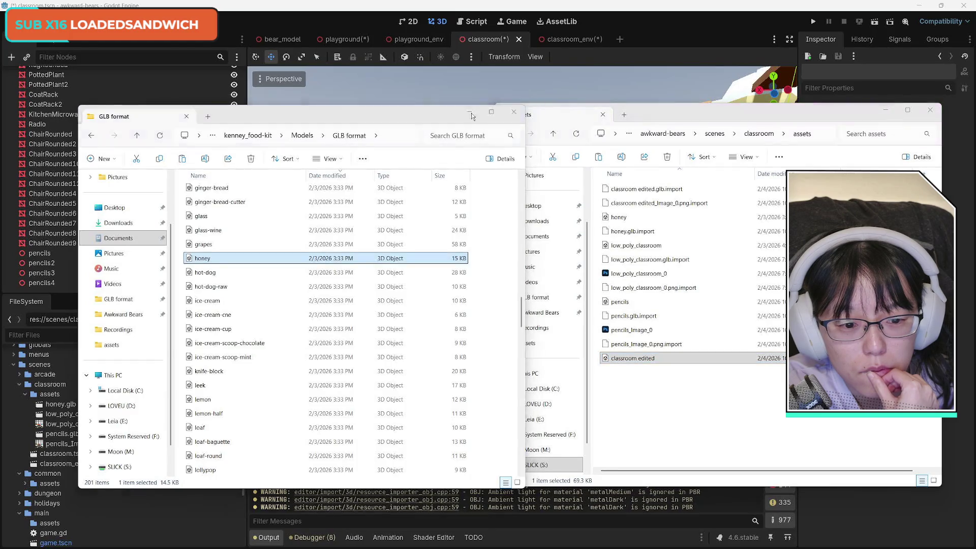
left_click(468, 111)
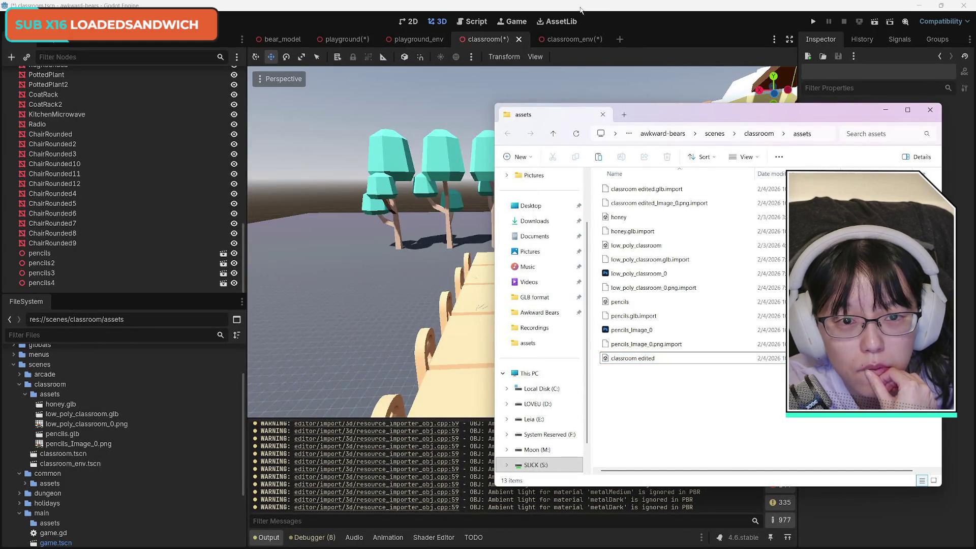
left_click(298, 379)
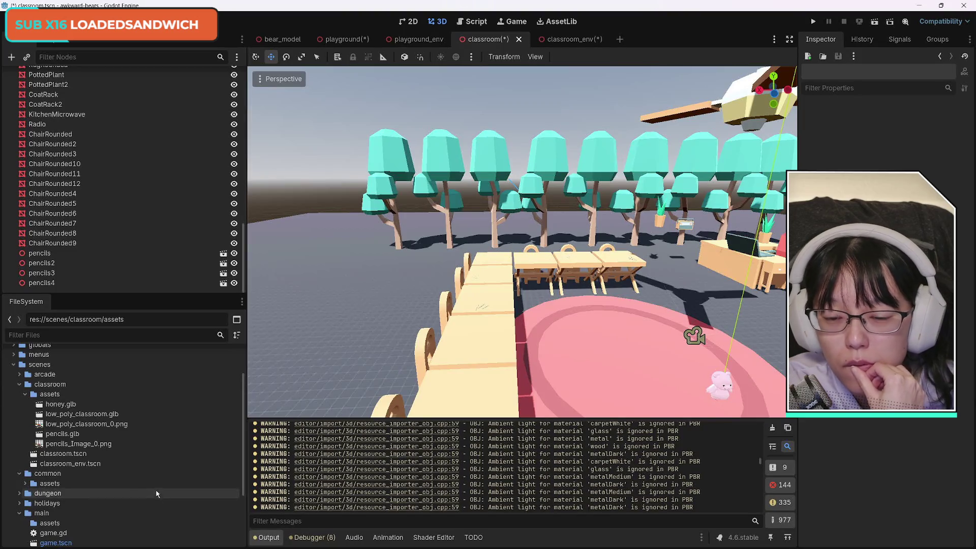
Drop a honey2 instance into the room, undo it, and save the classroom scene.
left_click_drag(203, 404, 659, 289)
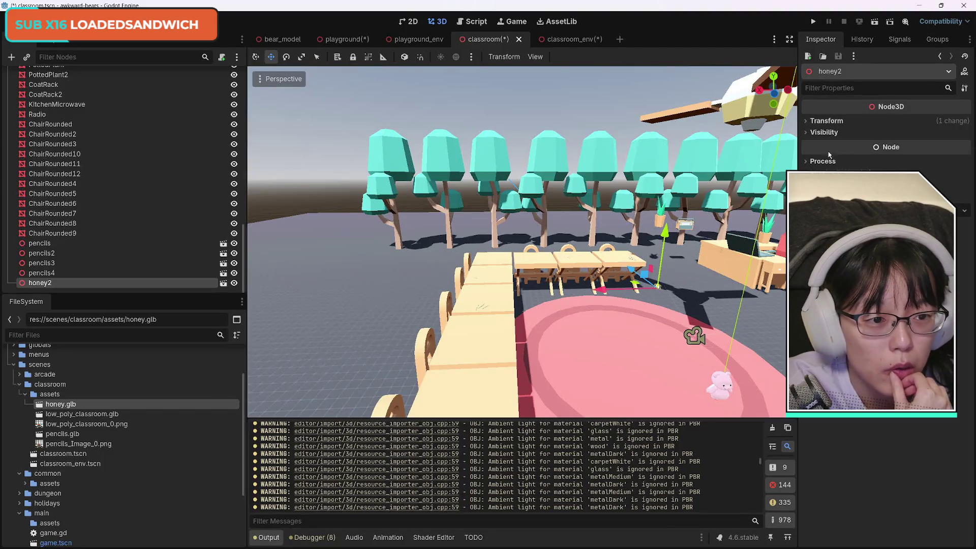
left_click(805, 121)
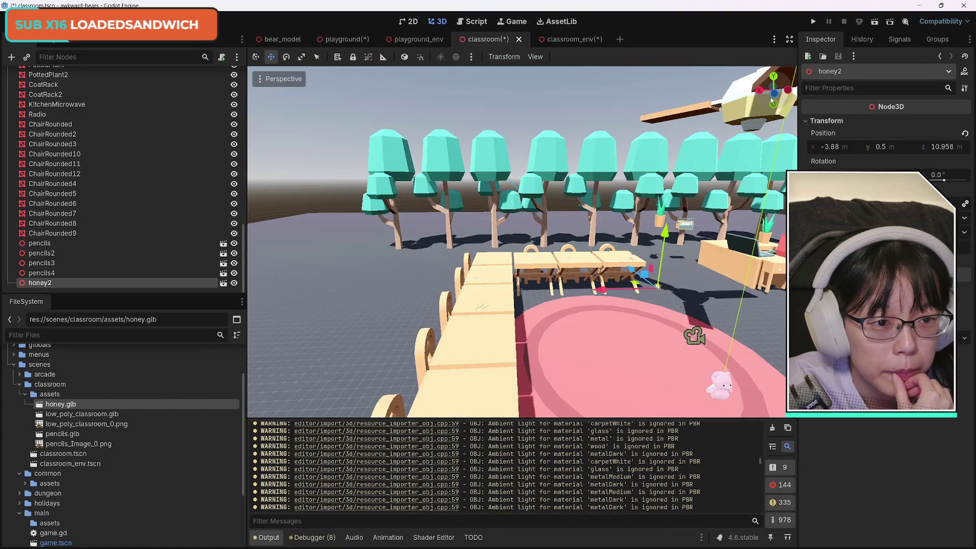
left_click_drag(772, 91, 765, 94)
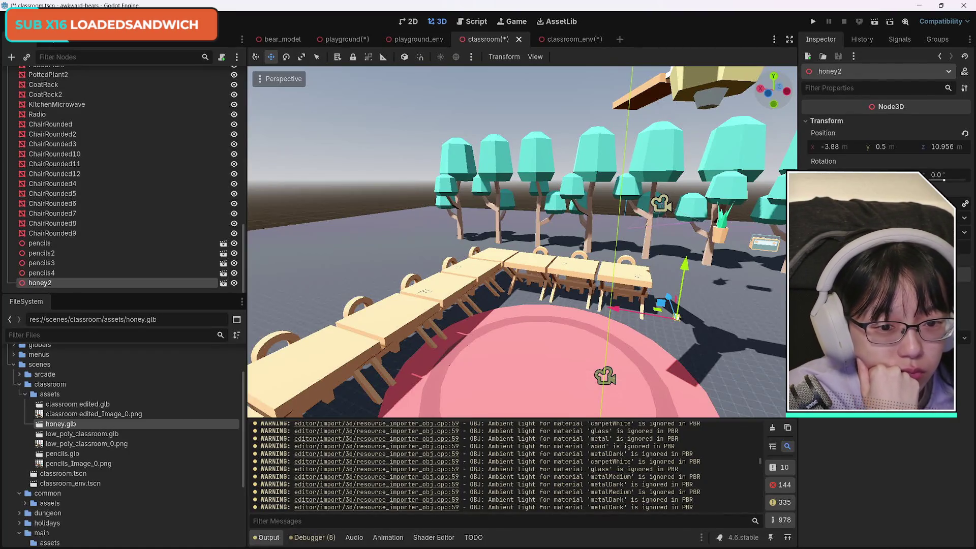
left_click(51, 183)
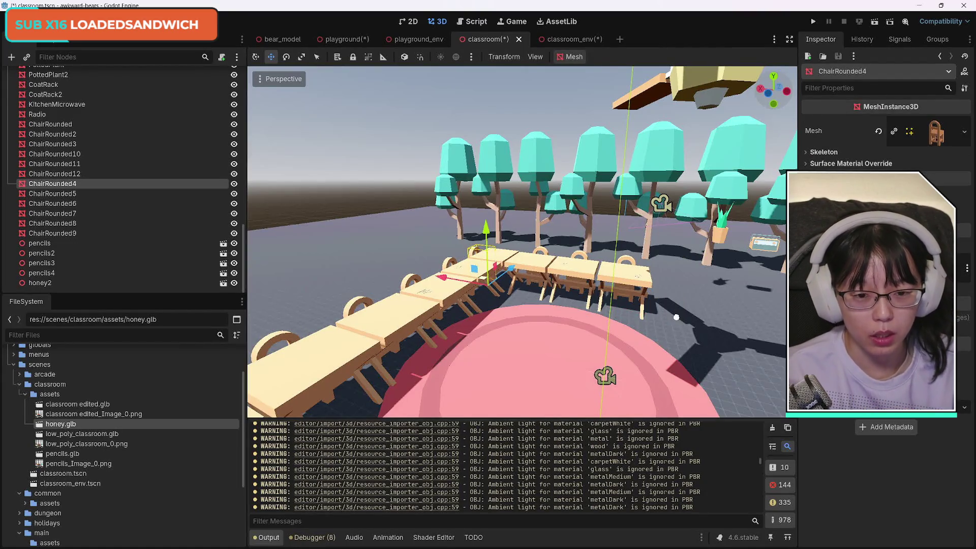
key("ctrl+z")
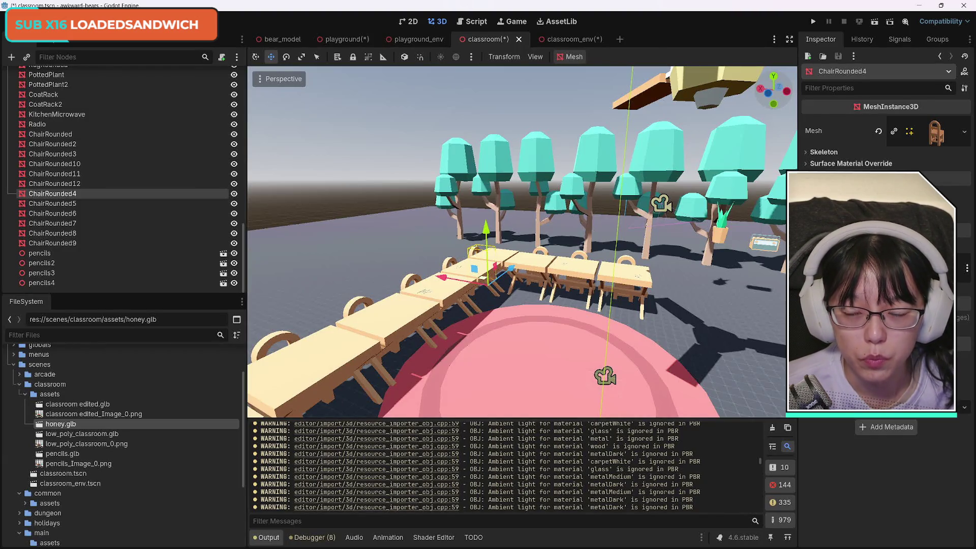
key("ctrl+s")
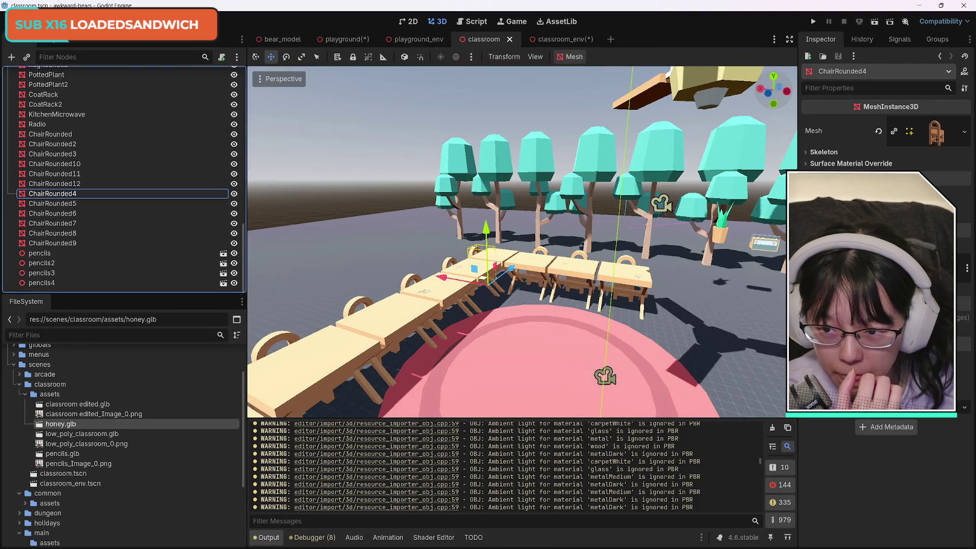
Open the import settings for the re-imported classroom edited.glb.
key("Home")
key("Down")
key("Down")
key("Down")
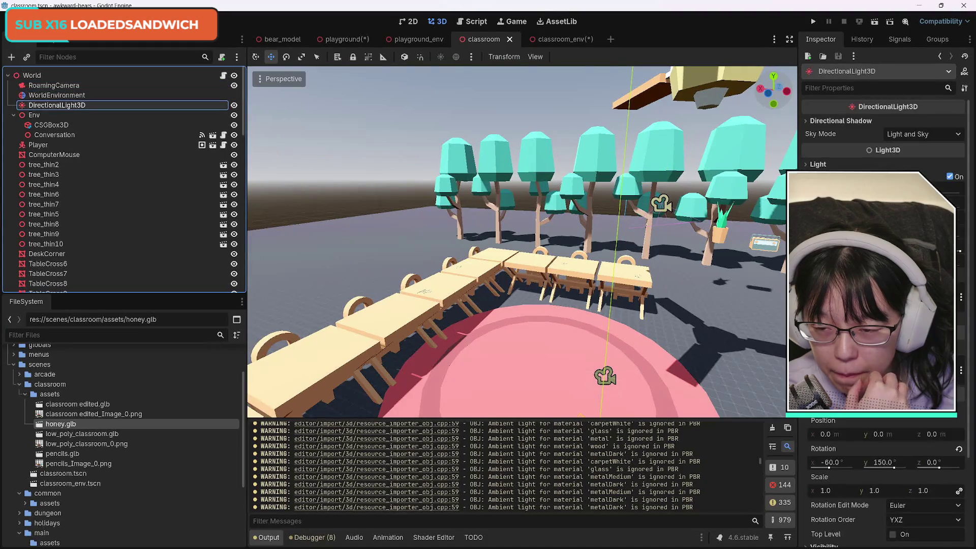
key("Tab")
key("Tab")
key("Tab")
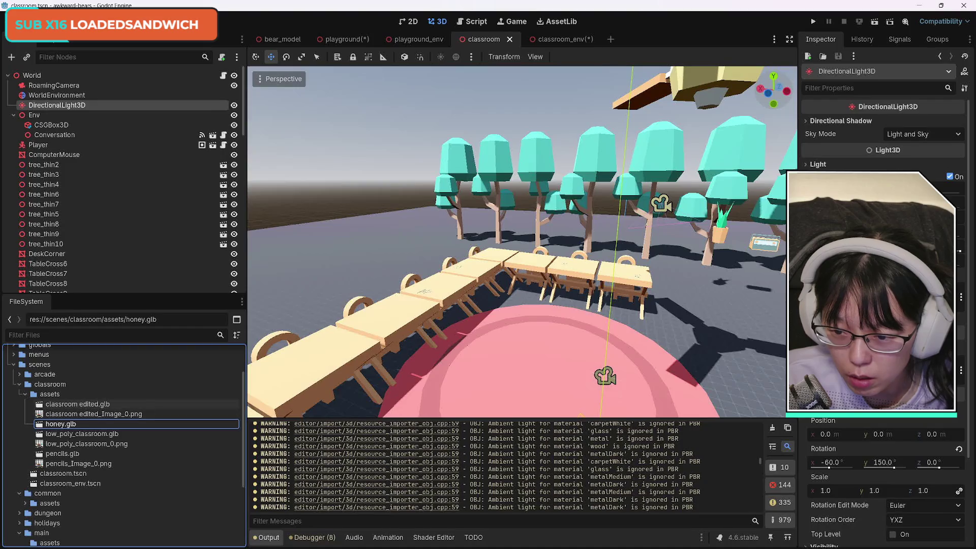
double_click(76, 404)
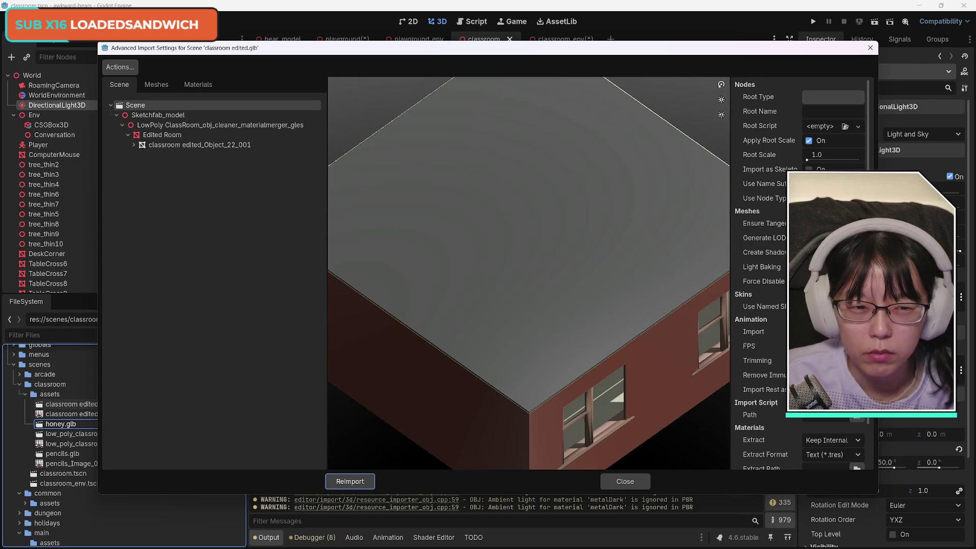
Close classroom edited.glb import settings without reimporting, save twice, and switch to the assets folder.
key("Tab")
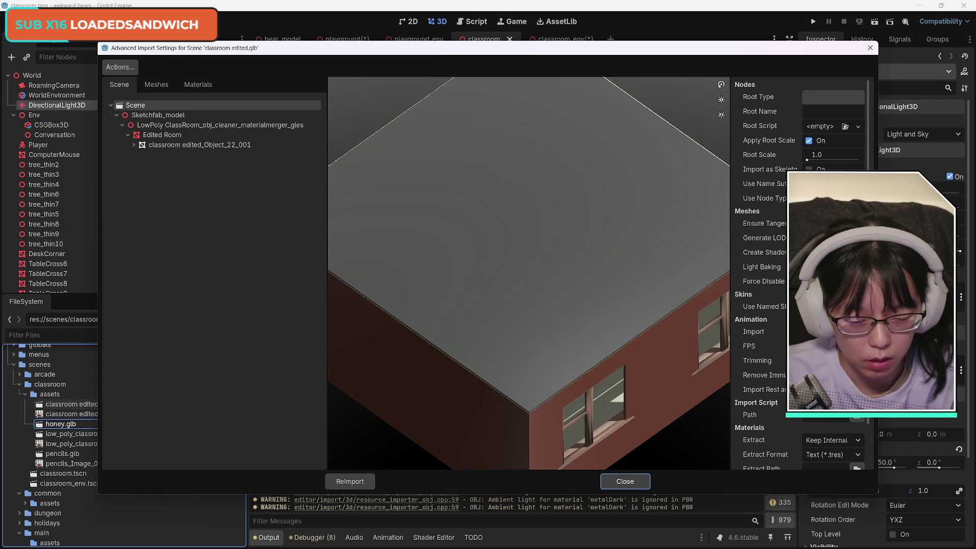
key("Return")
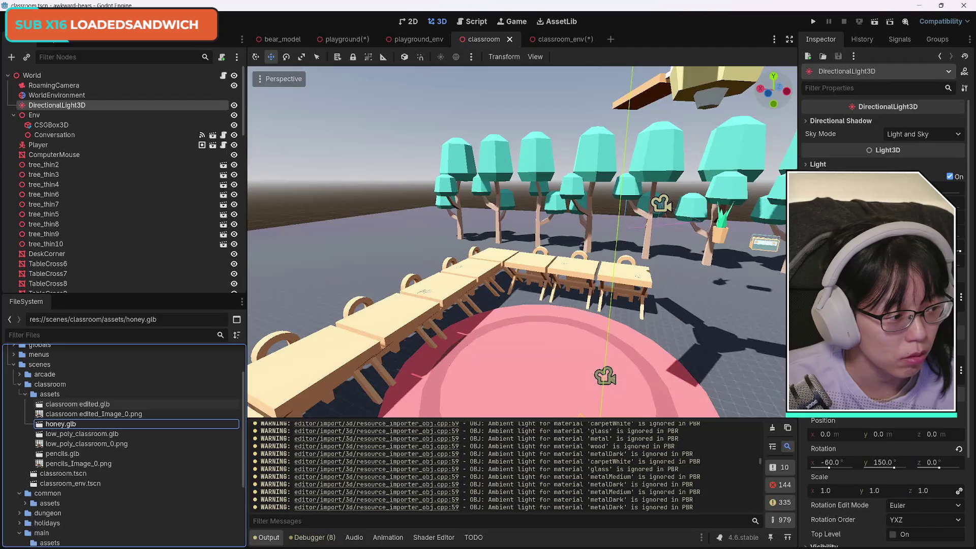
key("ctrl+s")
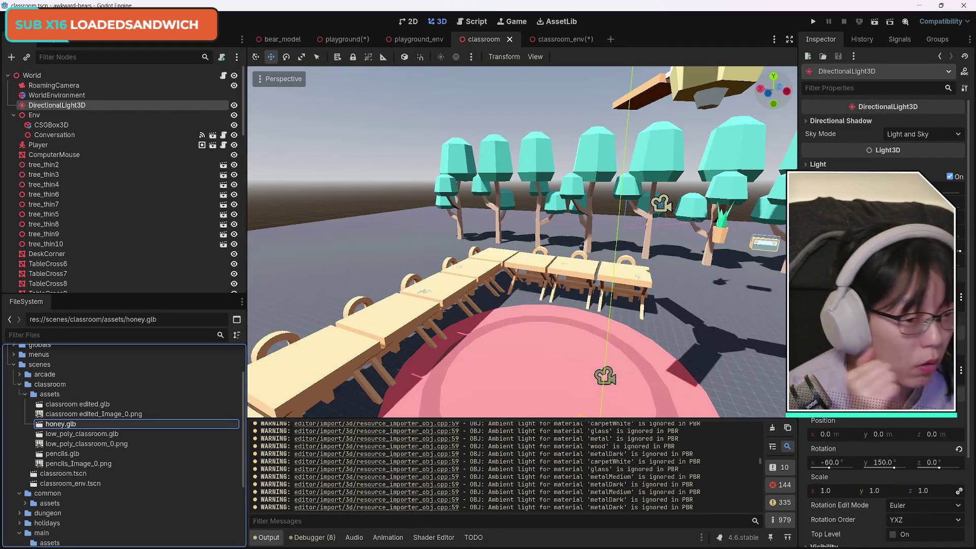
key("ctrl+s")
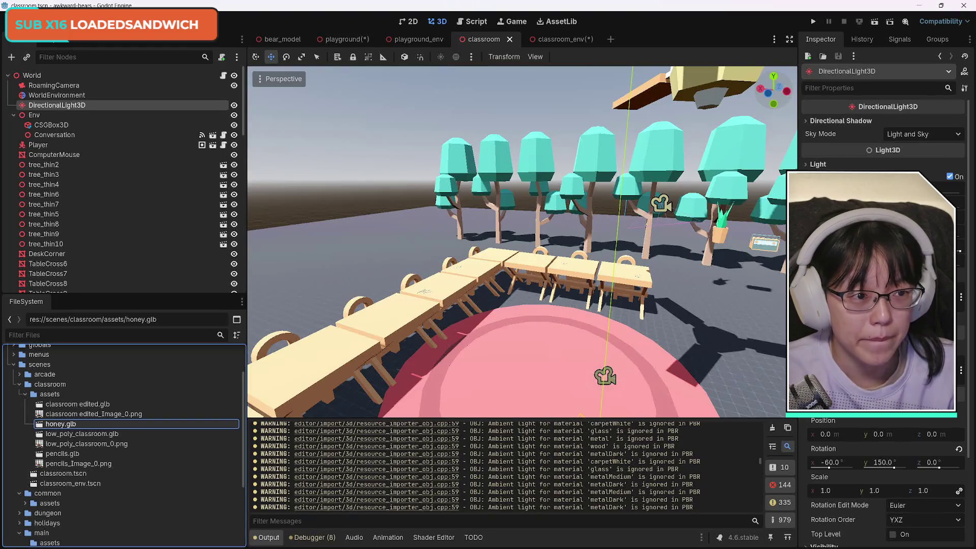
key("alt+Tab")
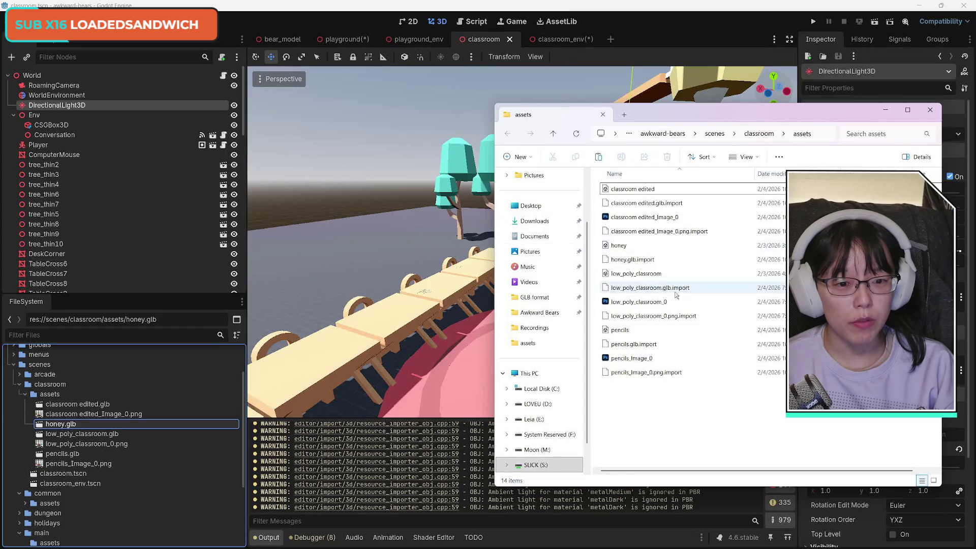
Close Godot, saving playground.tscn and classroom_env.tscn when prompted.
key("alt+Tab")
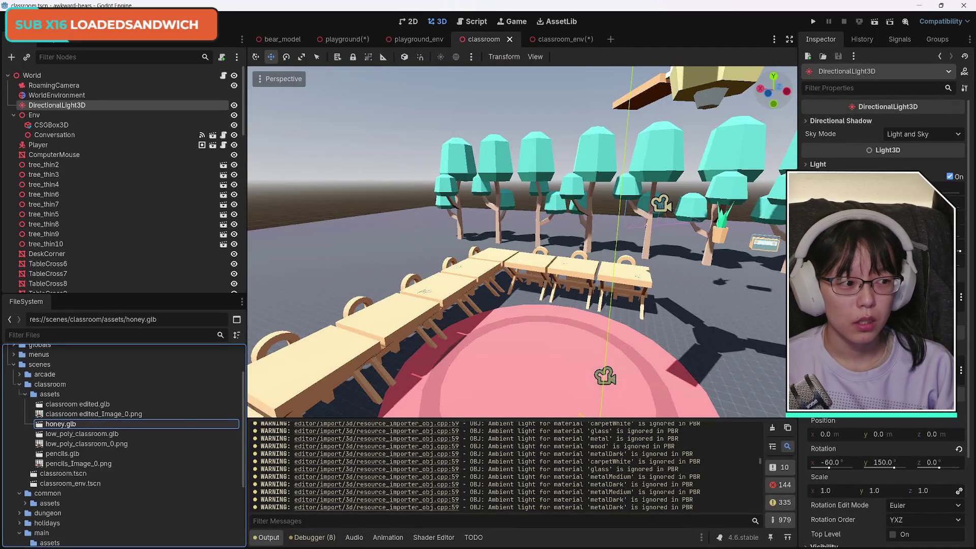
key("alt+Tab")
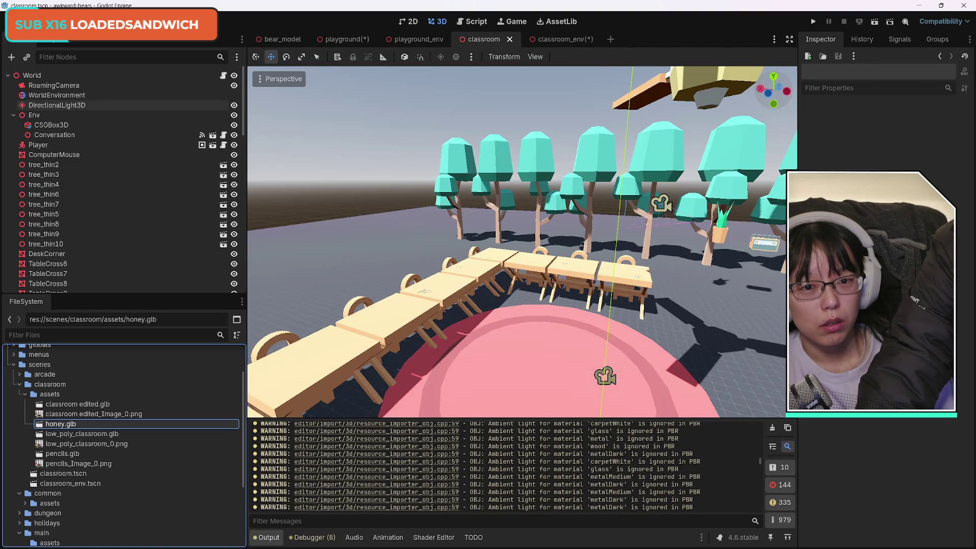
key("alt+Tab")
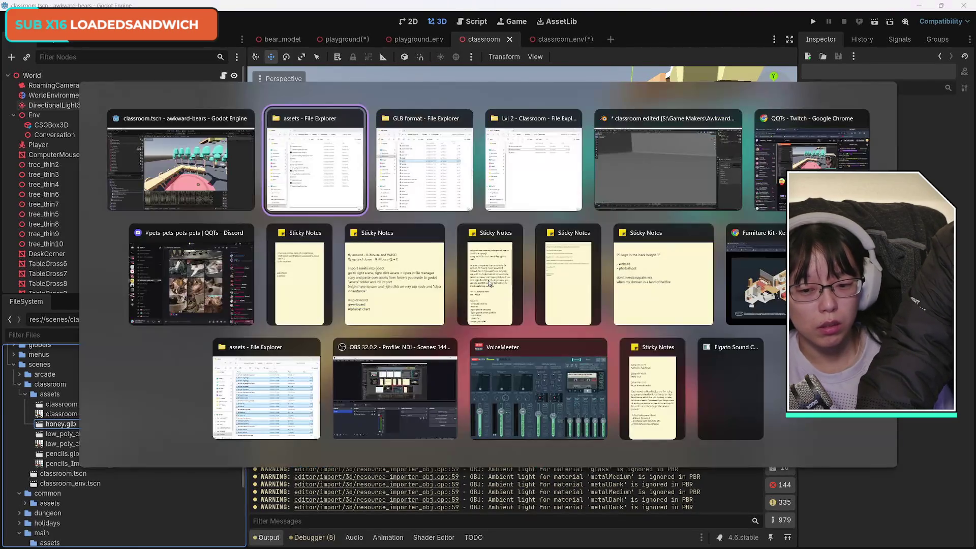
left_click(245, 120)
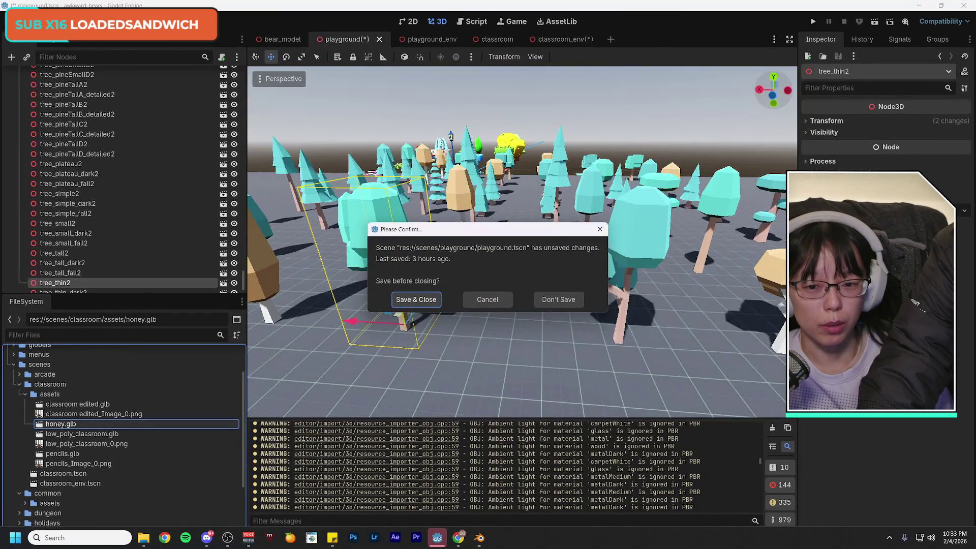
key("Return")
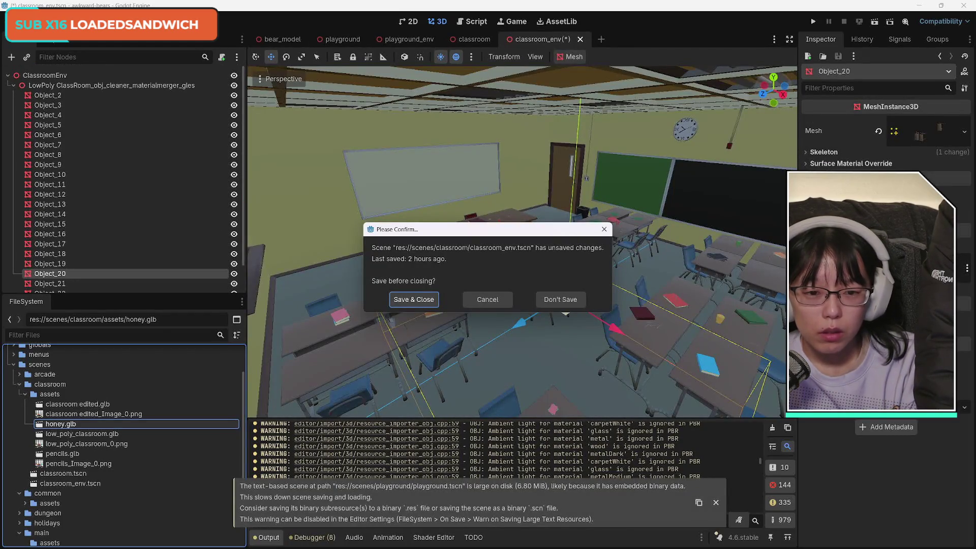
key("Return")
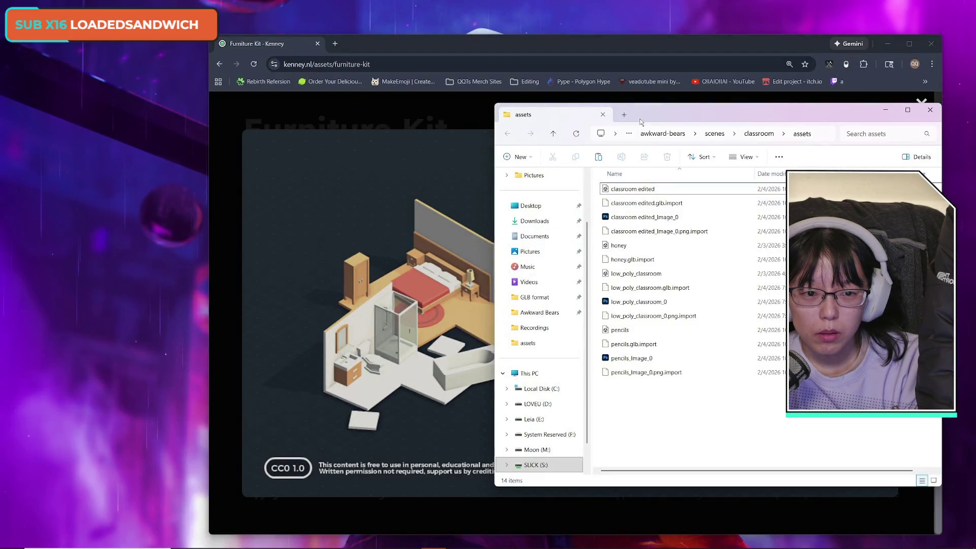
In a new File Explorer window, go to S: > Game Makers > Applications > Godot > Gadot_v4.6.
mouse_move(402, 543)
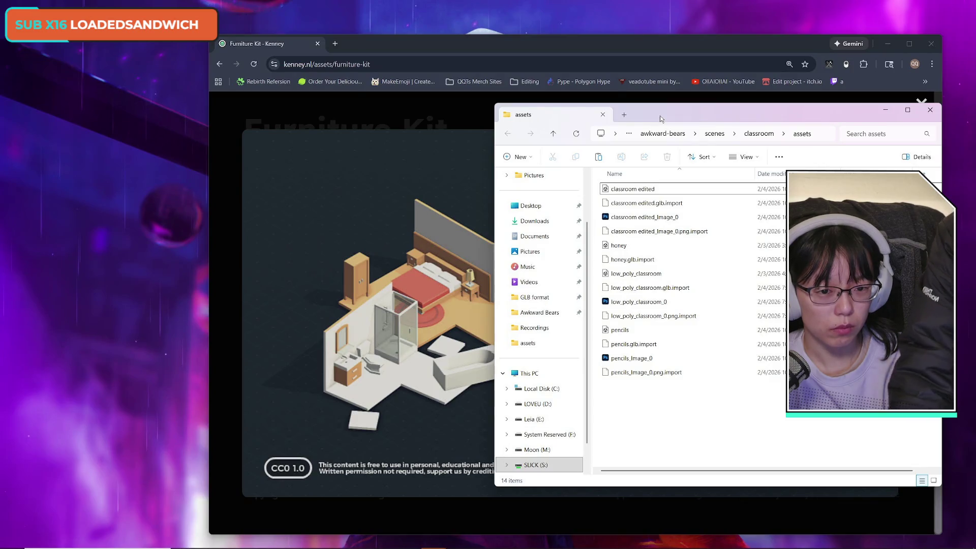
key("ctrl+n")
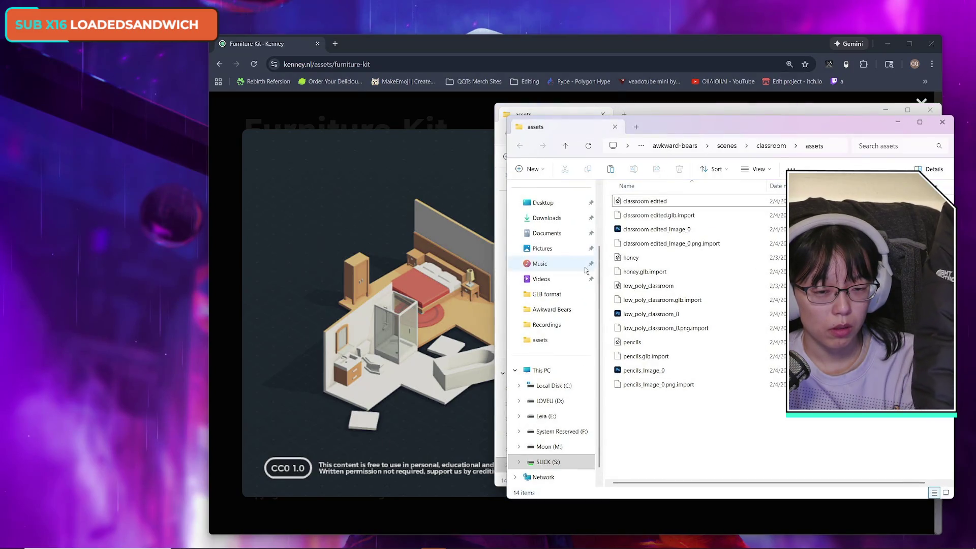
left_click(548, 461)
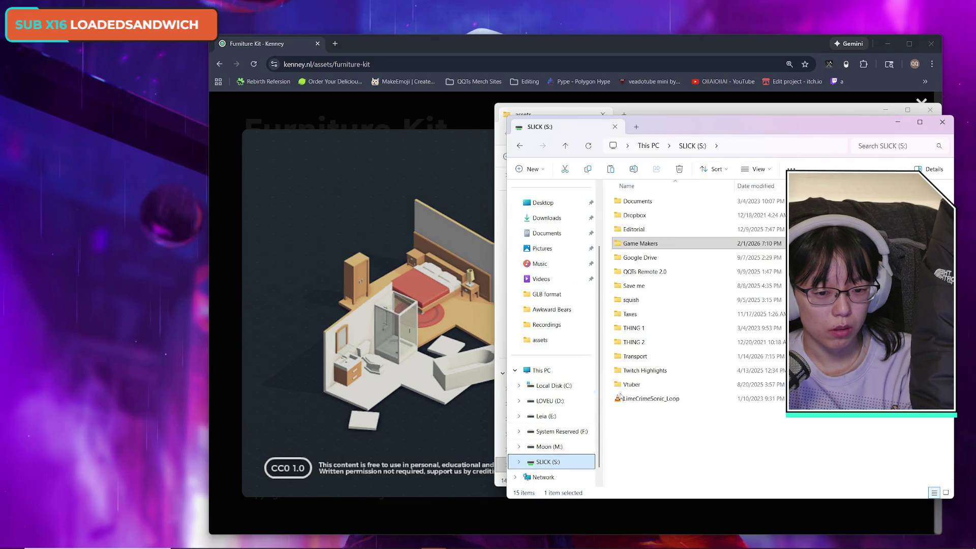
double_click(640, 243)
double_click(634, 244)
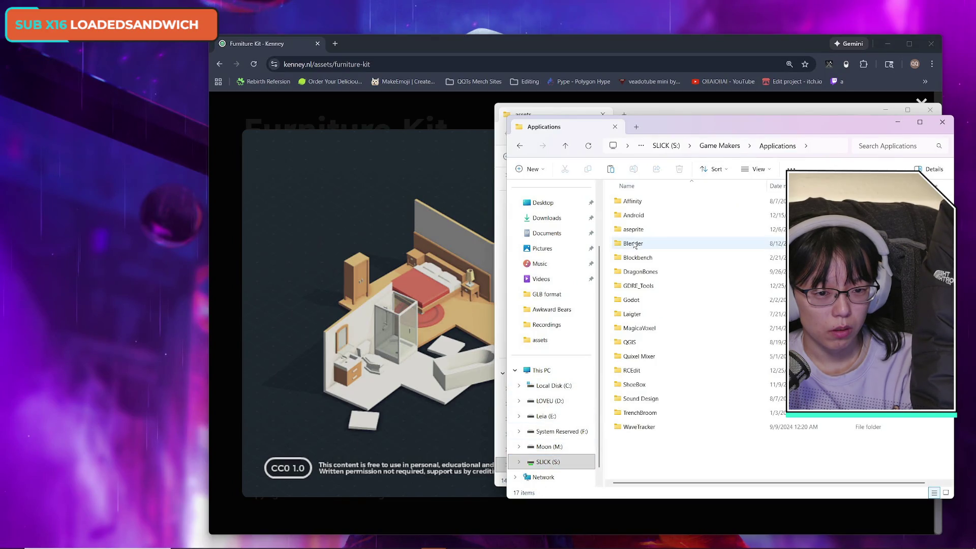
double_click(631, 300)
double_click(635, 201)
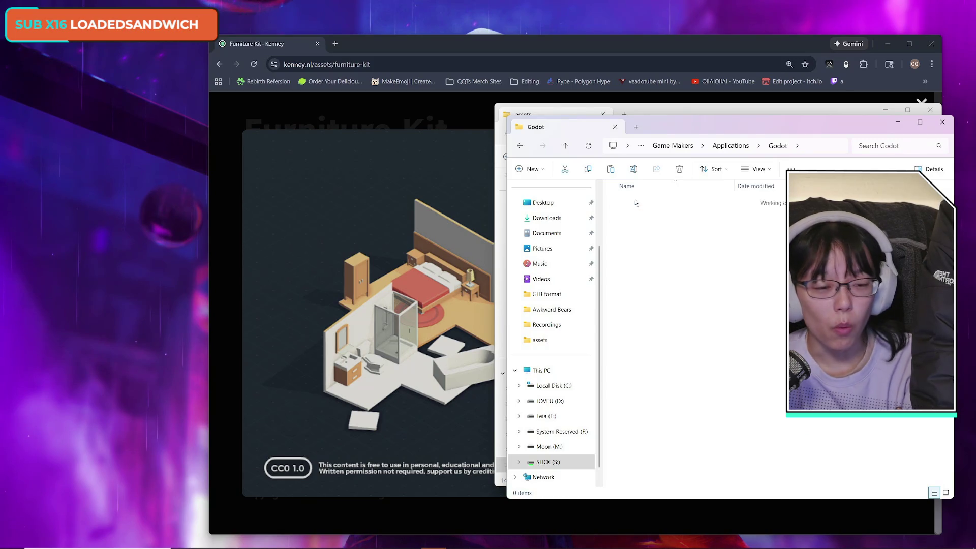
Run Godot_v4.6-stable_win64.exe and open the awkward-bears project.
left_click(642, 202)
double_click(643, 206)
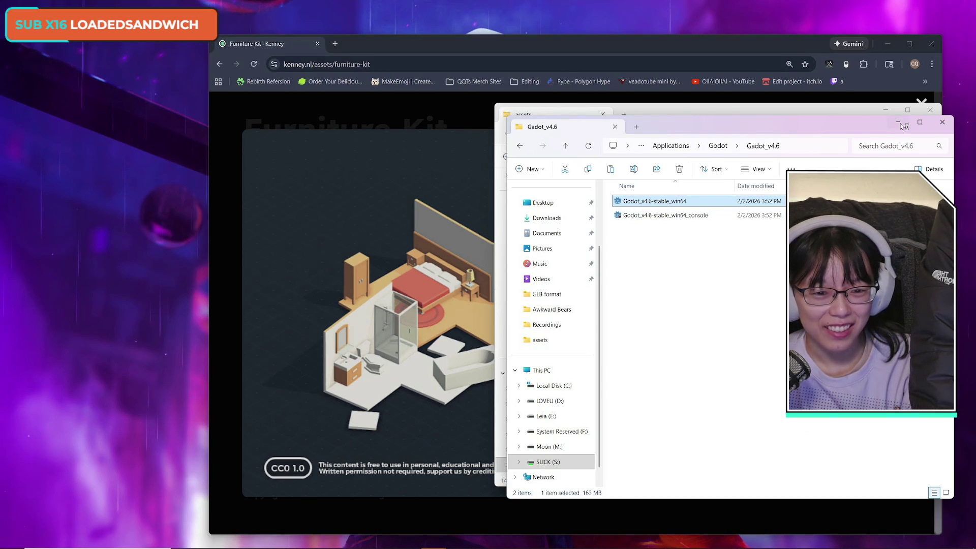
left_click(531, 292)
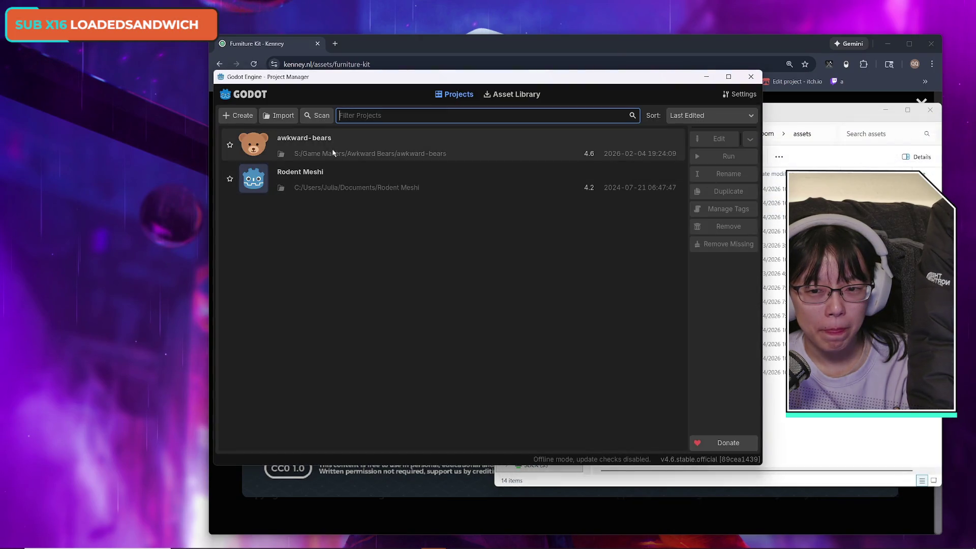
double_click(333, 152)
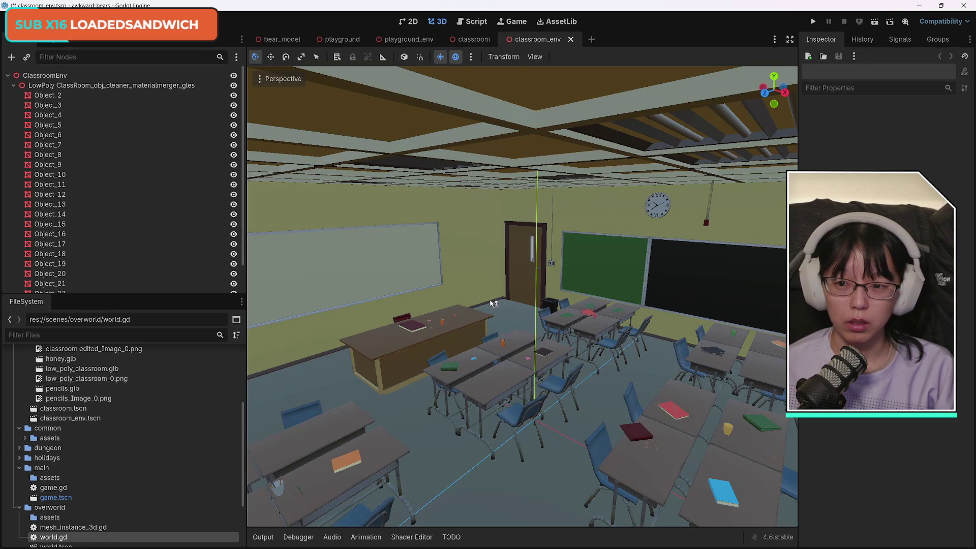
Turn the classroom_env view to look across the classroom, then bring Blender forward.
left_click_drag(490, 304, 442, 304)
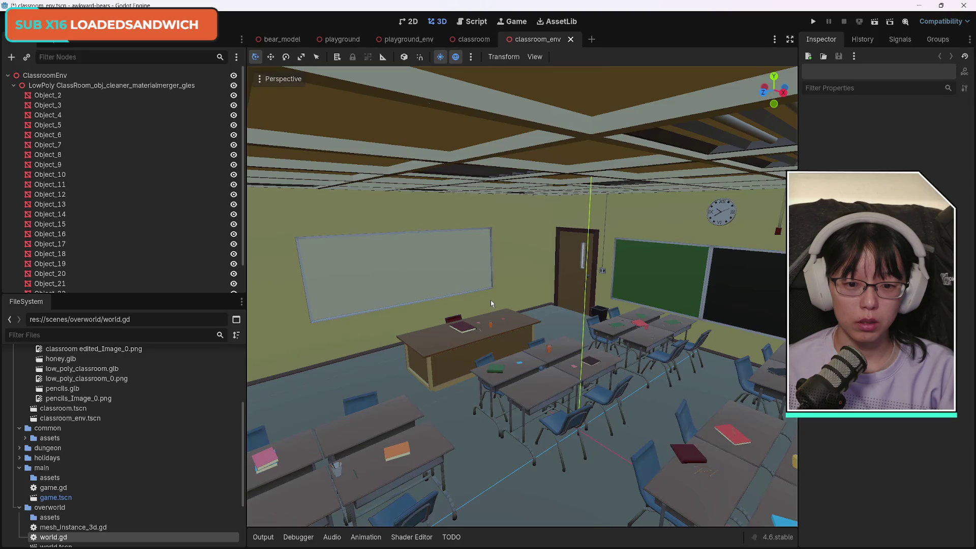
mouse_move(415, 548)
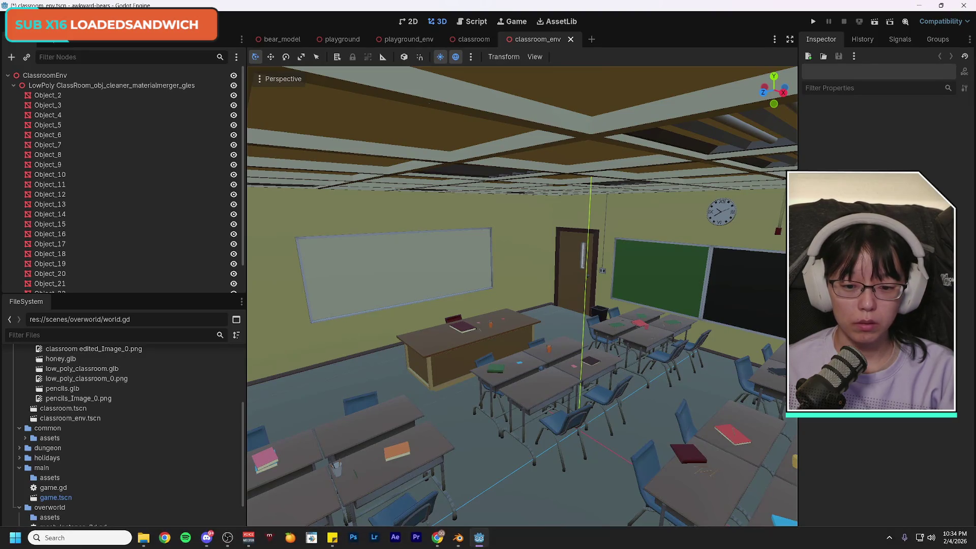
left_click(458, 539)
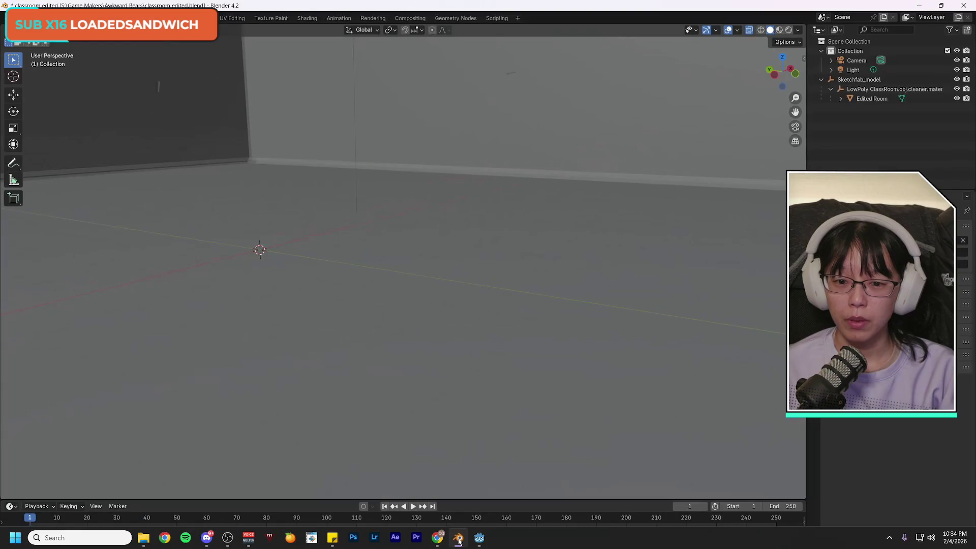
Zoom around the edited room in Blender, then minimize Blender to return to Godot.
scroll(414, 434, "down", 5)
scroll(413, 434, "up", 5)
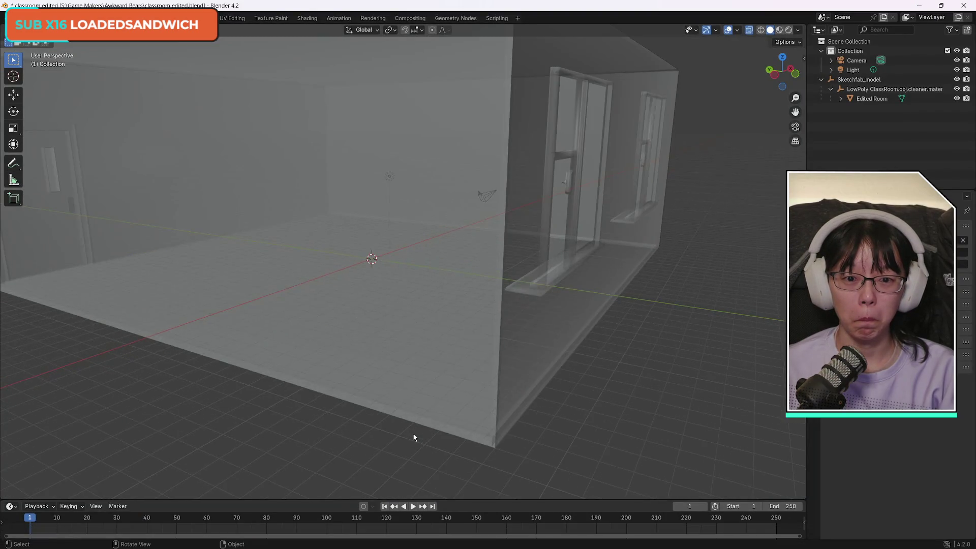
scroll(413, 437, "up", 3)
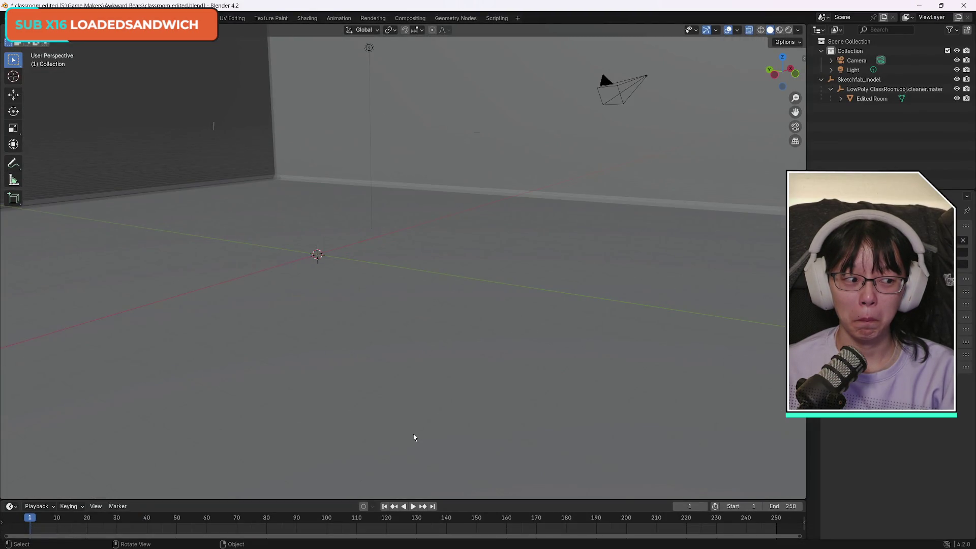
scroll(414, 437, "down", 2)
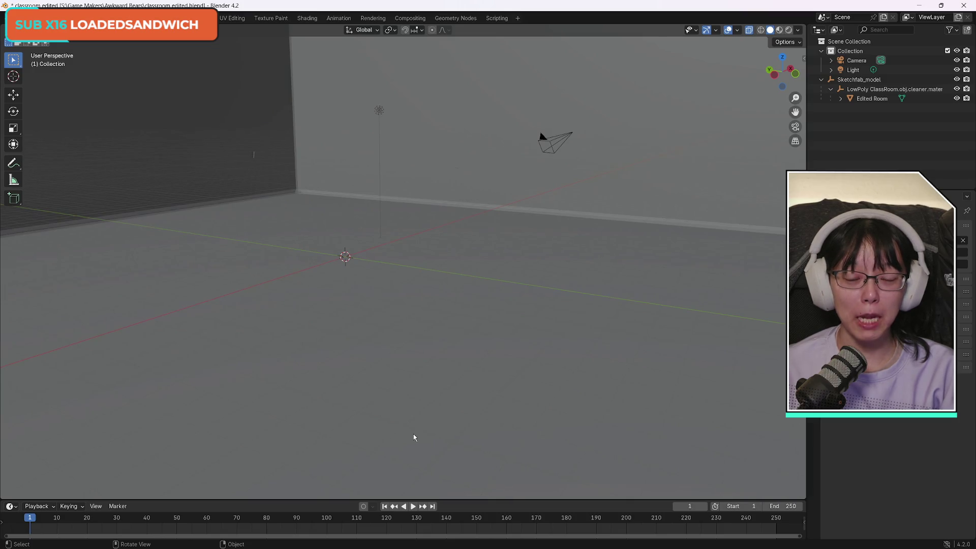
left_click(918, 6)
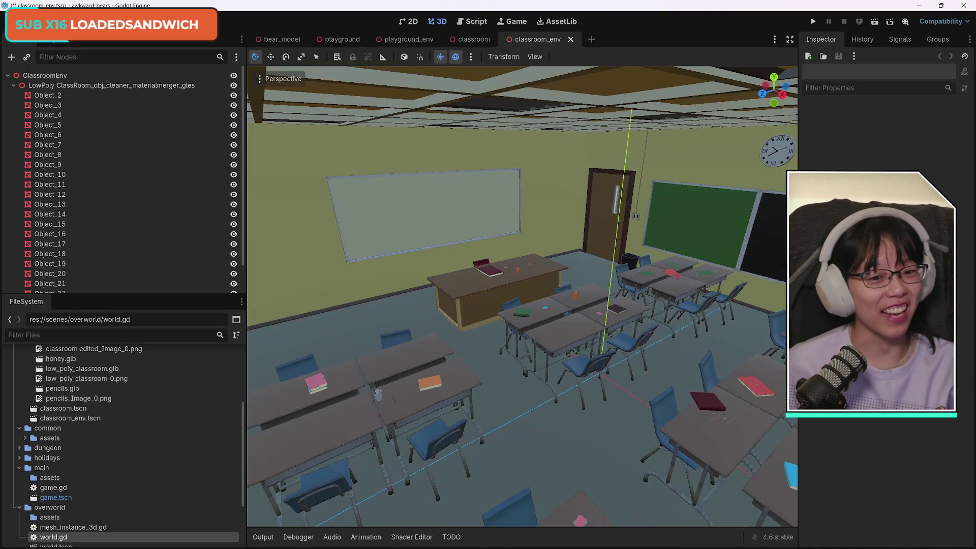
Delete LowPoly ClassRoom and its children through Object_24, then switch to the classroom scene.
left_click_drag(620, 266, 615, 259)
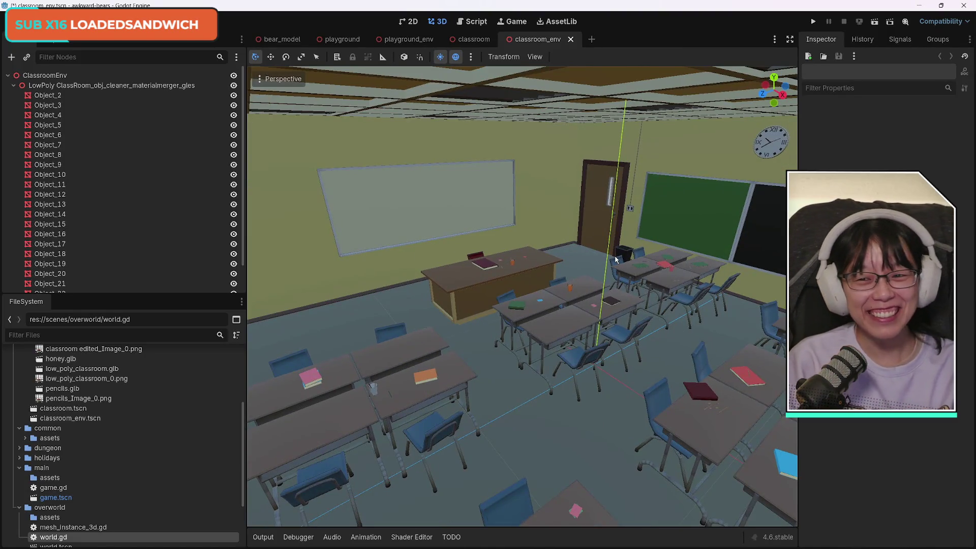
left_click(110, 85)
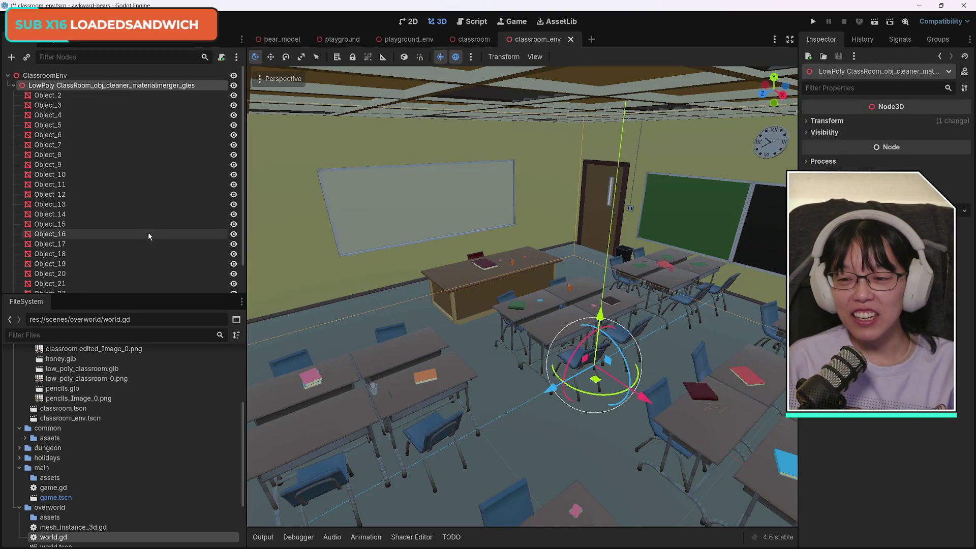
scroll(168, 284, "down", 2)
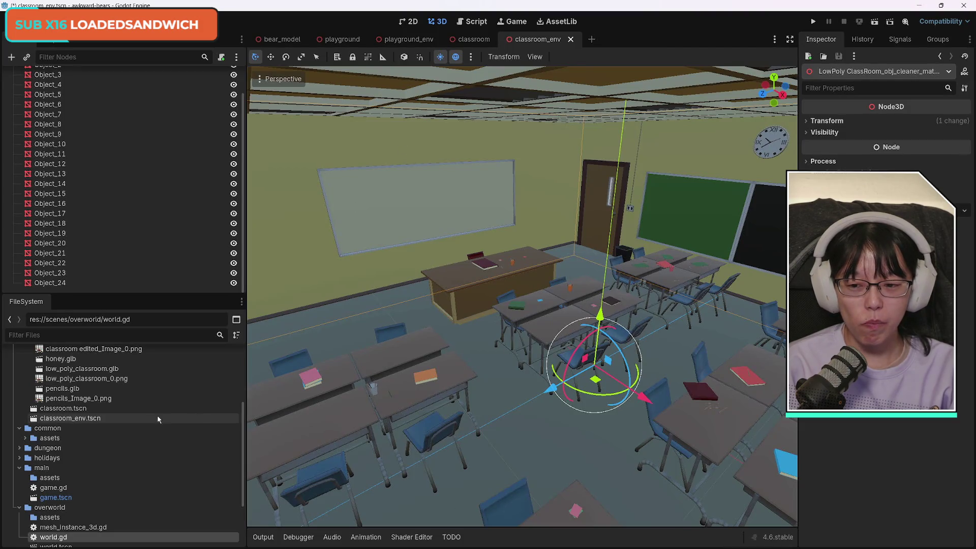
scroll(173, 438, "up", 2)
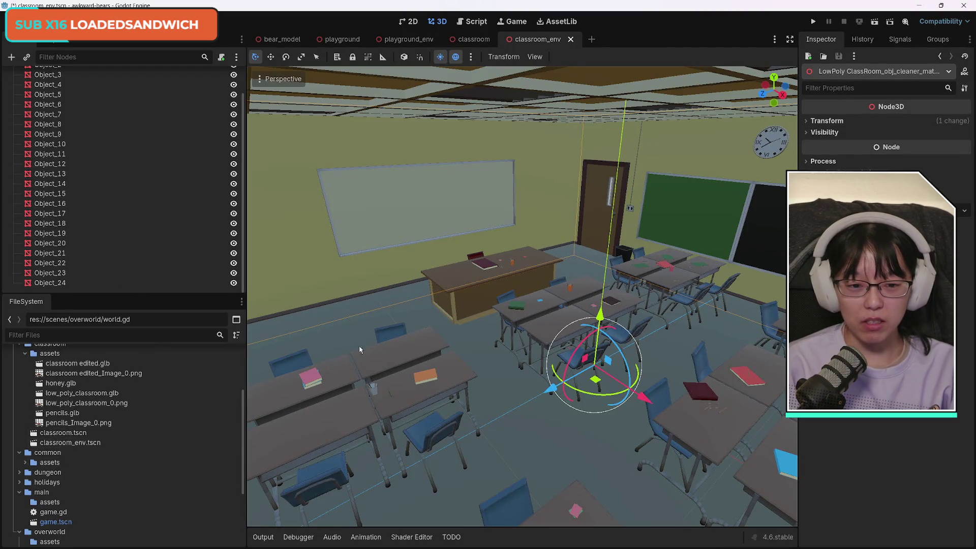
scroll(127, 172, "up", 3)
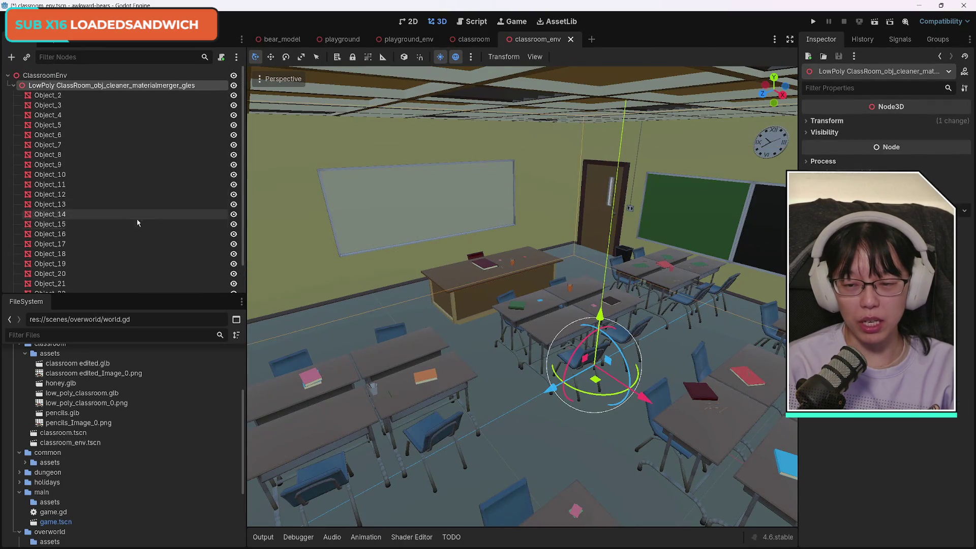
scroll(137, 219, "down", 3)
left_click(89, 286, "shift")
scroll(183, 233, "up", 3)
key("Delete")
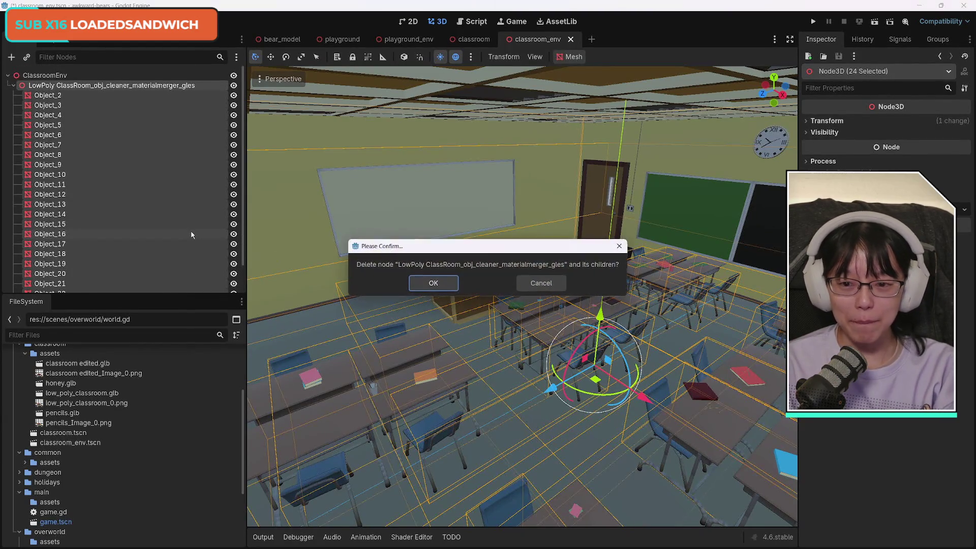
key("Return")
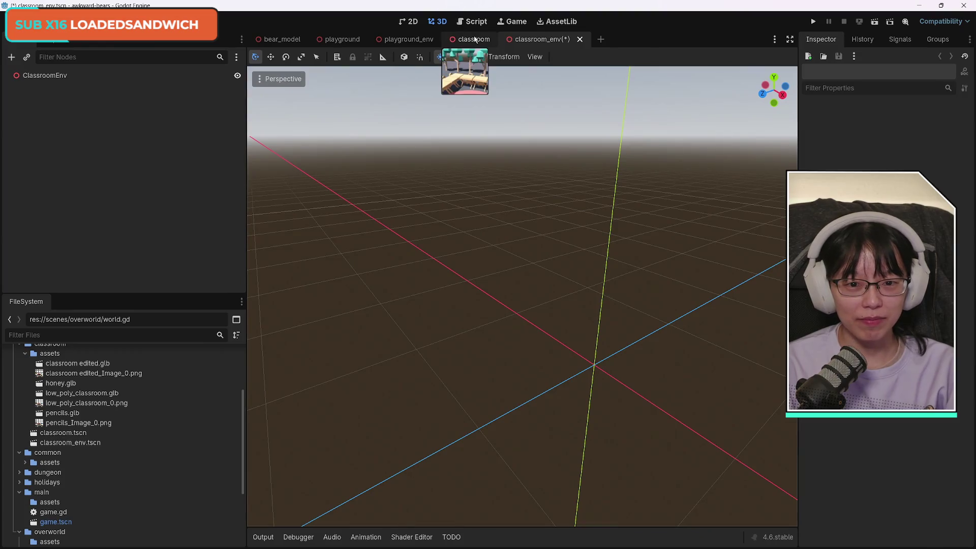
left_click(477, 40)
Drag classroom edited.glb from the FileSystem dock into the 3D viewport.
scroll(160, 386, "up", 5)
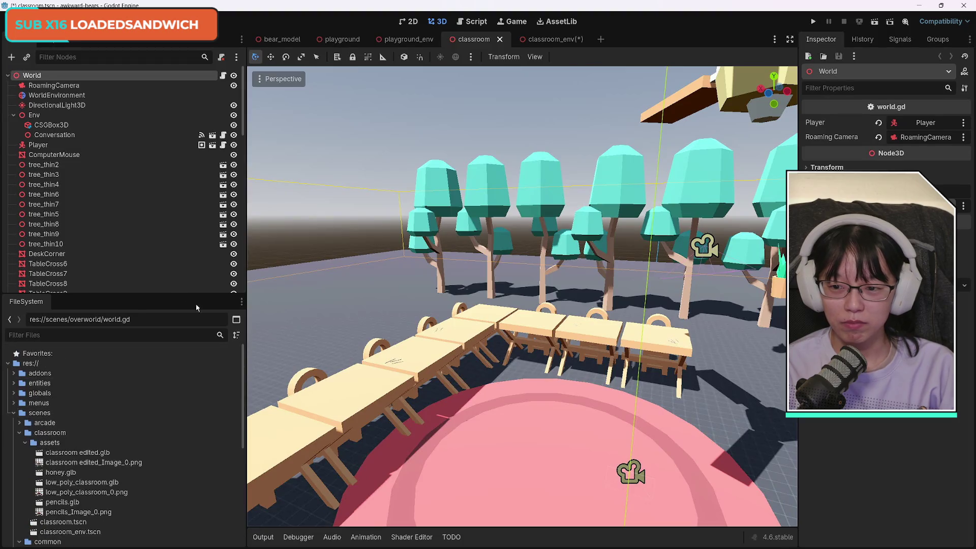
scroll(653, 310, "down", 3)
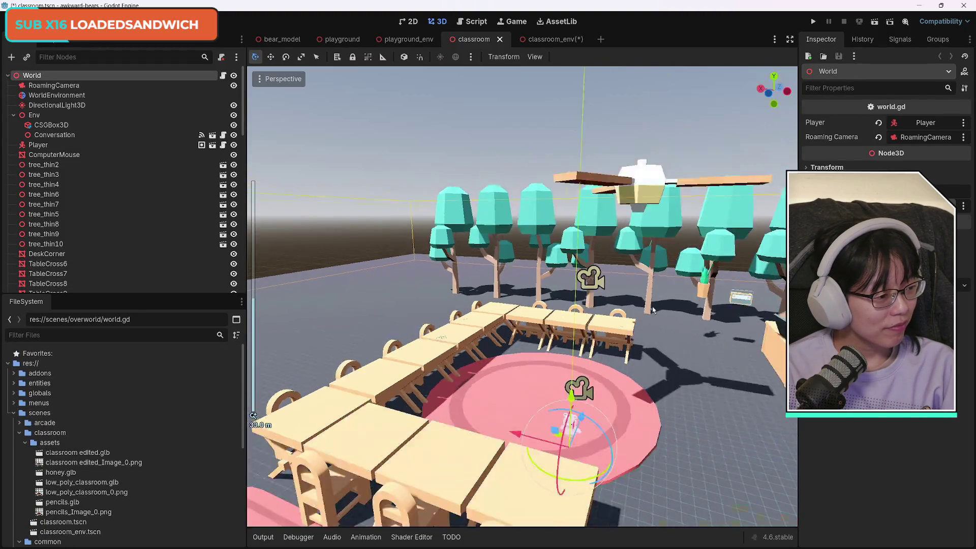
scroll(653, 310, "down", 4)
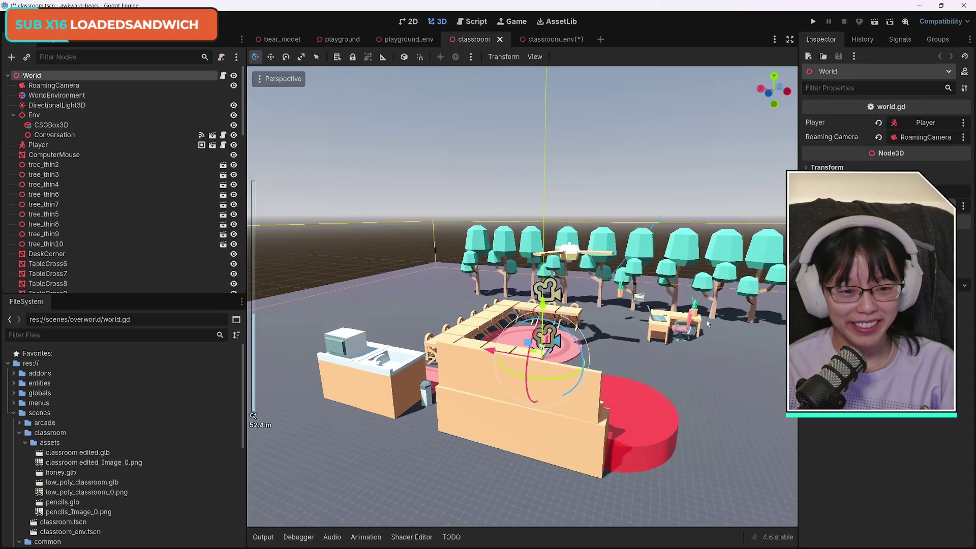
scroll(172, 257, "down", 3)
scroll(172, 258, "down", 10)
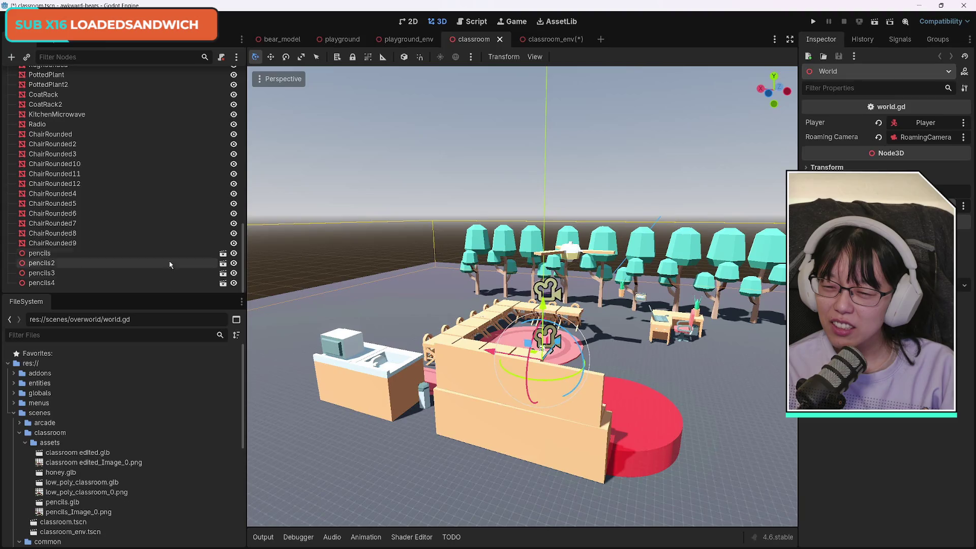
mouse_move(108, 453)
left_mouse_down()
mouse_move(598, 429)
mouse_move(588, 369)
mouse_move(564, 356)
mouse_move(520, 357)
mouse_move(549, 362)
mouse_move(543, 355)
left_mouse_up()
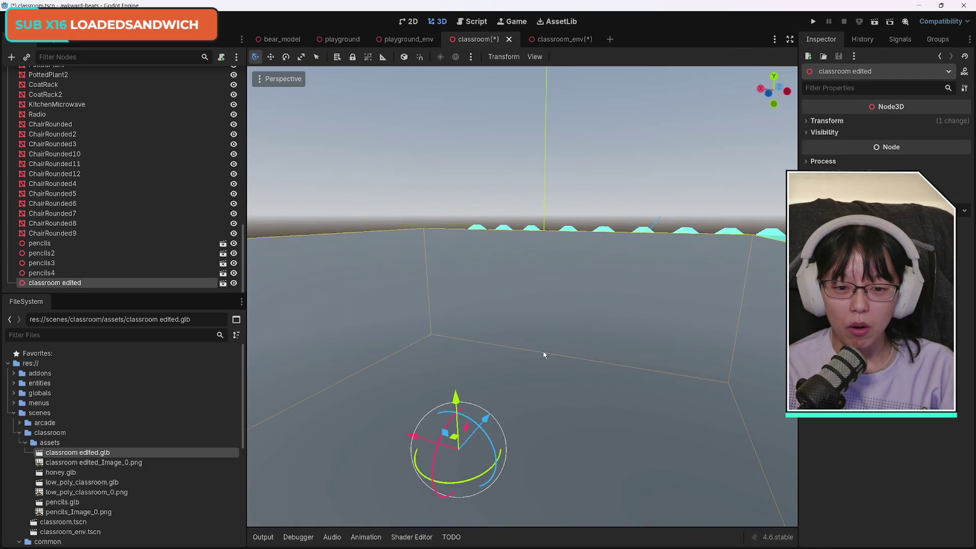
key("ctrl+z")
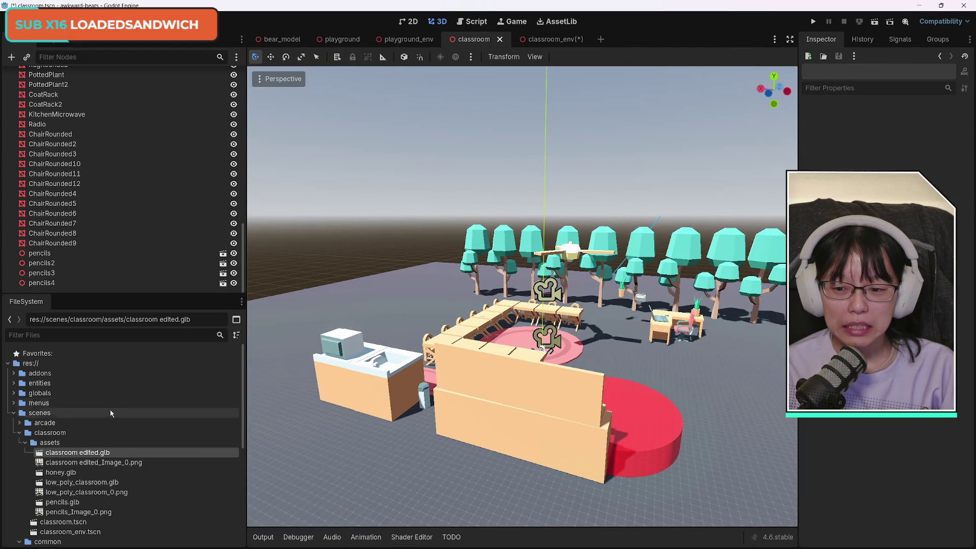
mouse_move(82, 453)
left_mouse_down()
mouse_move(176, 447)
mouse_move(503, 387)
mouse_move(577, 355)
mouse_move(538, 359)
mouse_move(543, 352)
left_mouse_up()
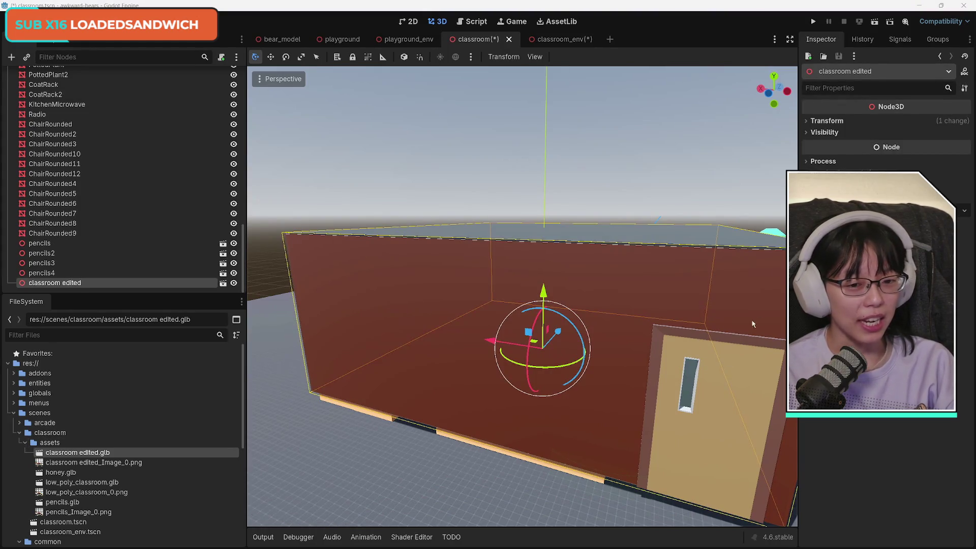
Lower the classroom model about one unit and shift it about 2 units along X.
left_click_drag(543, 292, 542, 303)
left_click_drag(491, 348, 470, 355)
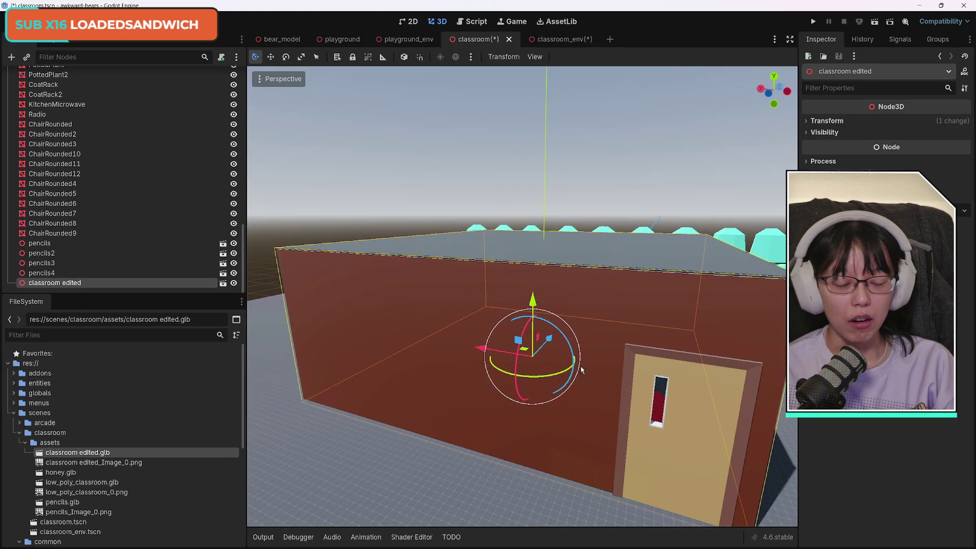
key("d")
key("w")
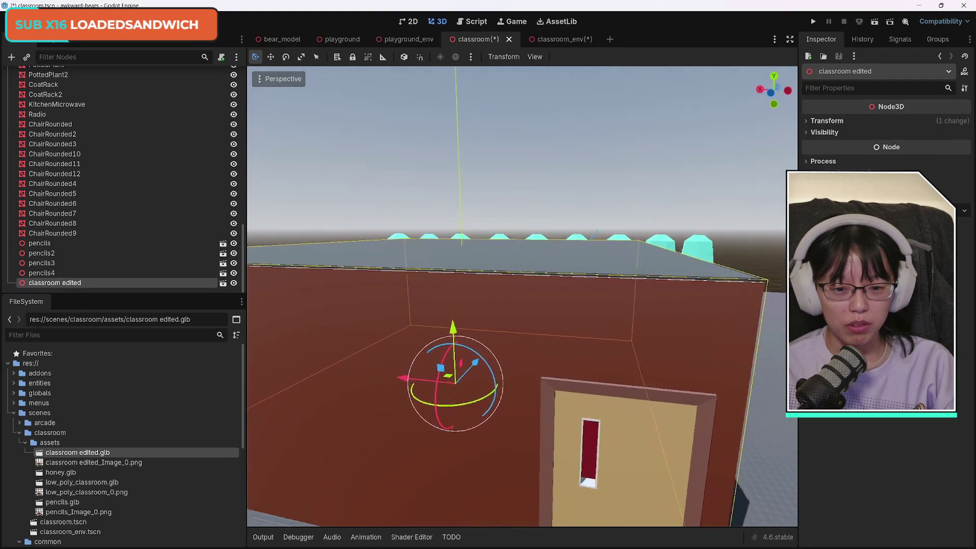
key("w")
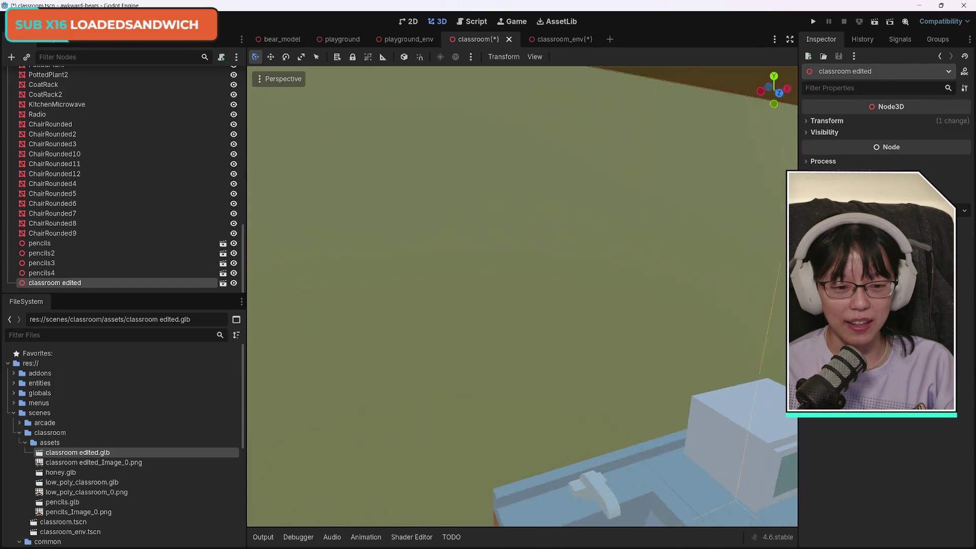
key("s")
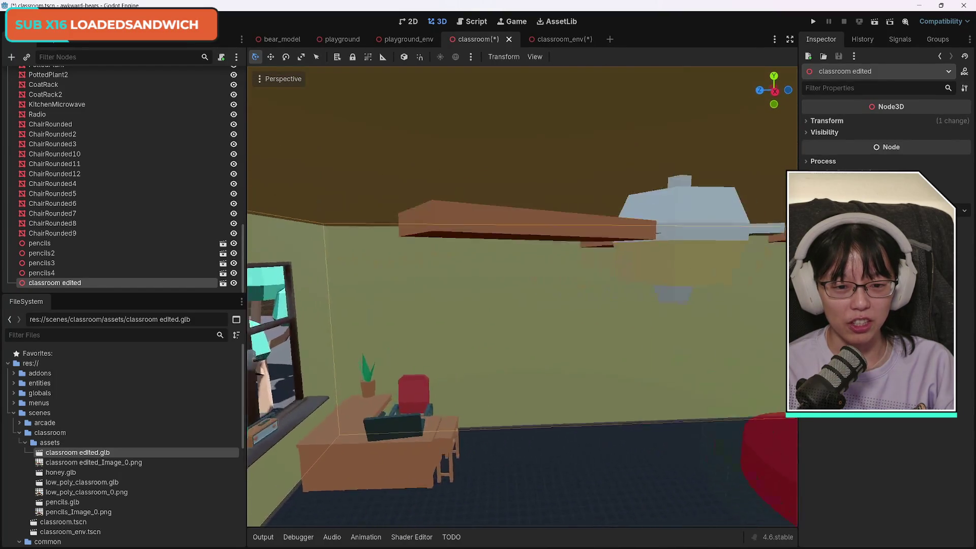
key("e")
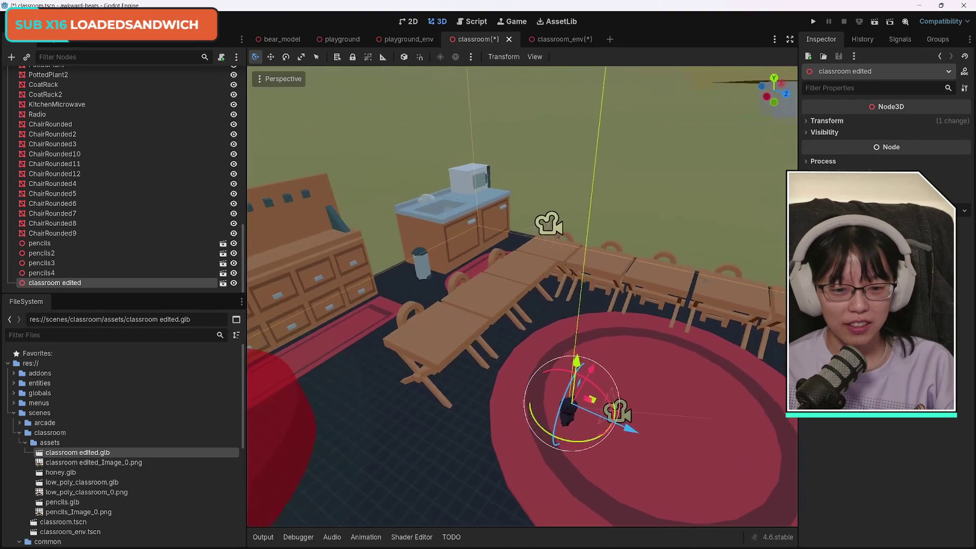
key("d")
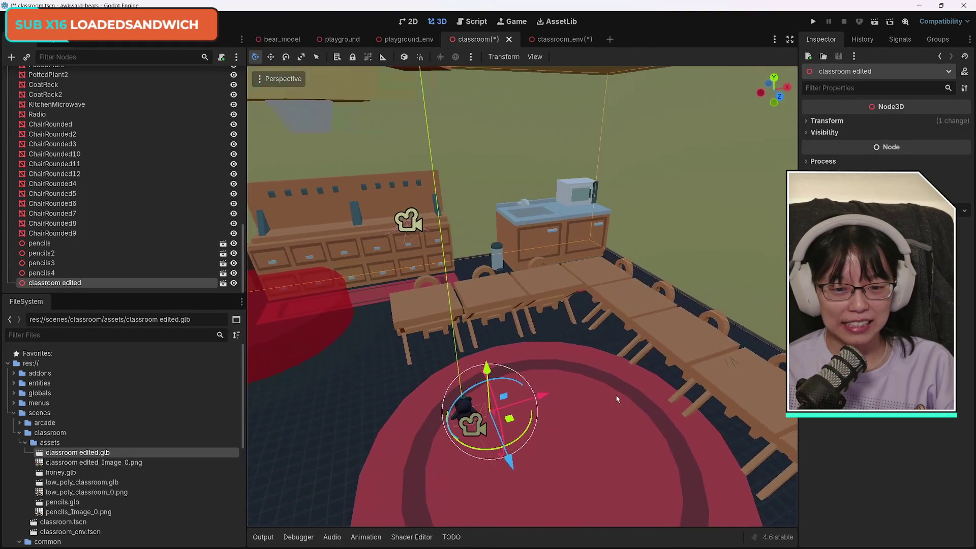
Shift the classroom model another 1.5 units along X and fly around inspecting the desks.
left_click_drag(542, 397, 508, 409)
key("w")
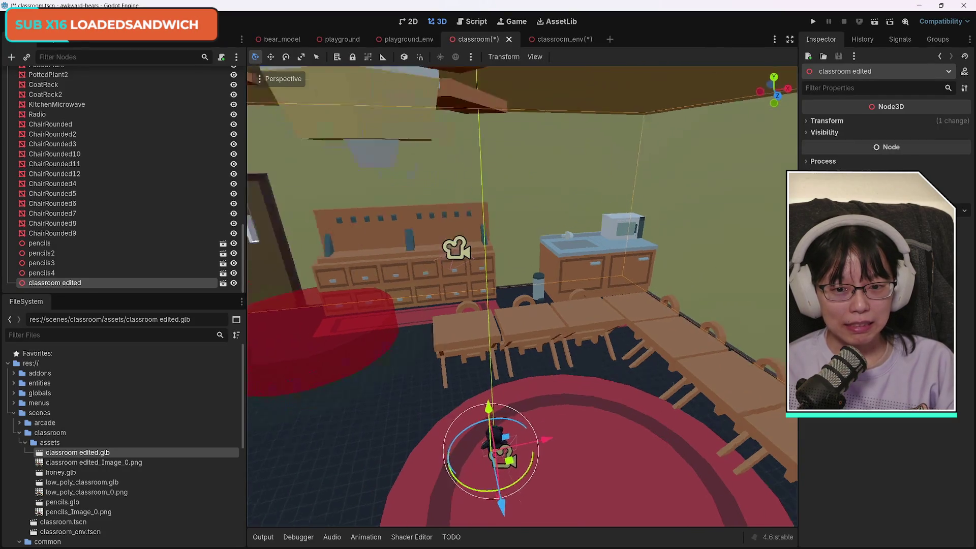
key("s")
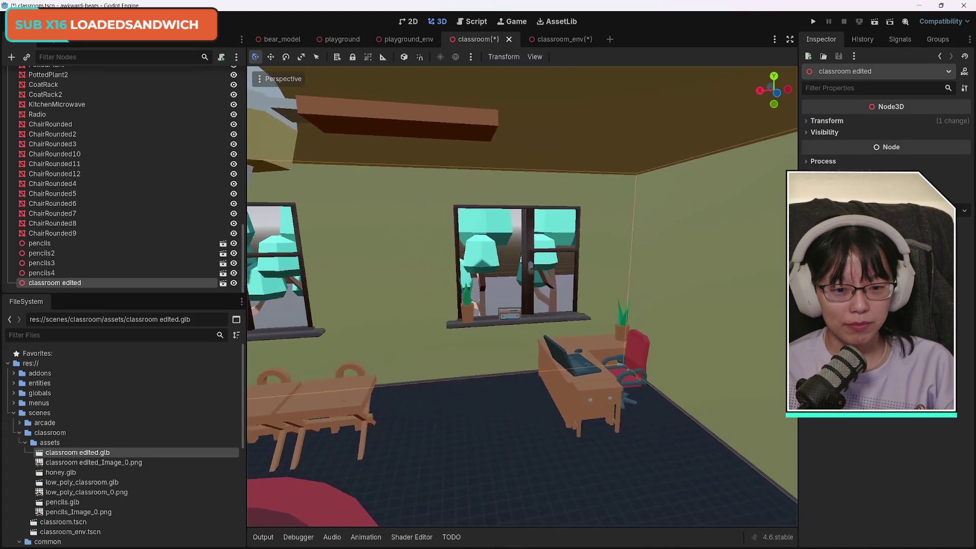
key("s")
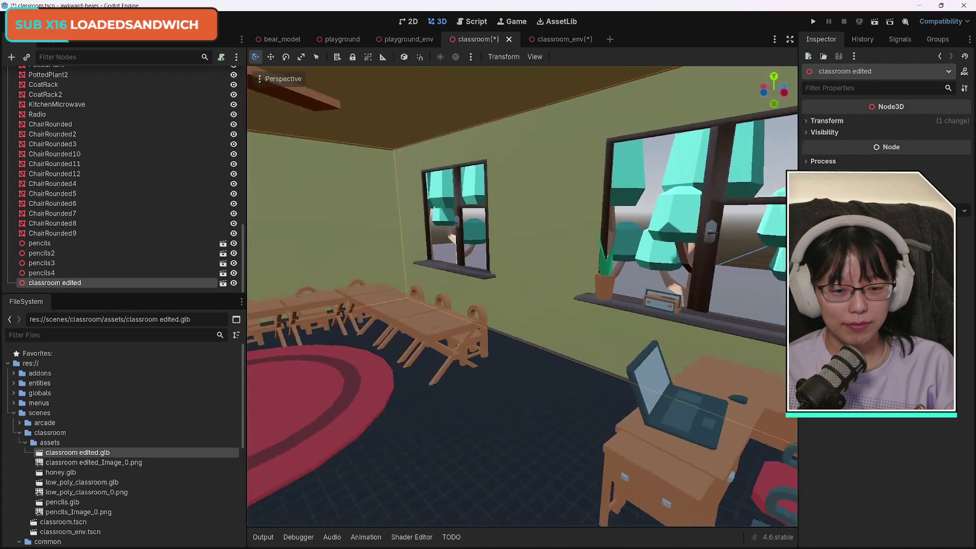
key("w")
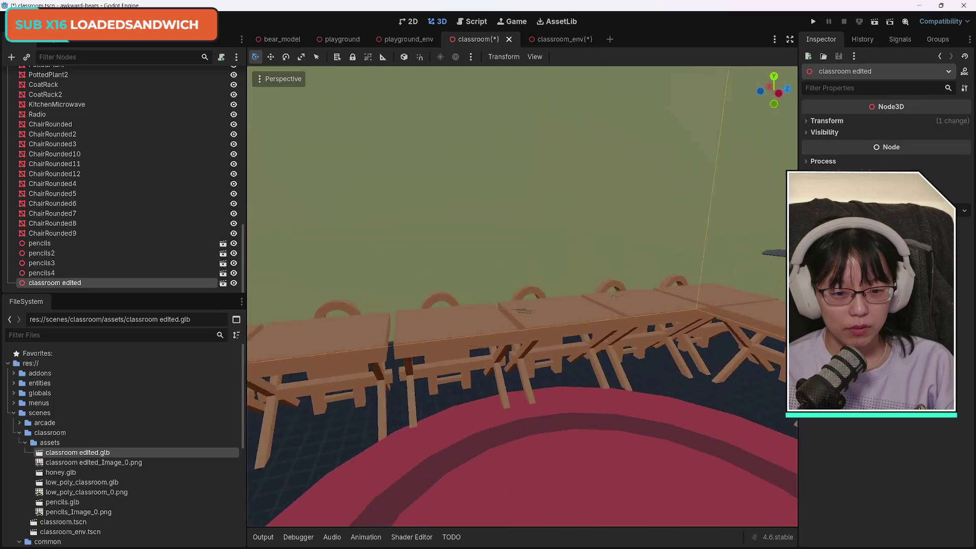
key("w")
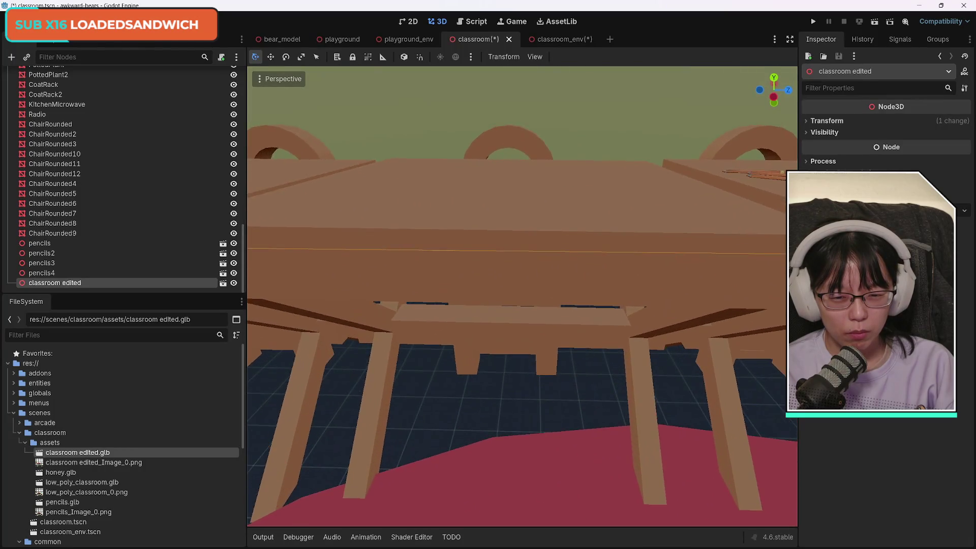
key("s")
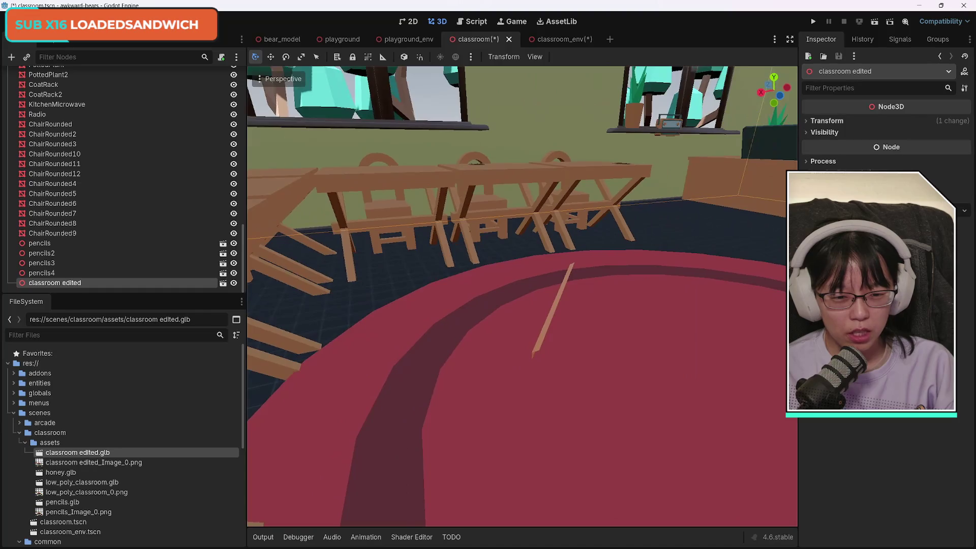
key("s")
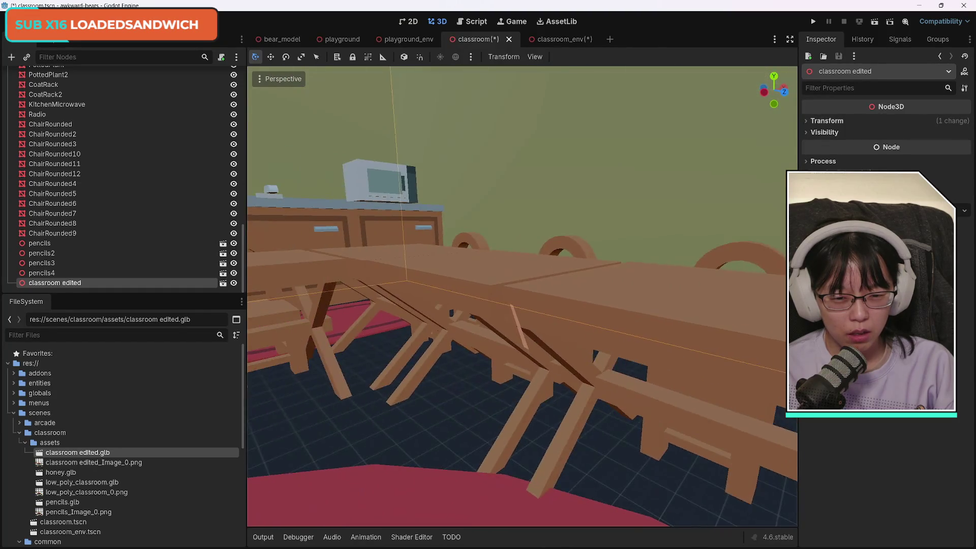
key("a")
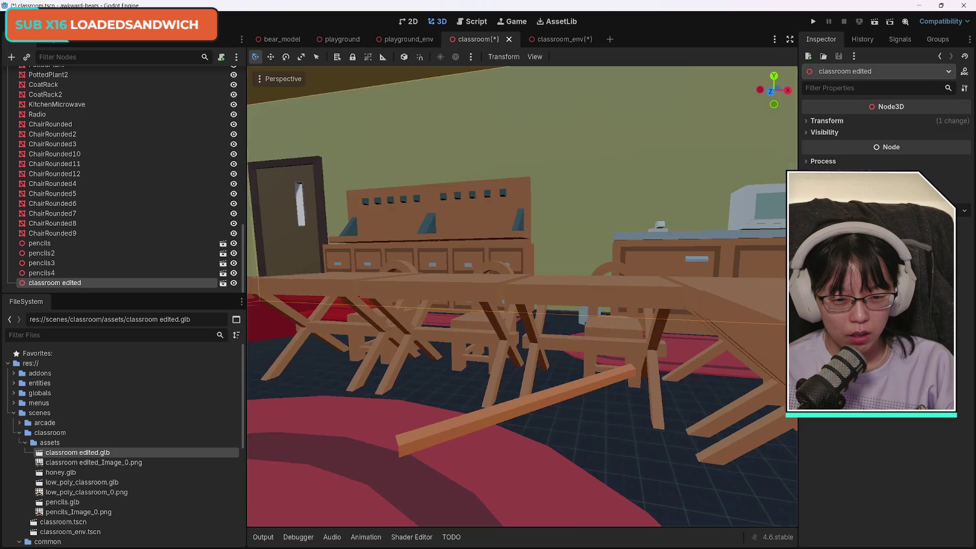
key("w")
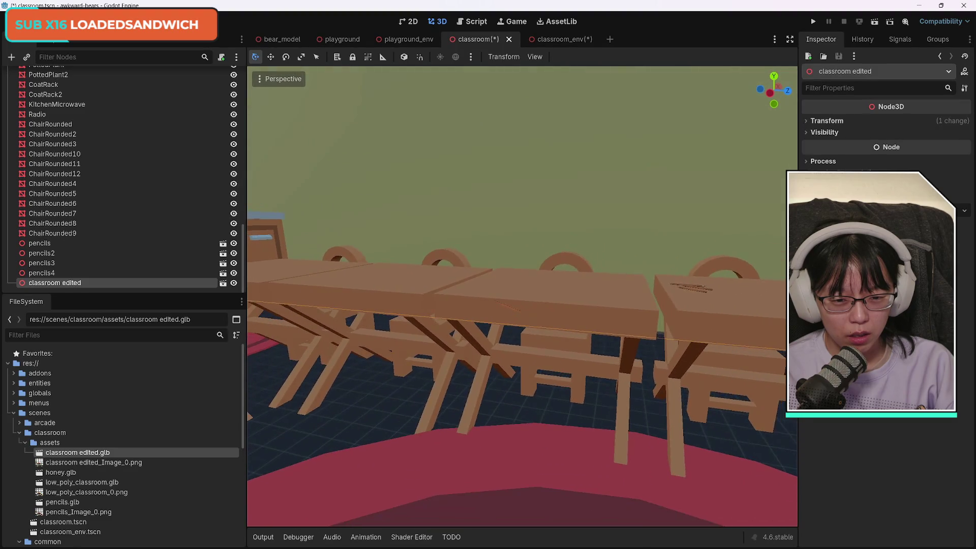
key("q")
key("e")
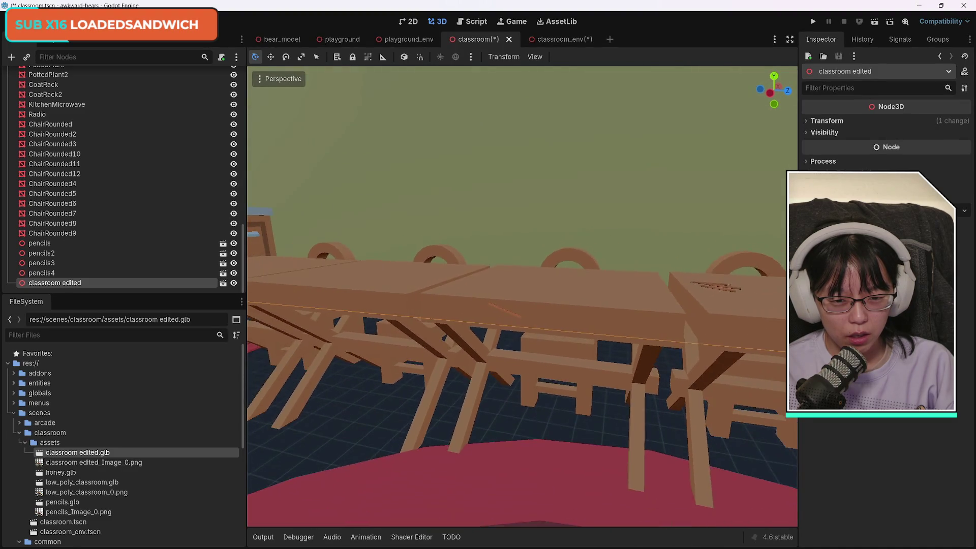
key("s")
left_click(112, 142, "shift")
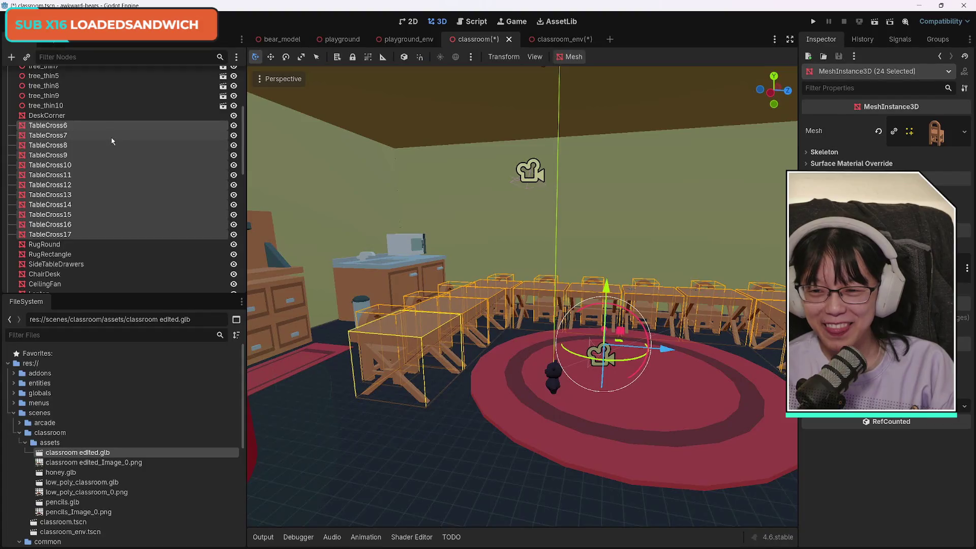
Shift the selected tables and chairs left along X.
scroll(148, 213, "down", 5)
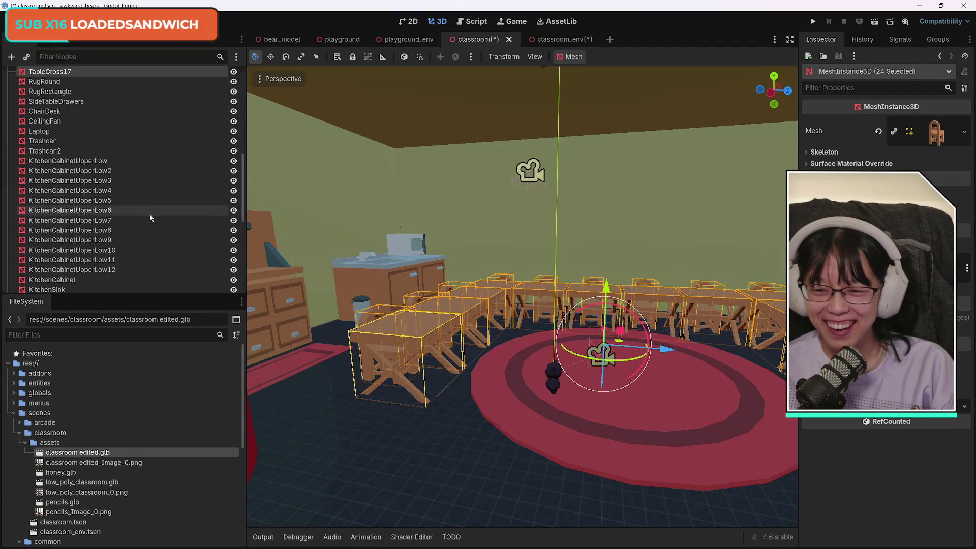
scroll(151, 218, "down", 5)
scroll(155, 223, "up", 10)
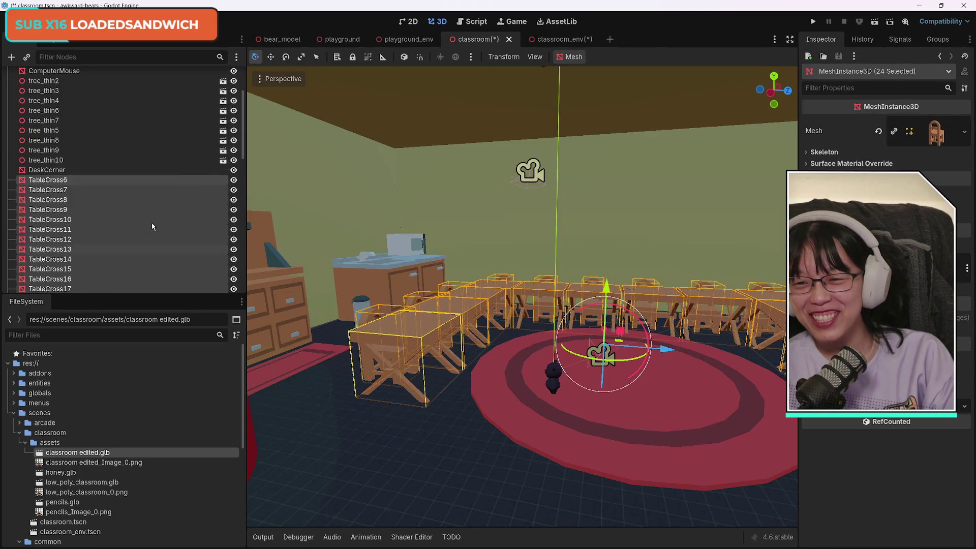
scroll(155, 226, "up", 2)
scroll(167, 228, "down", 4)
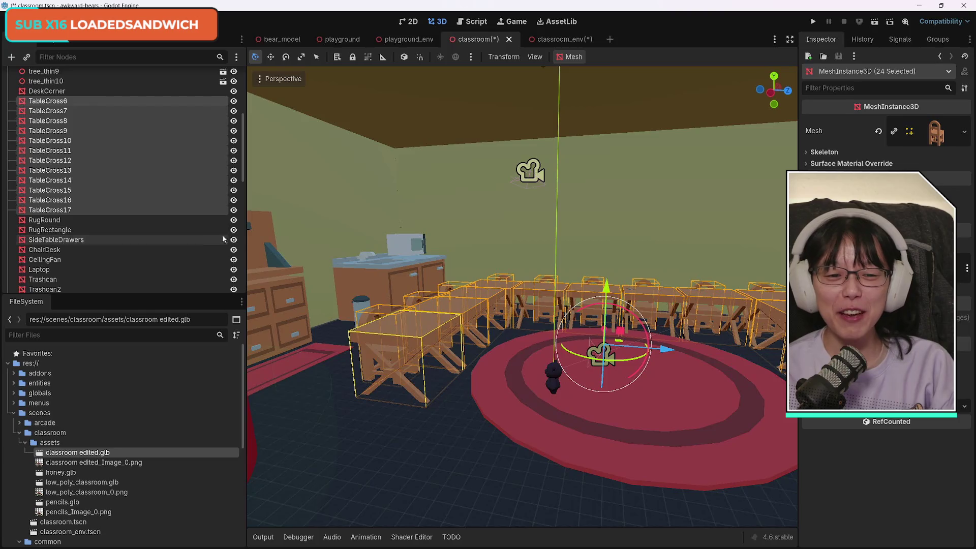
mouse_move(508, 305)
left_mouse_down()
mouse_move(584, 300)
mouse_move(432, 310)
mouse_move(508, 305)
mouse_move(534, 284)
mouse_move(518, 335)
mouse_move(508, 325)
mouse_move(447, 320)
mouse_move(487, 343)
left_mouse_up()
left_click_drag(456, 381, 441, 380)
Add pencils through pencils4 to the selection and move everything together along X.
scroll(170, 269, "down", 10)
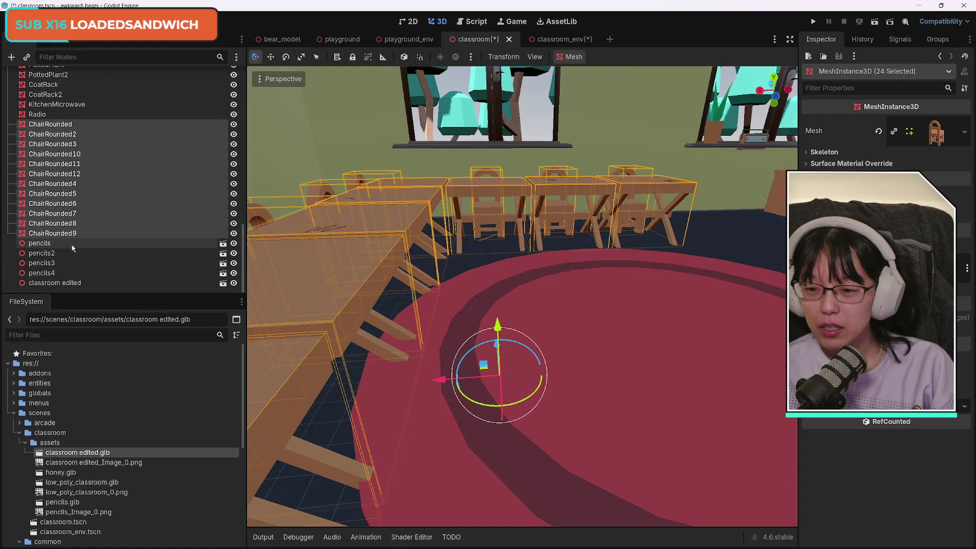
left_click(74, 242, "ctrl")
left_click(72, 253, "ctrl")
left_click(69, 263, "ctrl")
left_click(65, 274, "ctrl")
left_click_drag(453, 340, 553, 348)
Select the round rug and orbit closer to the tables.
scroll(505, 241, "up", 5)
scroll(479, 238, "down", 5)
left_click(679, 324)
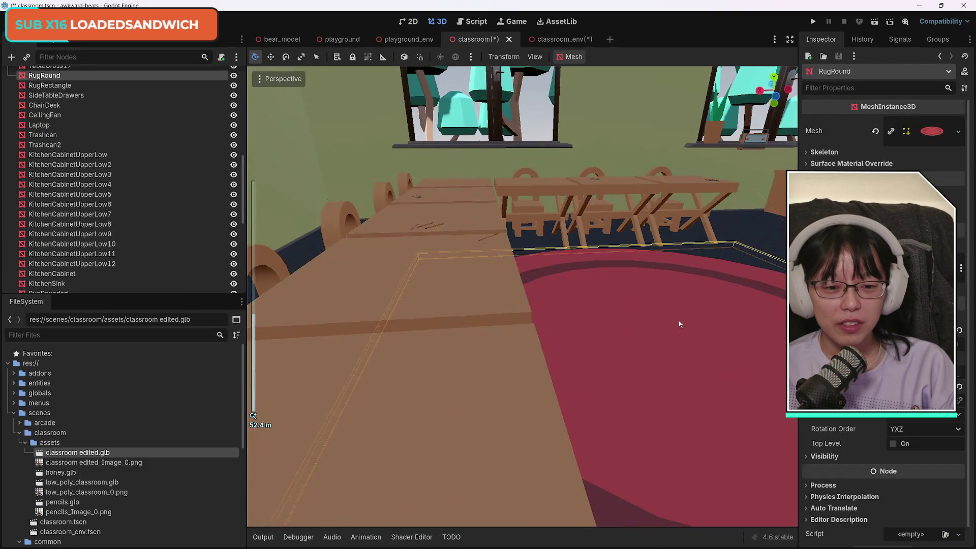
mouse_move(561, 265)
left_mouse_down()
mouse_move(547, 267)
mouse_move(557, 265)
mouse_move(546, 254)
mouse_move(475, 256)
mouse_move(528, 248)
left_mouse_up()
Lower the microwave slightly onto the counter and nudge the kitchen cabinet down.
left_click(529, 248)
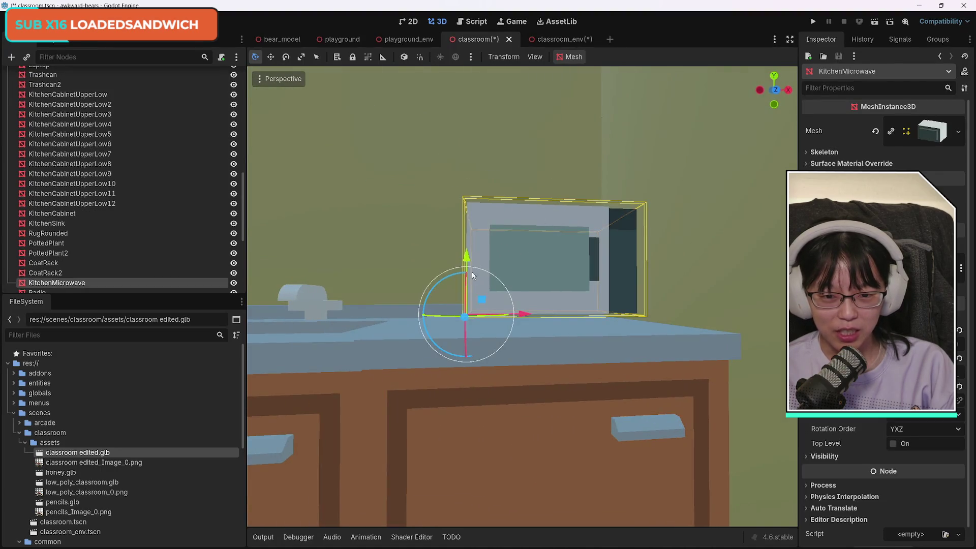
left_click_drag(465, 260, 472, 269)
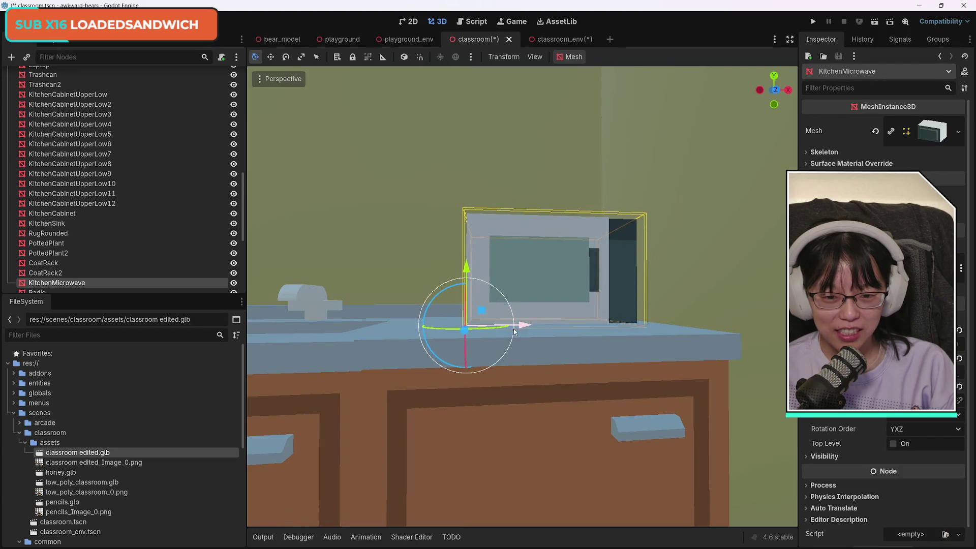
left_click(371, 340)
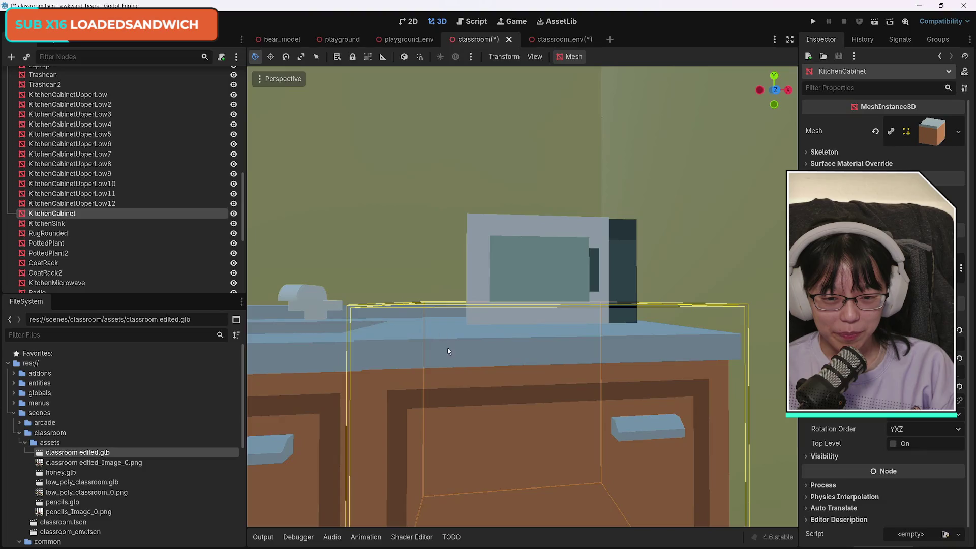
scroll(488, 386, "down", 5)
scroll(488, 386, "up", 5)
scroll(496, 396, "down", 5)
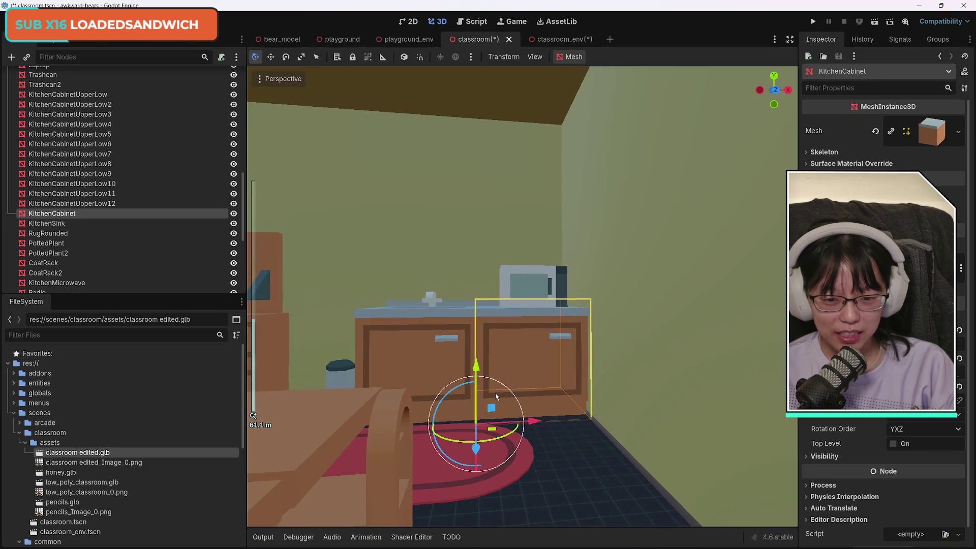
left_click_drag(476, 373, 476, 375)
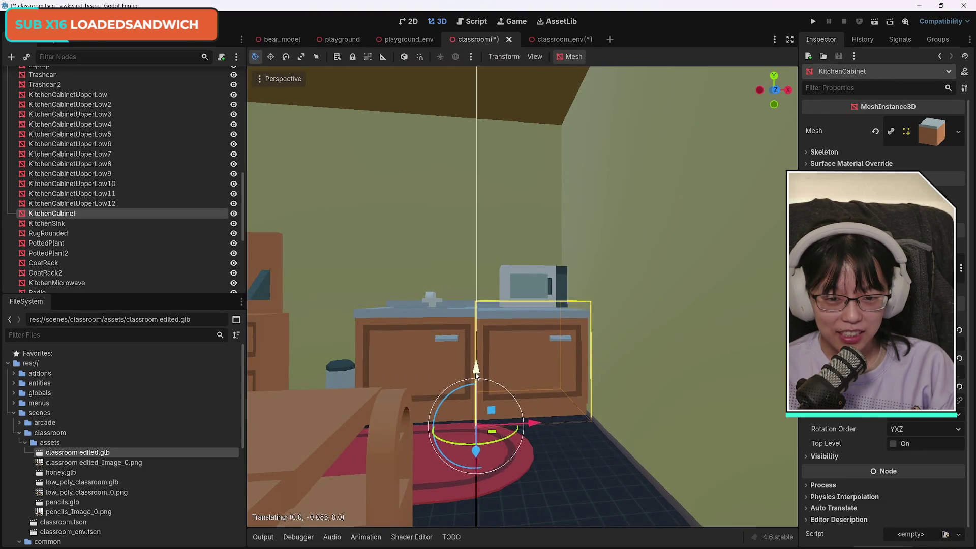
Raise the kitchen cabinet a little so it sits under the counter.
scroll(384, 355, "up", 3)
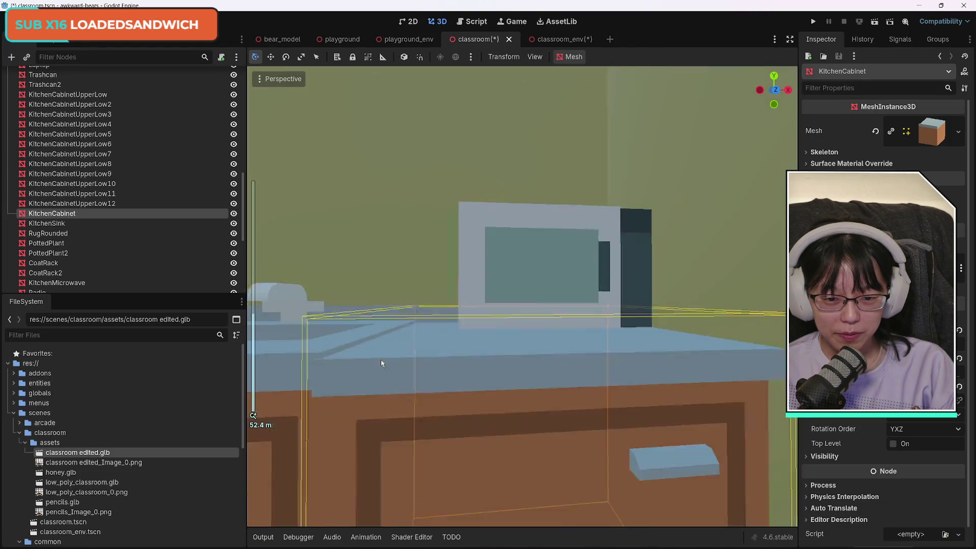
scroll(408, 412, "down", 3)
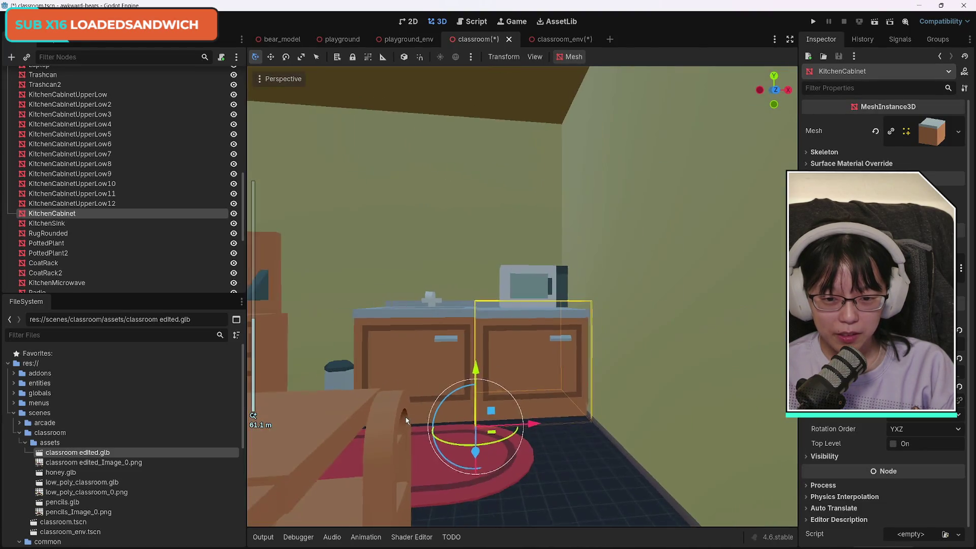
left_click_drag(477, 376, 477, 372)
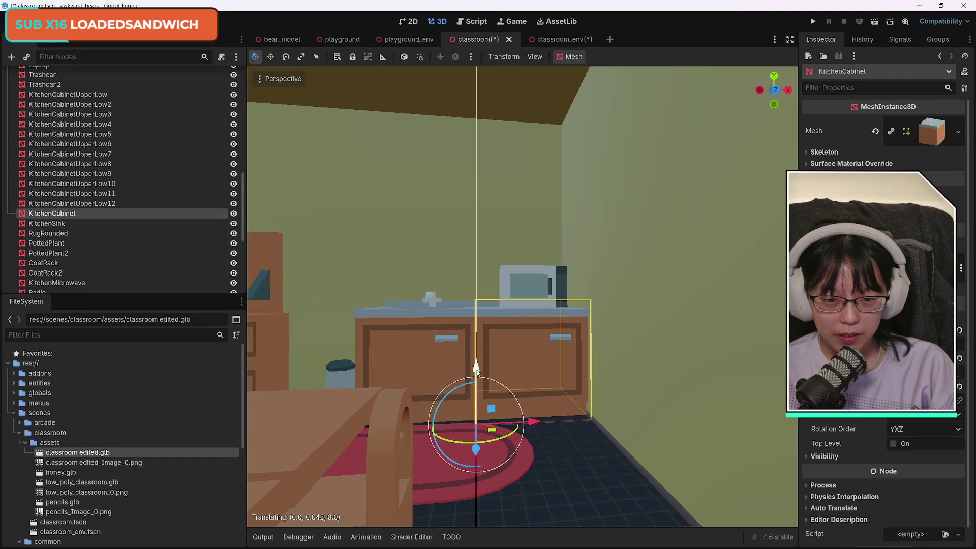
scroll(494, 343, "up", 3)
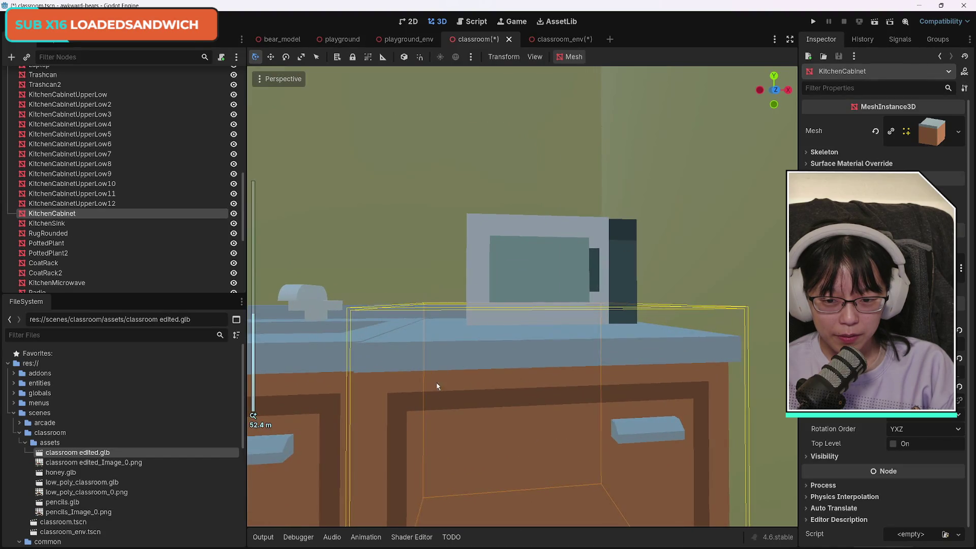
scroll(439, 380, "down", 3)
mouse_move(476, 380)
left_mouse_down()
mouse_move(479, 373)
mouse_move(472, 437)
left_mouse_up()
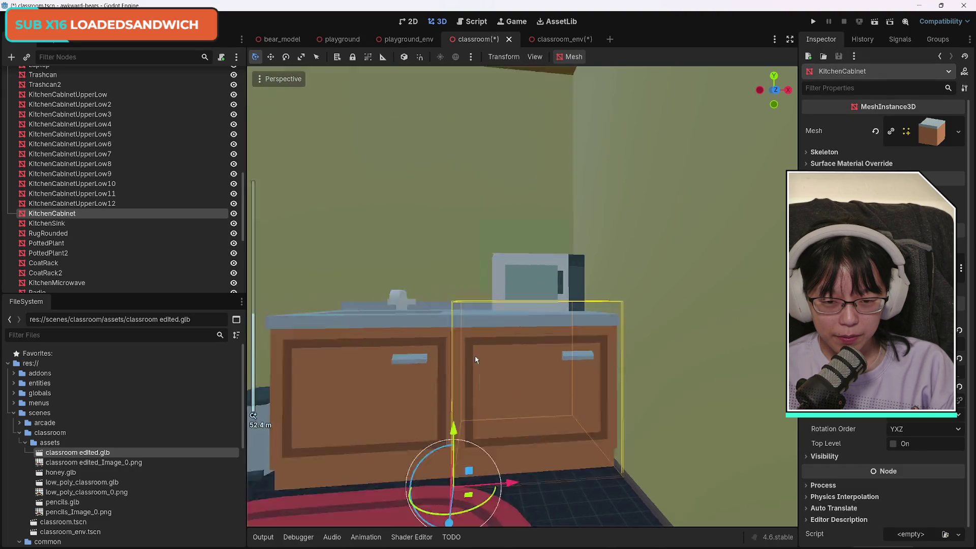
scroll(453, 374, "up", 5)
scroll(452, 373, "down", 2)
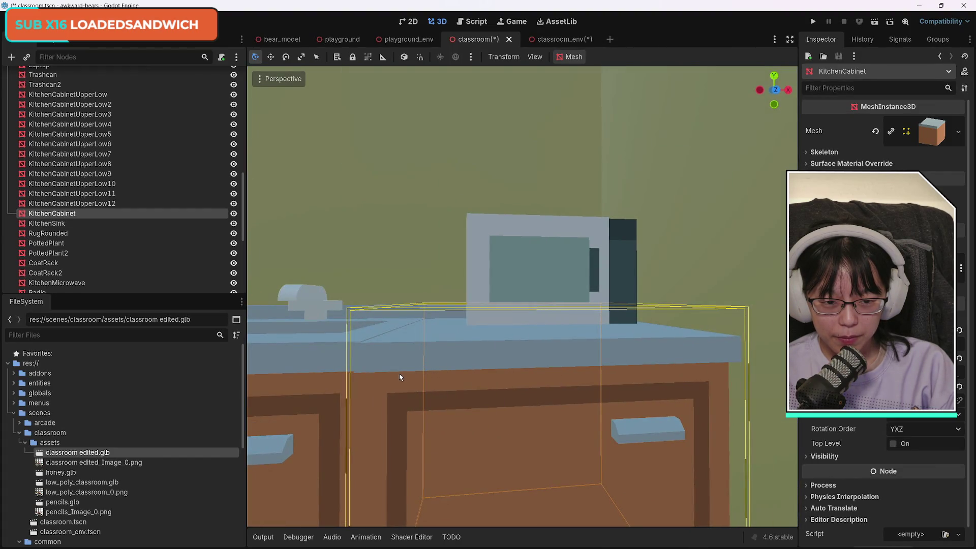
Check the microwave's height, then select and frame the classroom edited model.
left_click(496, 291)
left_click_drag(465, 282, 465, 281)
left_click(569, 413)
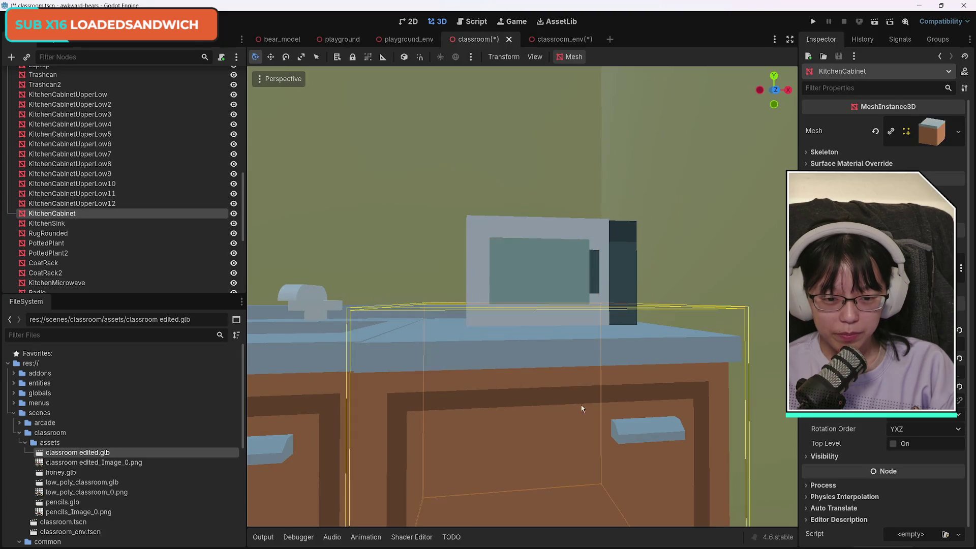
left_click(751, 269)
key("f")
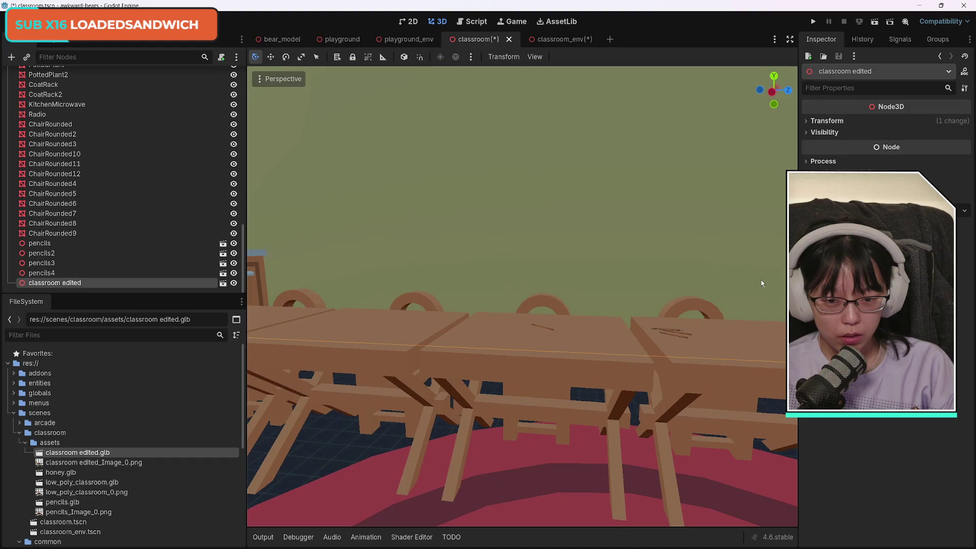
Select ChairRounded through ChairRounded9 and add TableCross17 down to TableCross6.
left_click(151, 233)
left_click(86, 124, "shift")
scroll(136, 196, "up", 3)
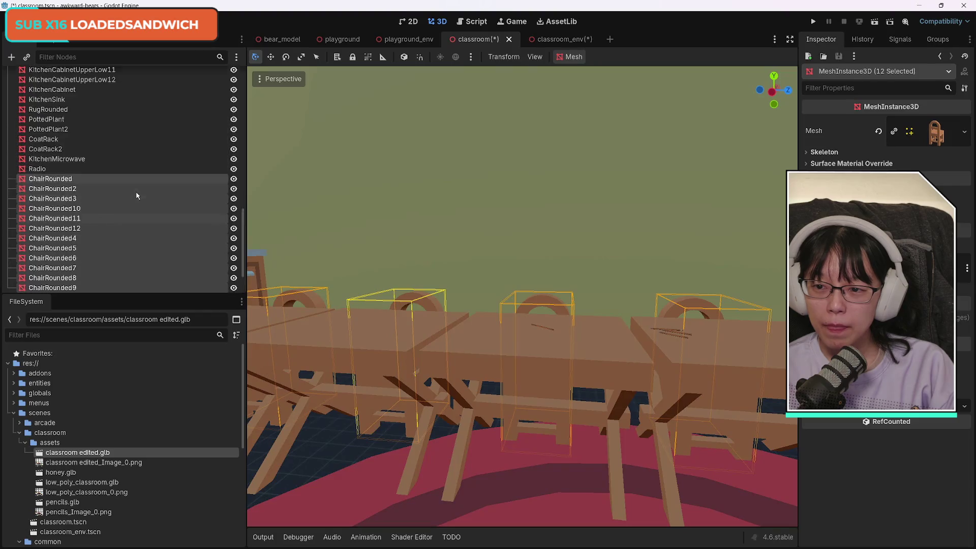
scroll(136, 195, "up", 10)
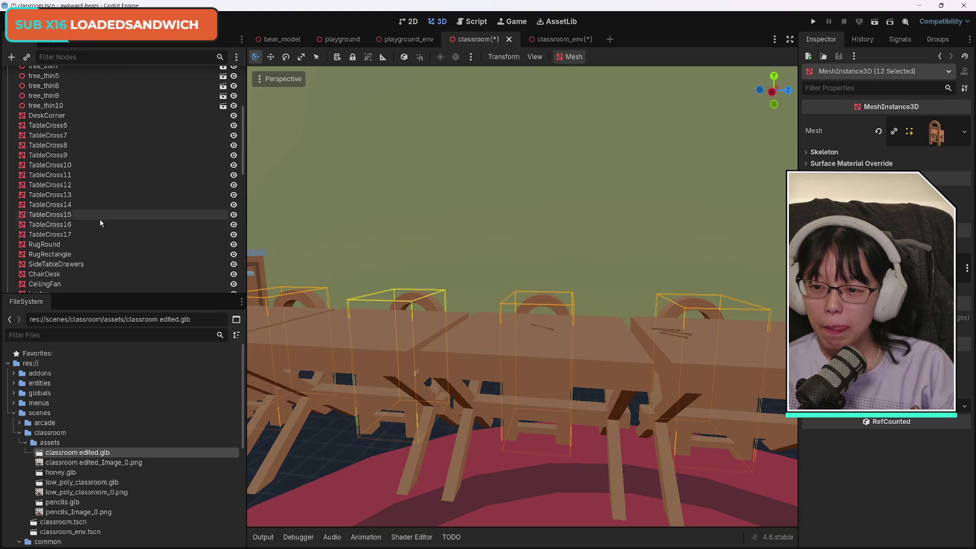
left_click(86, 234, "ctrl")
left_click(84, 225, "ctrl")
left_click(81, 216, "ctrl")
left_click(78, 203, "ctrl")
left_click(78, 195, "ctrl")
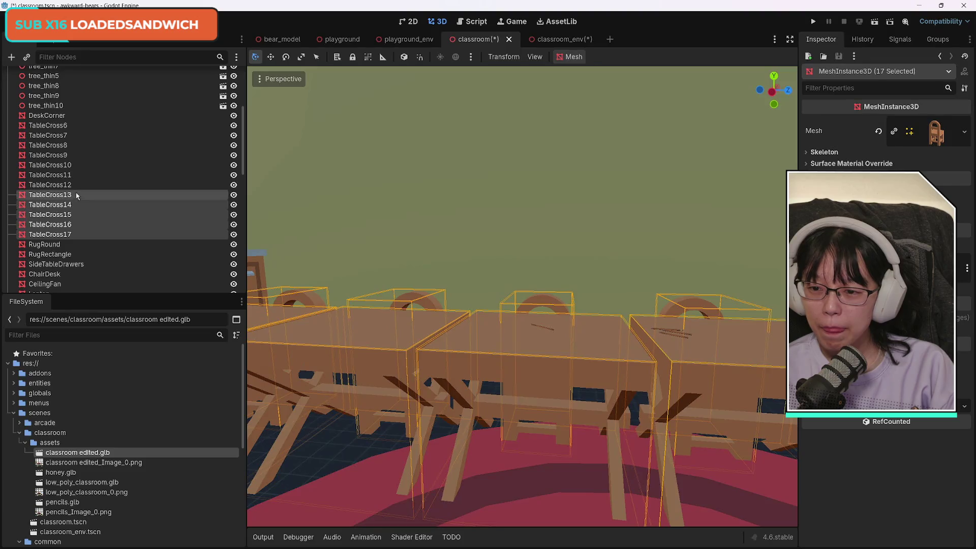
left_click(76, 185, "ctrl")
left_click(75, 175, "ctrl")
left_click(72, 165, "ctrl")
left_click(71, 155, "ctrl")
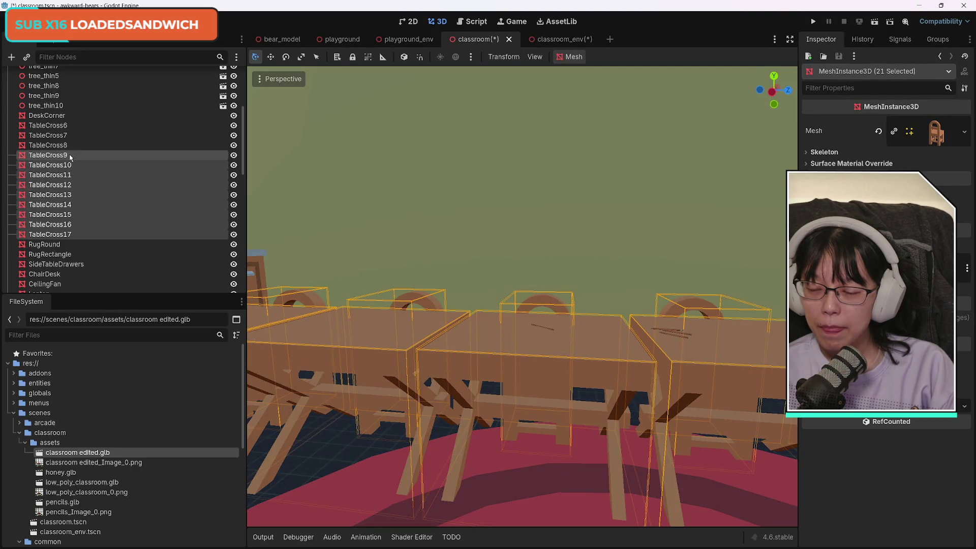
left_click(69, 146, "ctrl")
left_click(68, 135, "ctrl")
left_click(68, 125, "ctrl")
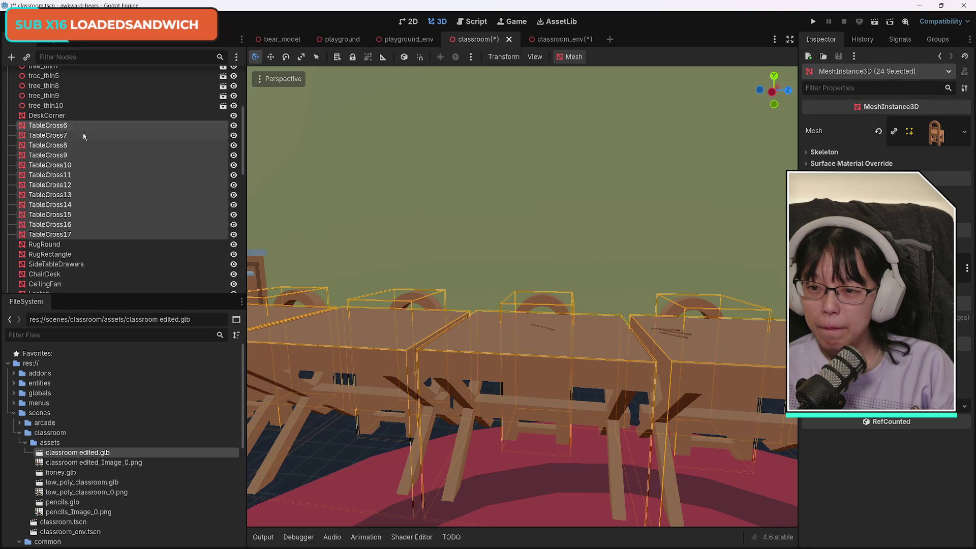
Lower the selected chairs and tables about 0.127 units along Y.
scroll(124, 167, "down", 5)
scroll(124, 175, "up", 10)
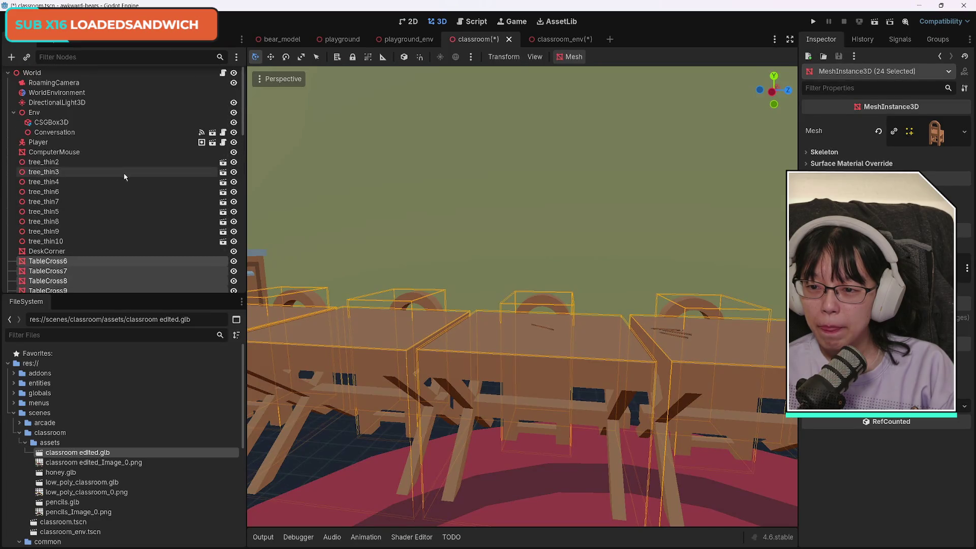
scroll(127, 178, "down", 15)
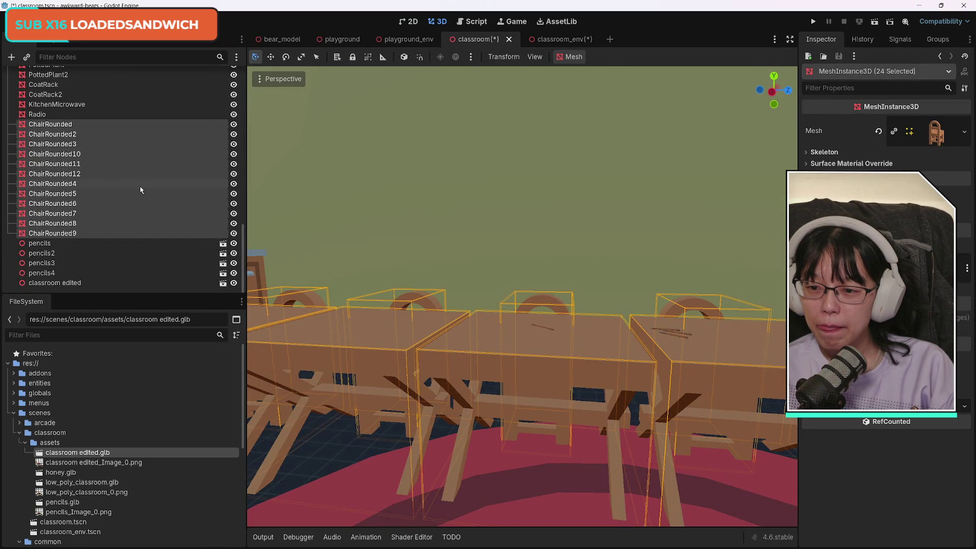
scroll(137, 193, "up", 4)
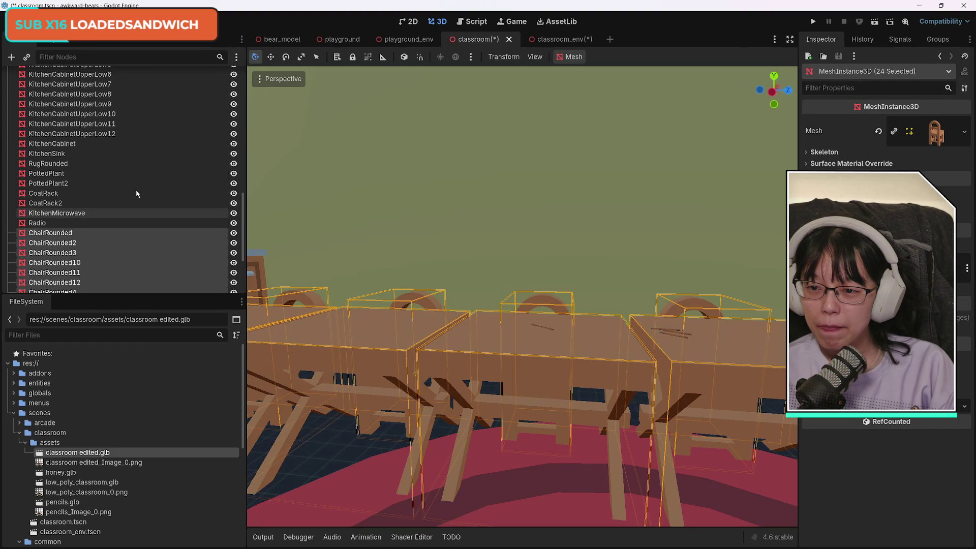
scroll(136, 193, "up", 6)
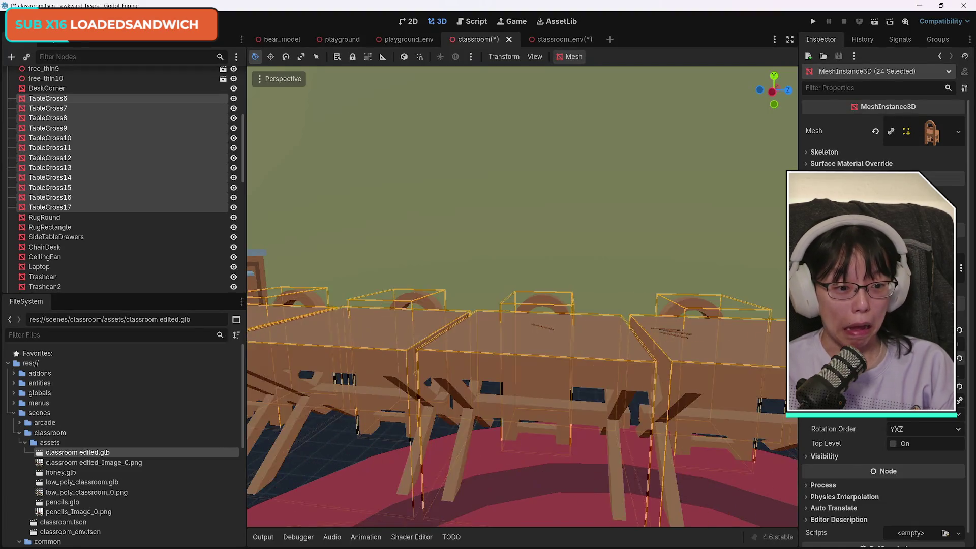
key("ctrl+z")
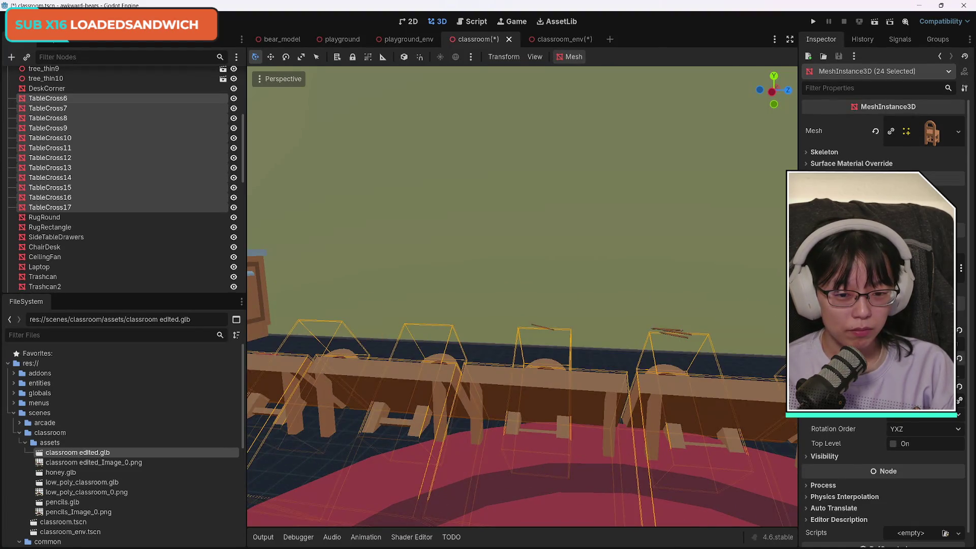
key("ctrl+z")
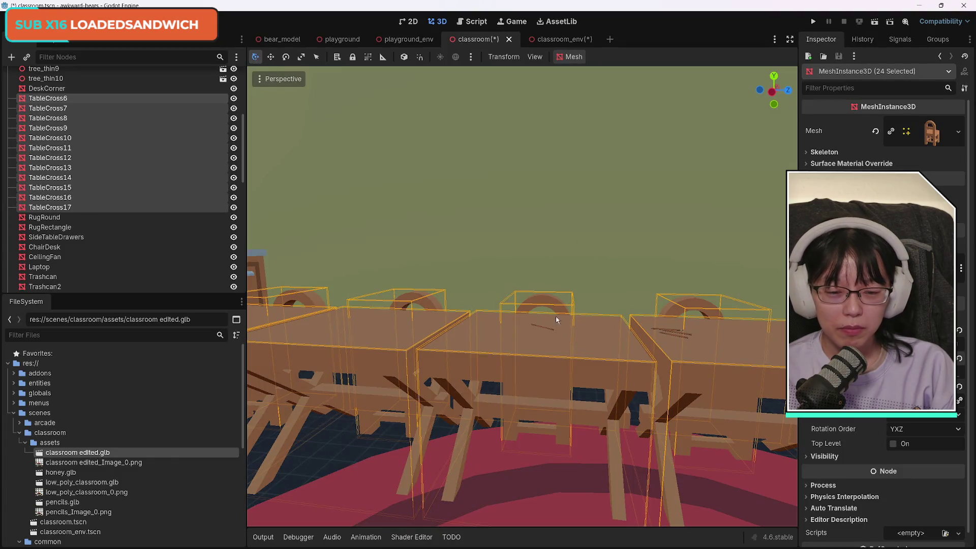
scroll(548, 315, "down", 10)
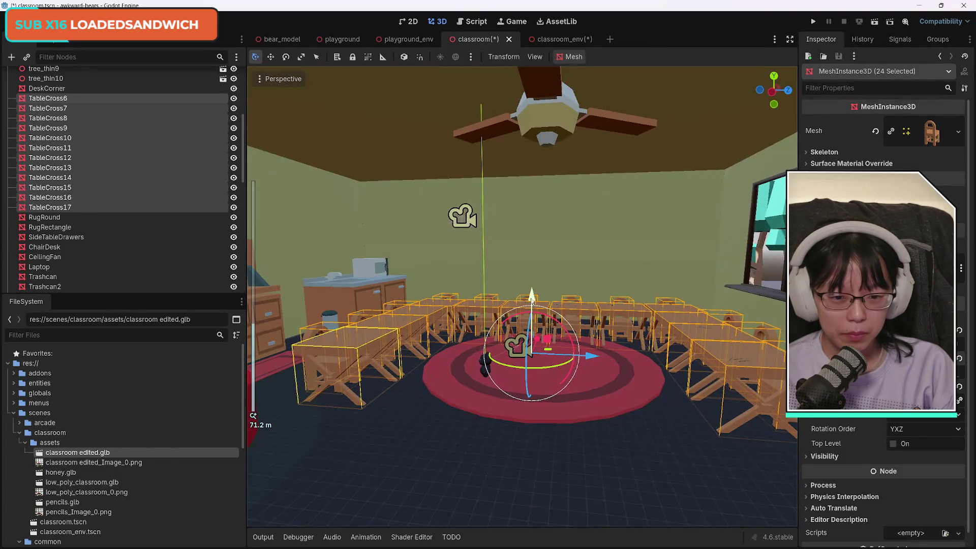
left_click_drag(532, 300, 532, 301)
scroll(564, 310, "up", 5)
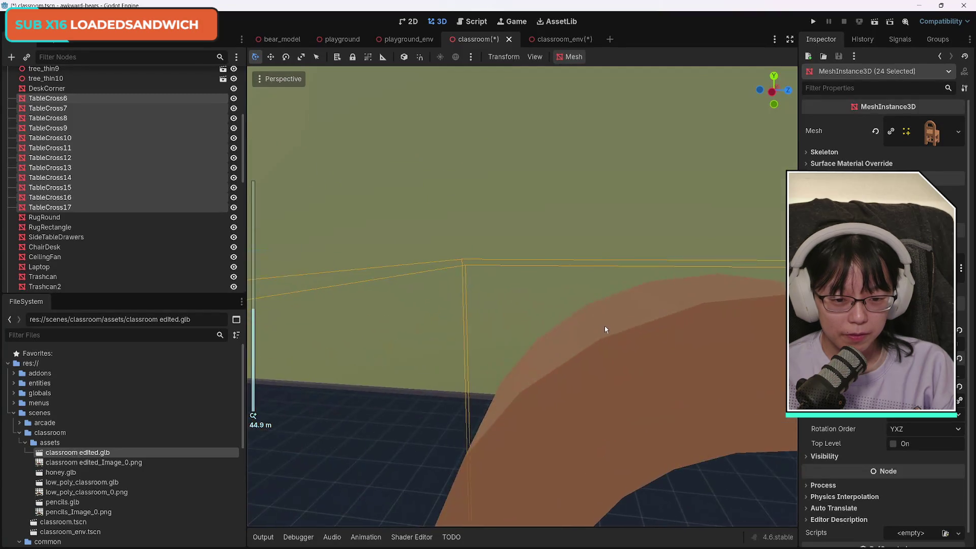
scroll(651, 336, "down", 8)
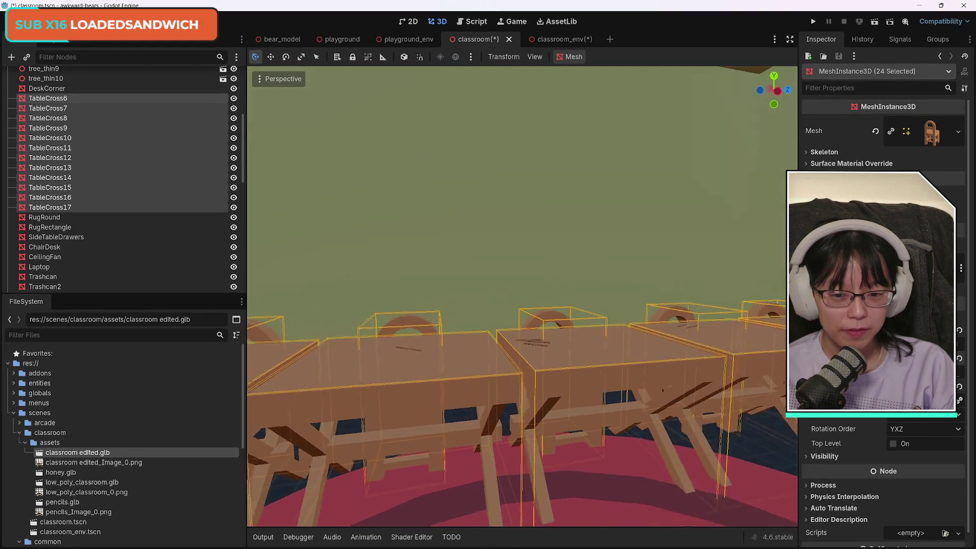
Rotate the 24 selected tables and chairs about the Y axis, then select only TableCross15.
mouse_move(523, 304)
left_mouse_down()
mouse_move(432, 304)
mouse_move(371, 290)
mouse_move(346, 300)
mouse_move(638, 342)
left_mouse_up()
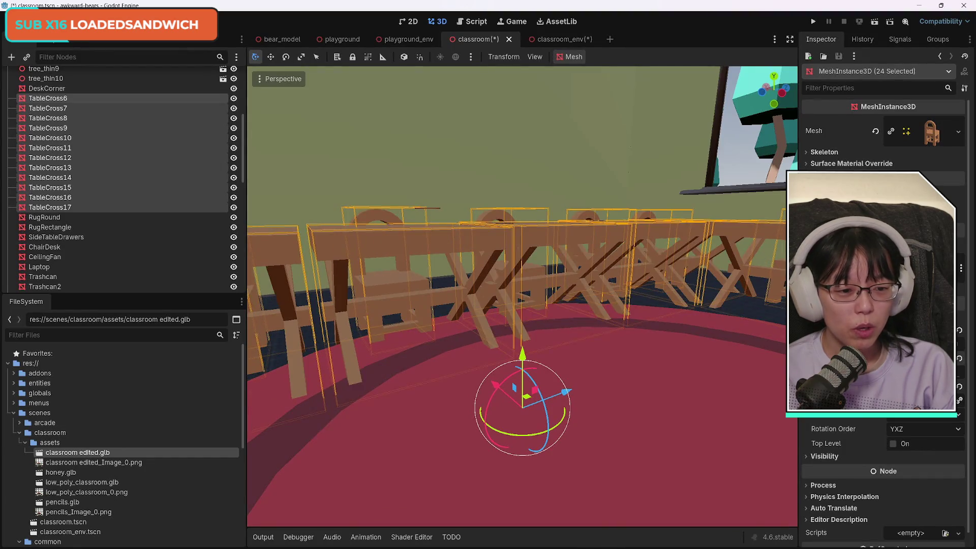
left_click_drag(914, 358, 958, 358)
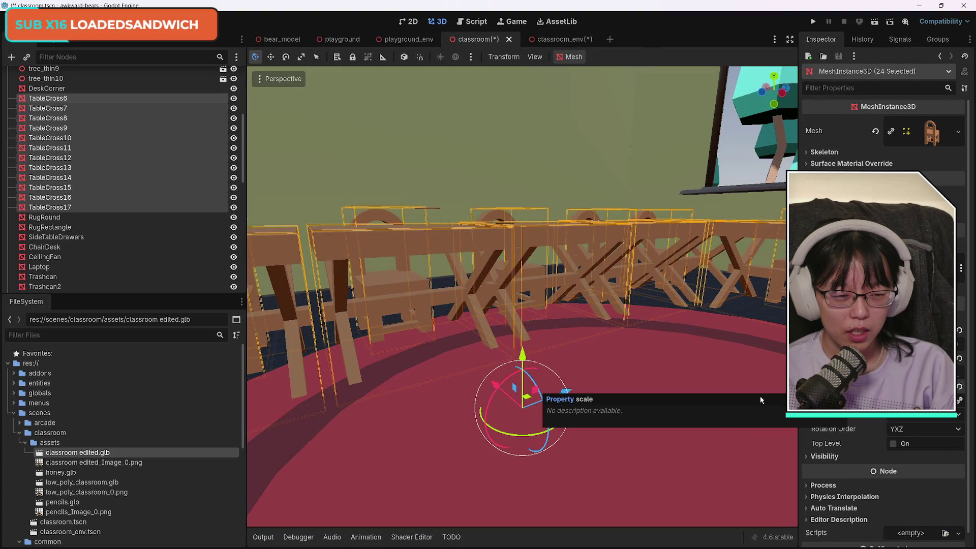
left_click(457, 234)
left_click(434, 238)
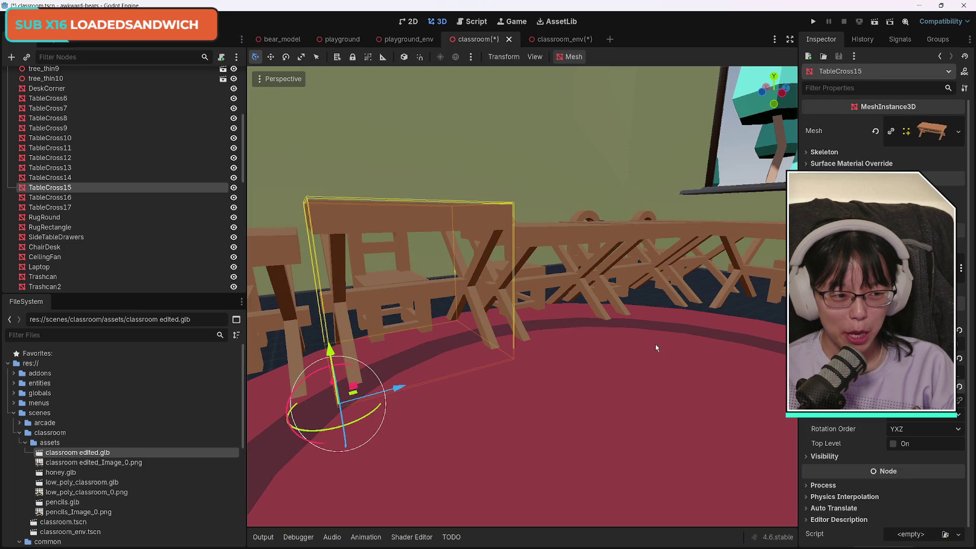
scroll(595, 302, "down", 5)
scroll(585, 305, "up", 5)
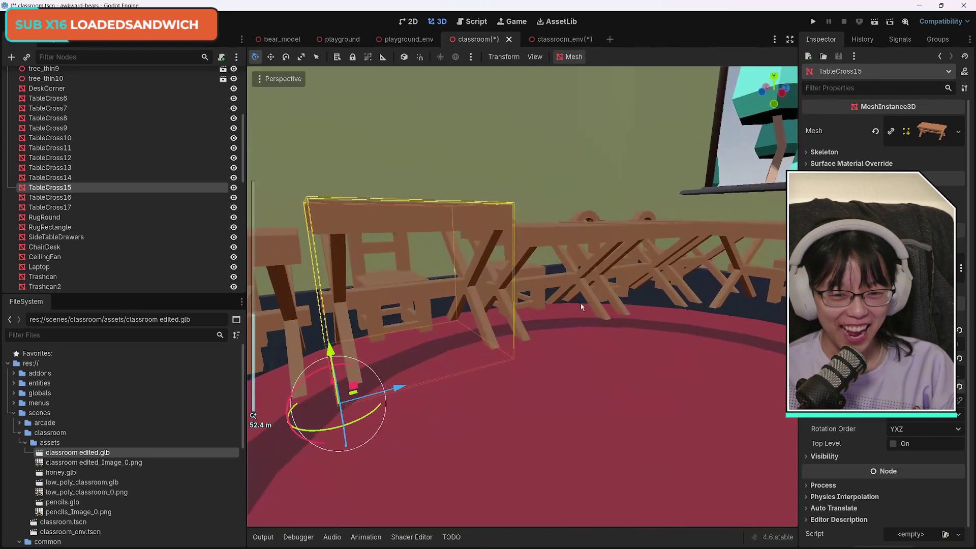
left_click(595, 347)
scroll(584, 342, "up", 6)
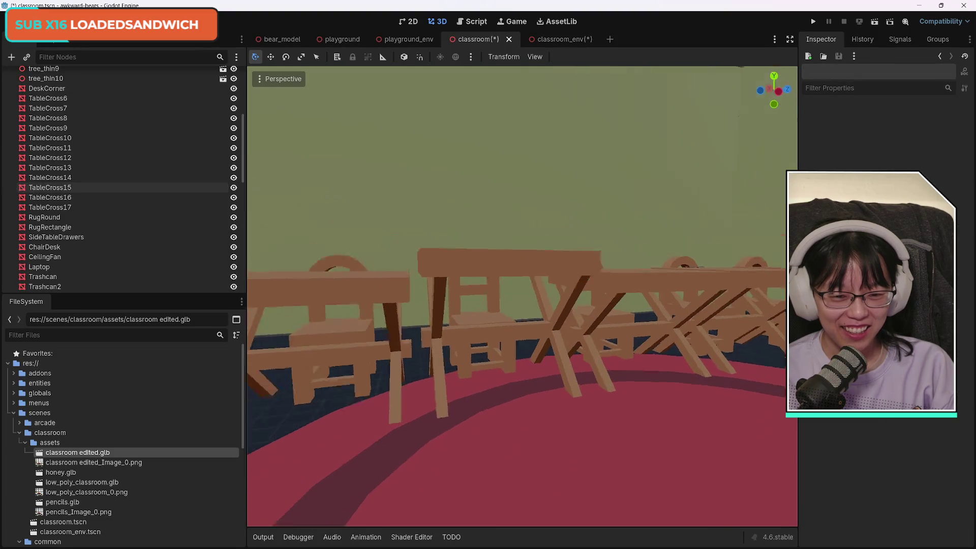
scroll(585, 342, "down", 6)
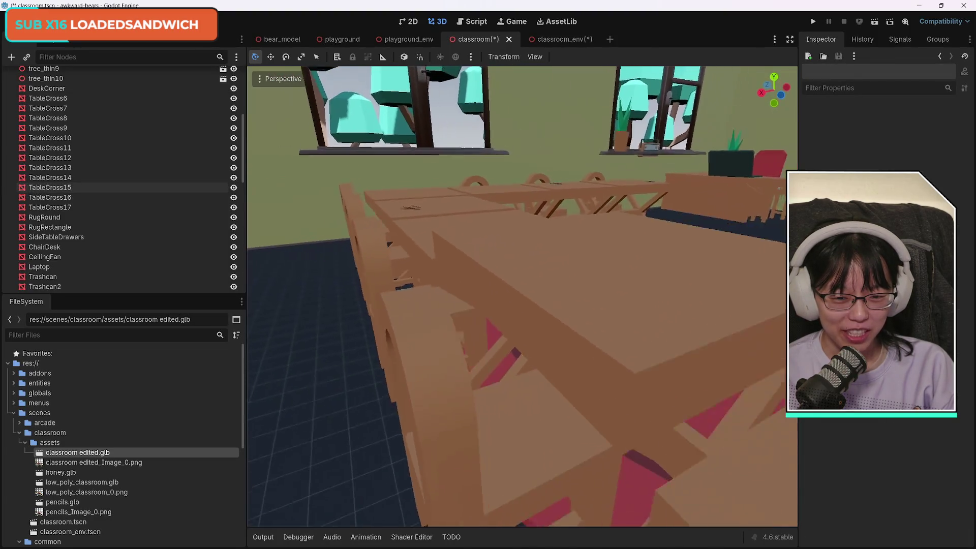
scroll(526, 361, "down", 3)
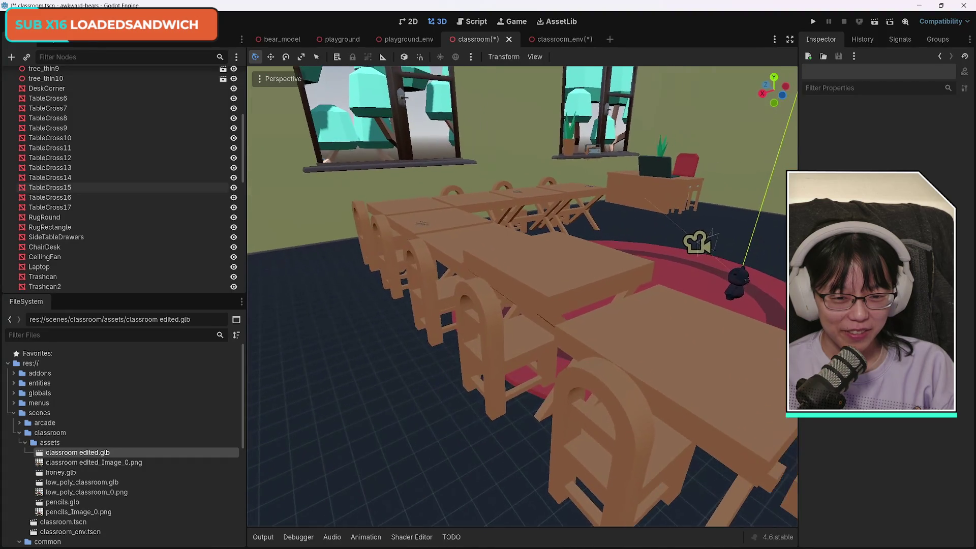
left_click(526, 362)
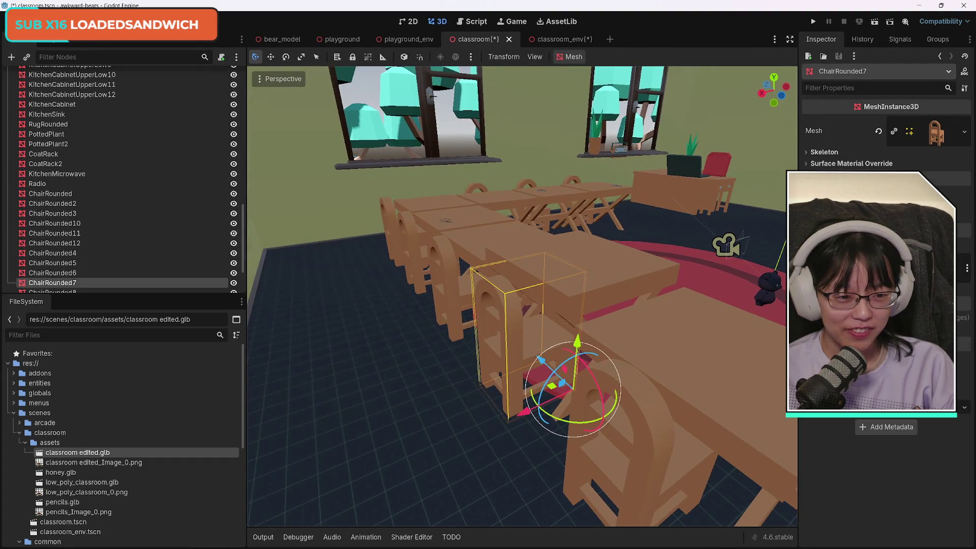
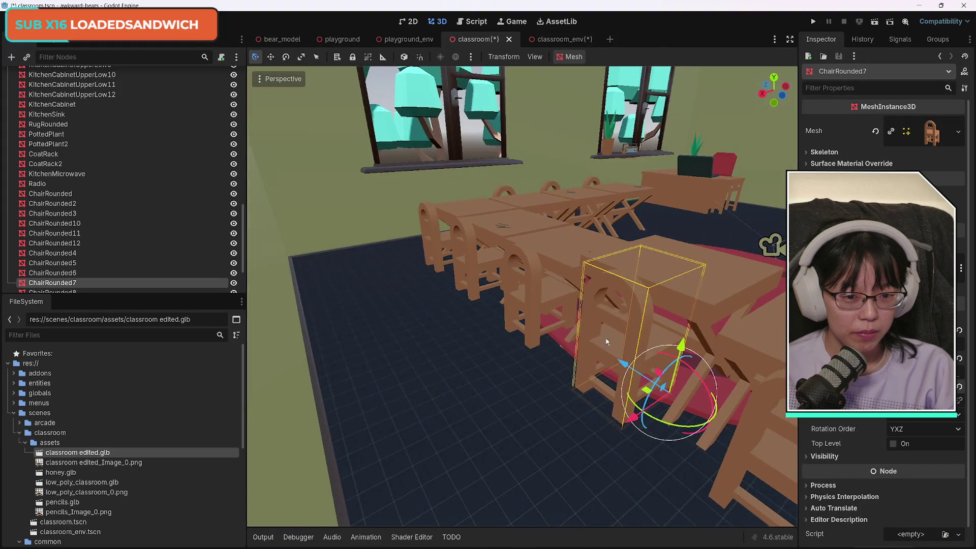
Inspect the centre tables TableCross15 and TableCross16 and the chair ChairRounded7.
left_click(538, 288)
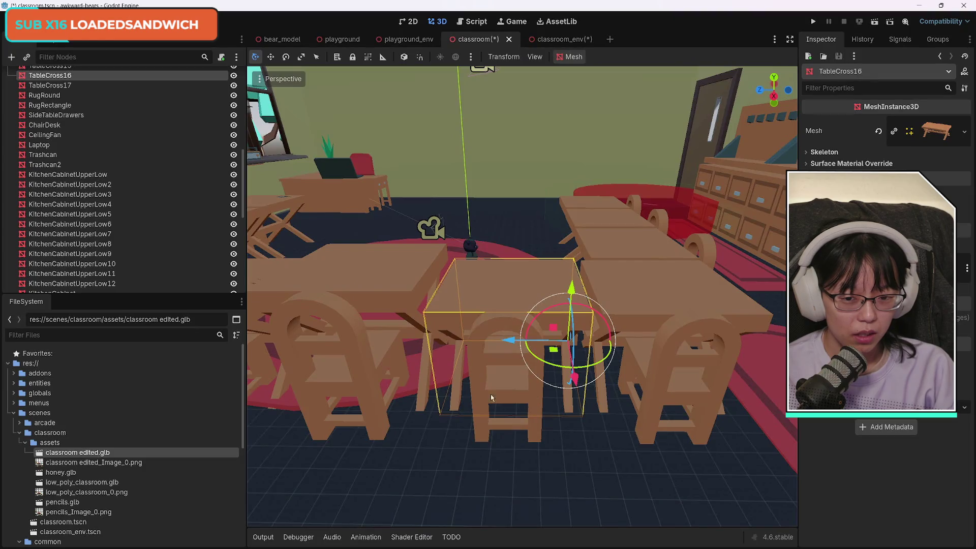
left_click(359, 356)
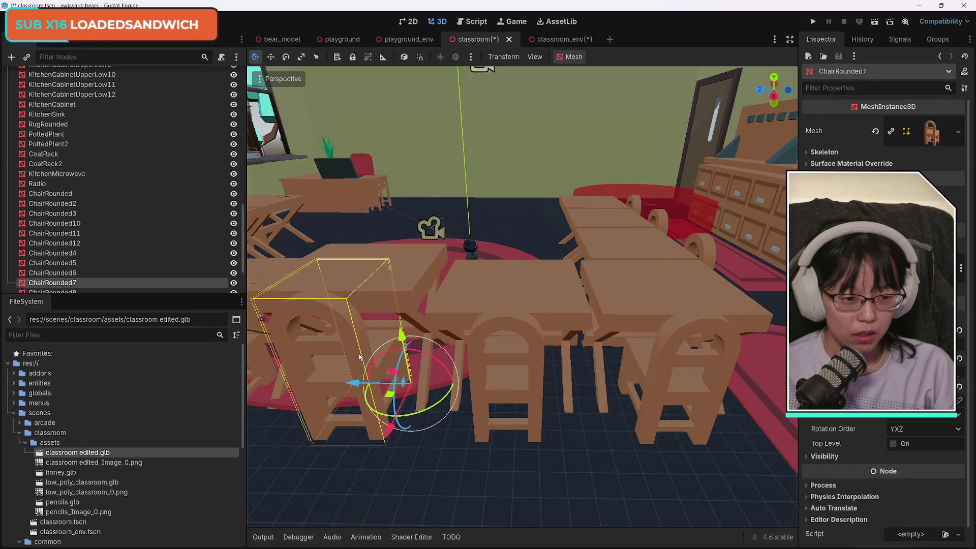
left_click(406, 276)
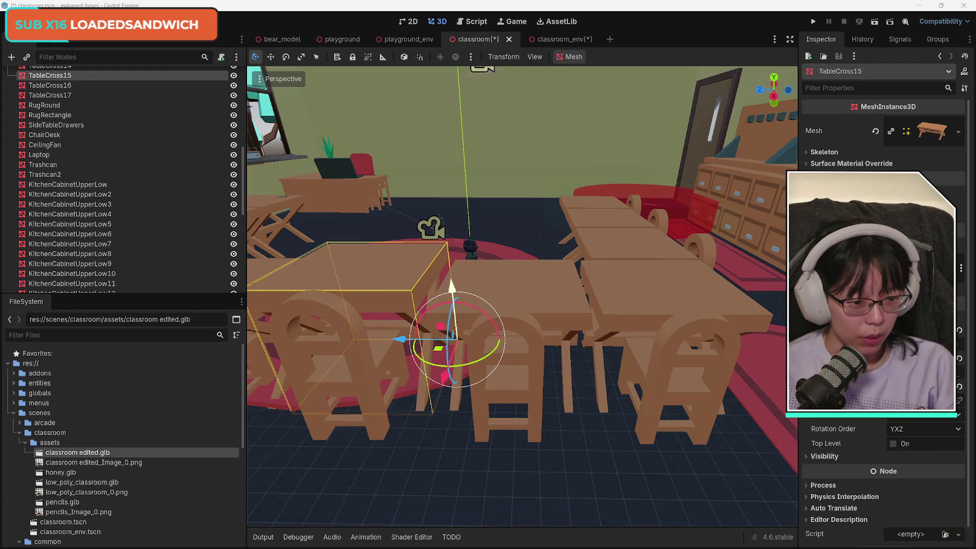
left_click(554, 303)
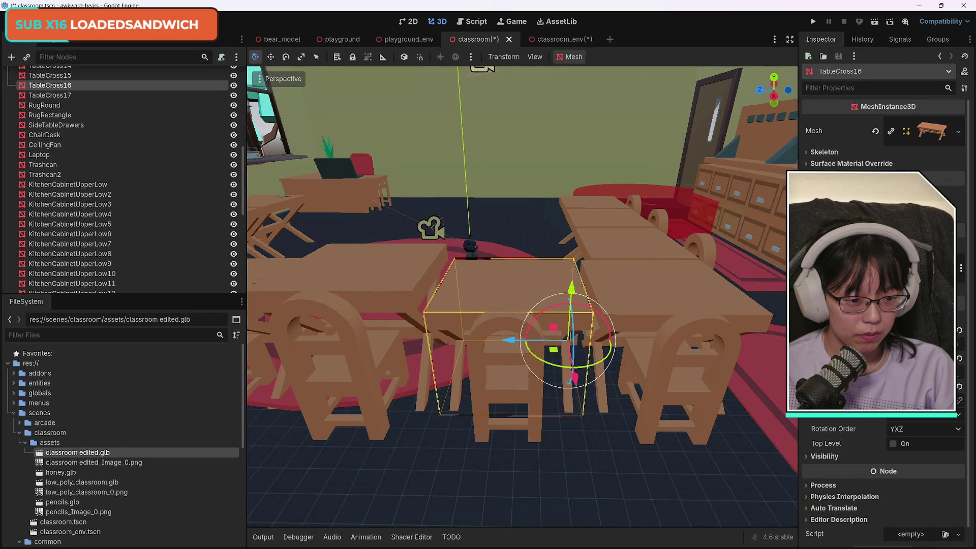
left_click(378, 278)
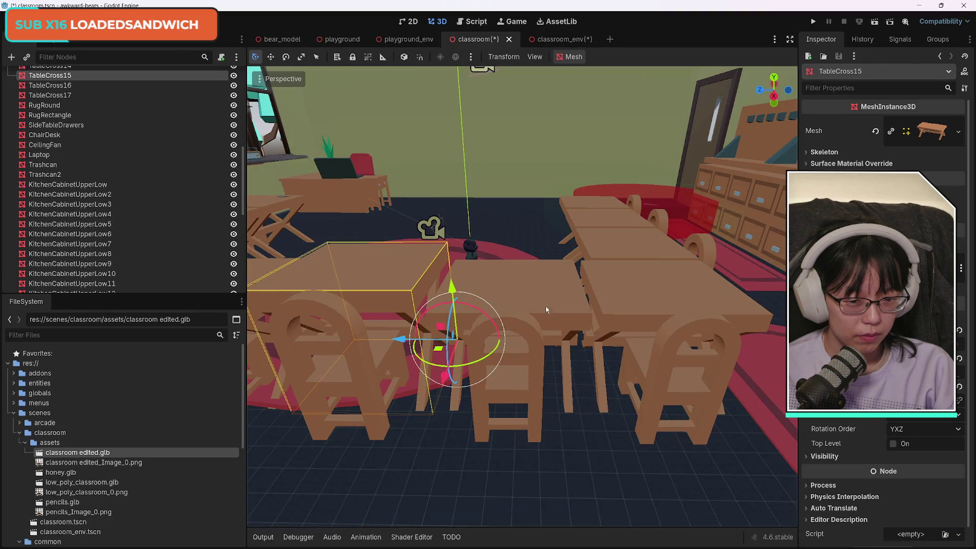
left_click(562, 300)
left_click(421, 274)
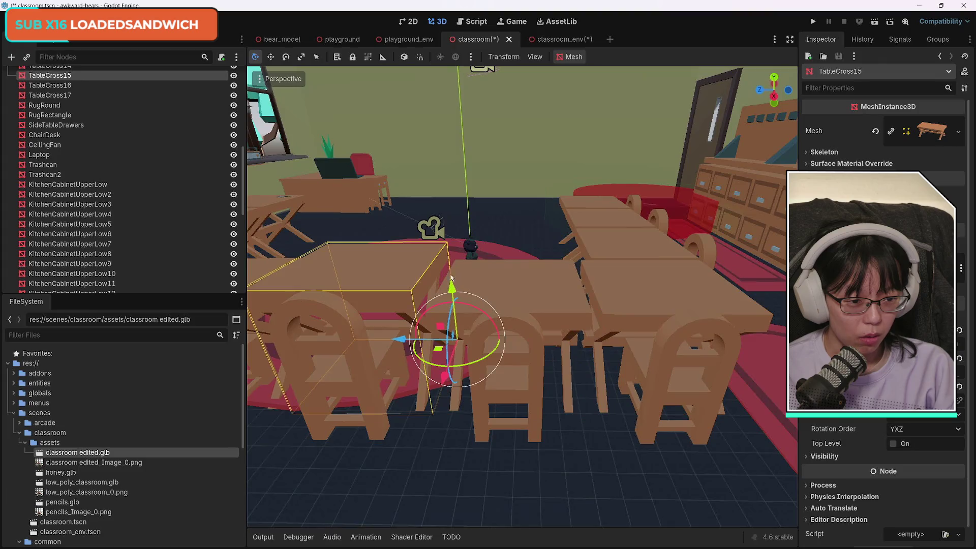
left_click(554, 290)
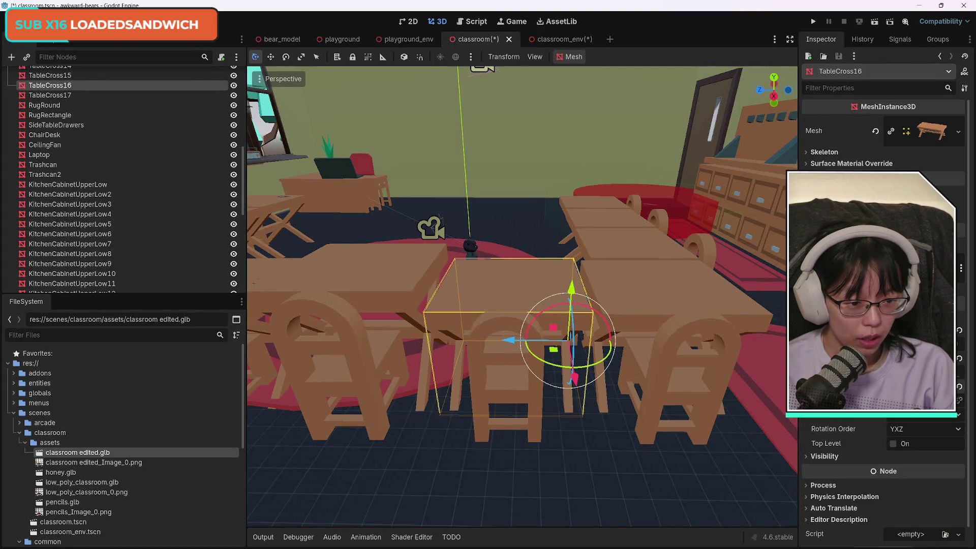
Check tables TableCross17, TableCross10, TableCross8 and TableCross6, then clear the selection.
left_click(664, 293)
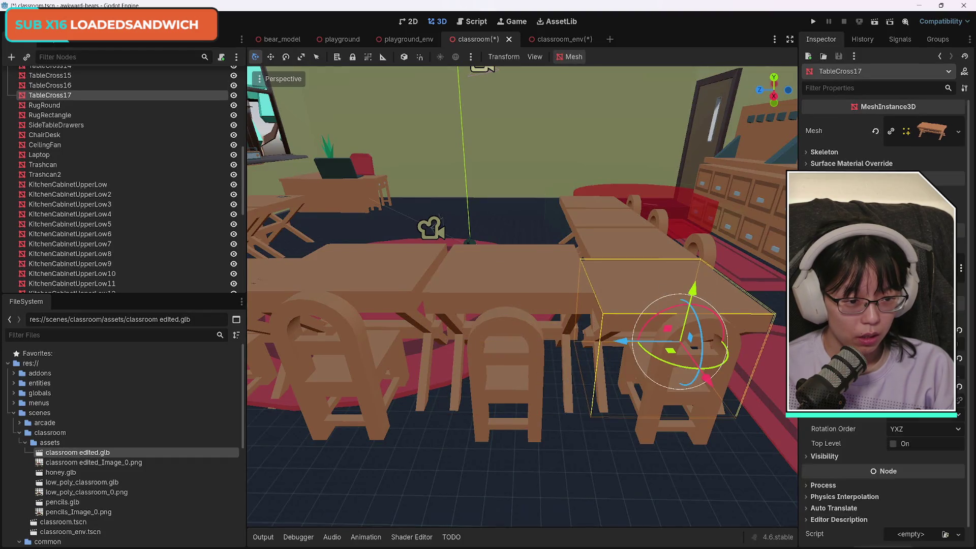
left_click(643, 246)
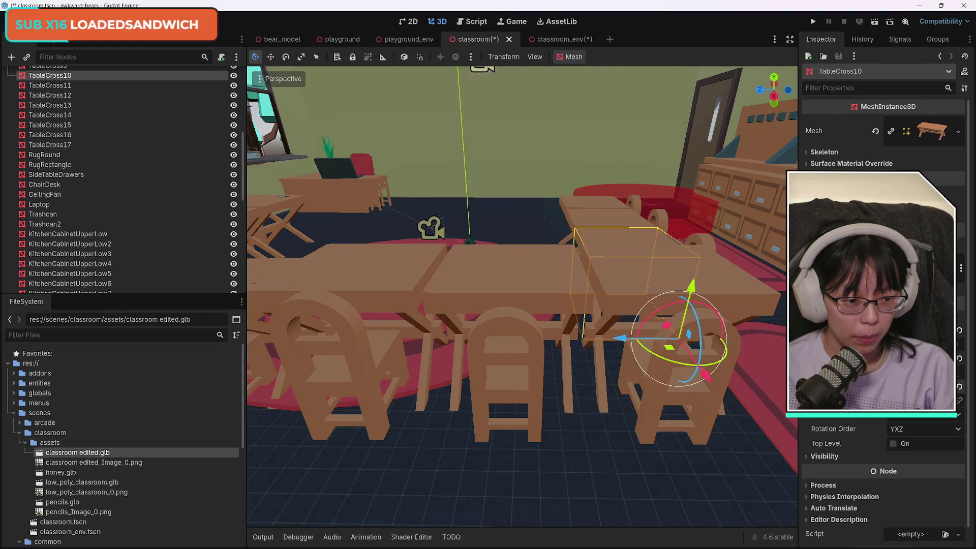
left_click(602, 221)
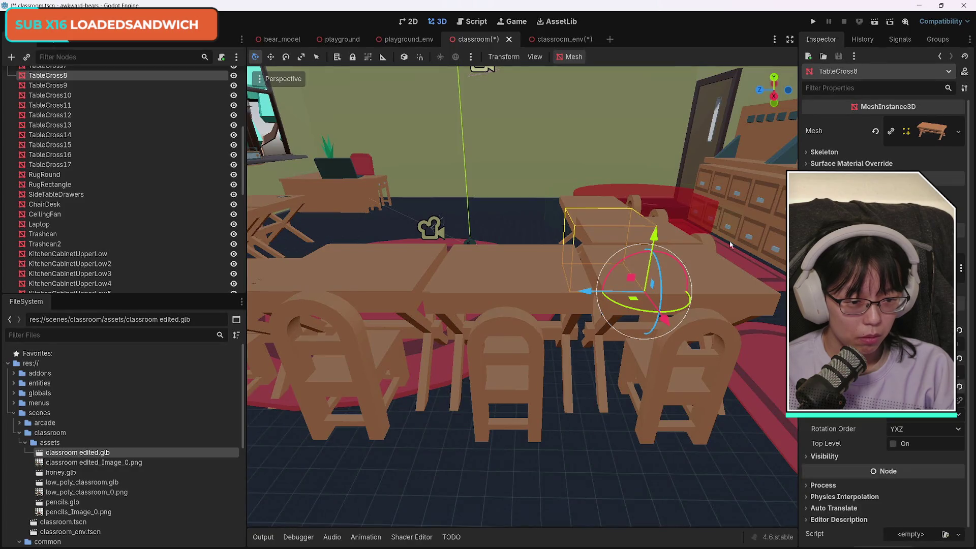
left_click(593, 201)
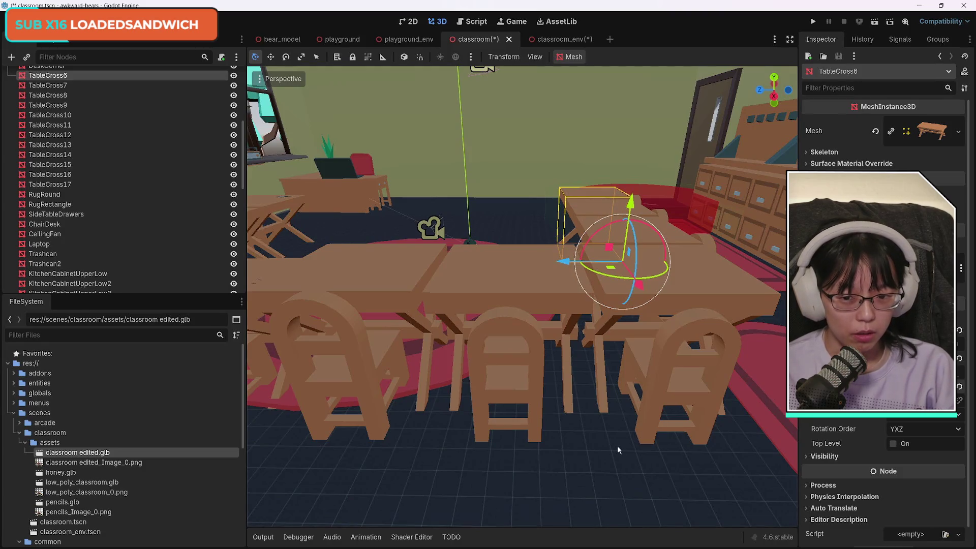
left_click(593, 408)
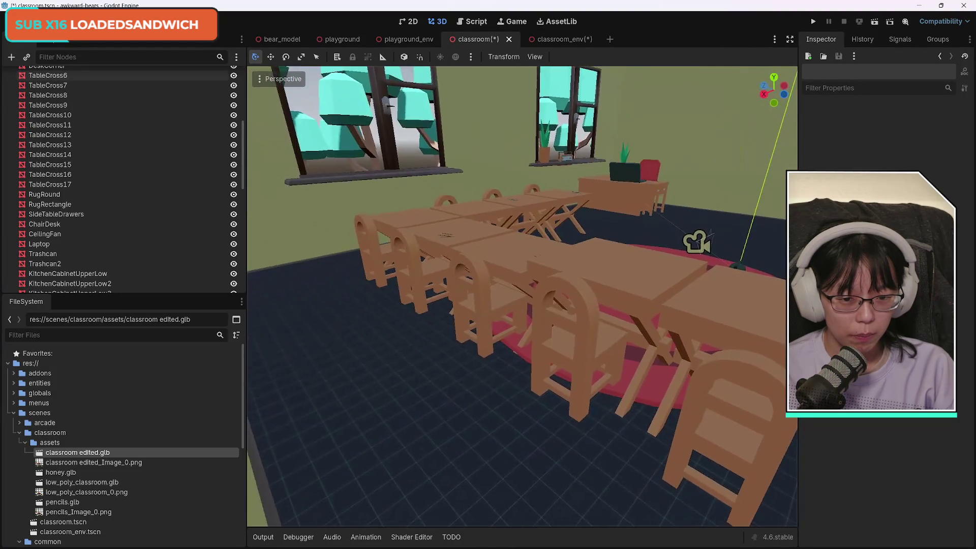
Check tables TableCross7, TableCross9 and TableCross11, then adjust TableCross12's placement.
left_click_drag(442, 416, 413, 405)
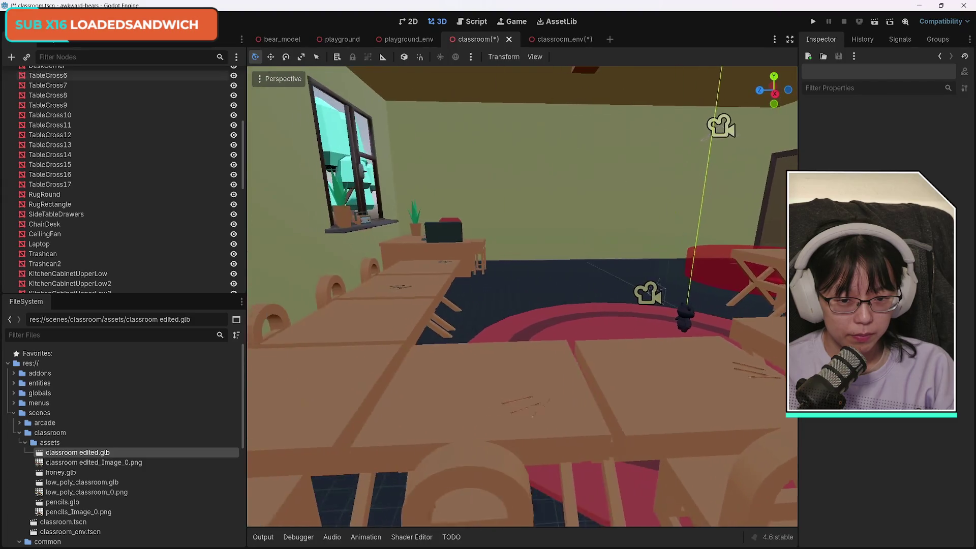
left_click(438, 267)
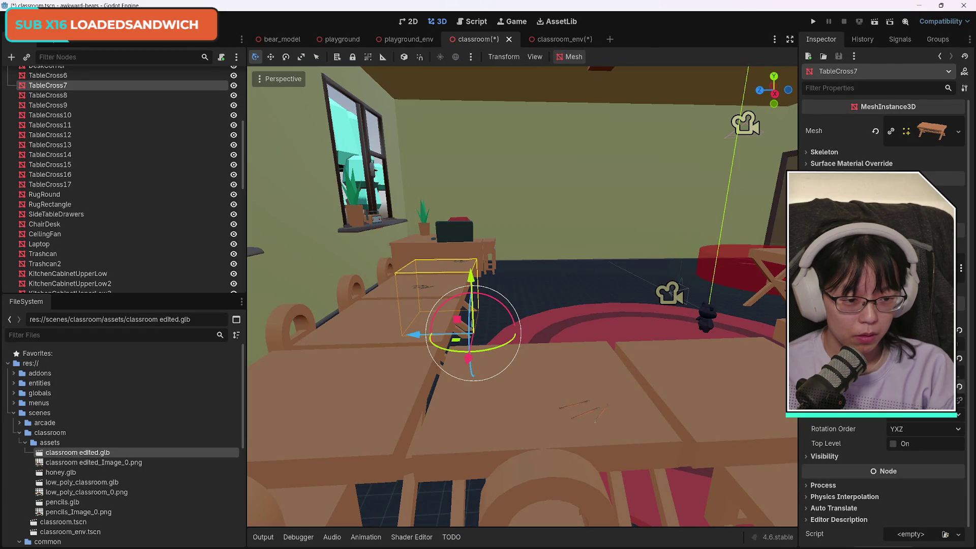
left_click(388, 289)
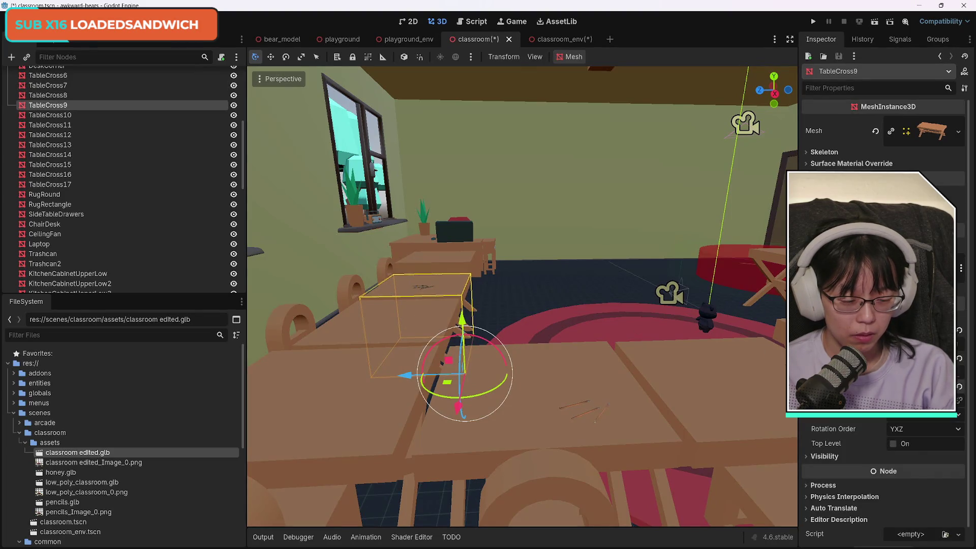
left_click(389, 330)
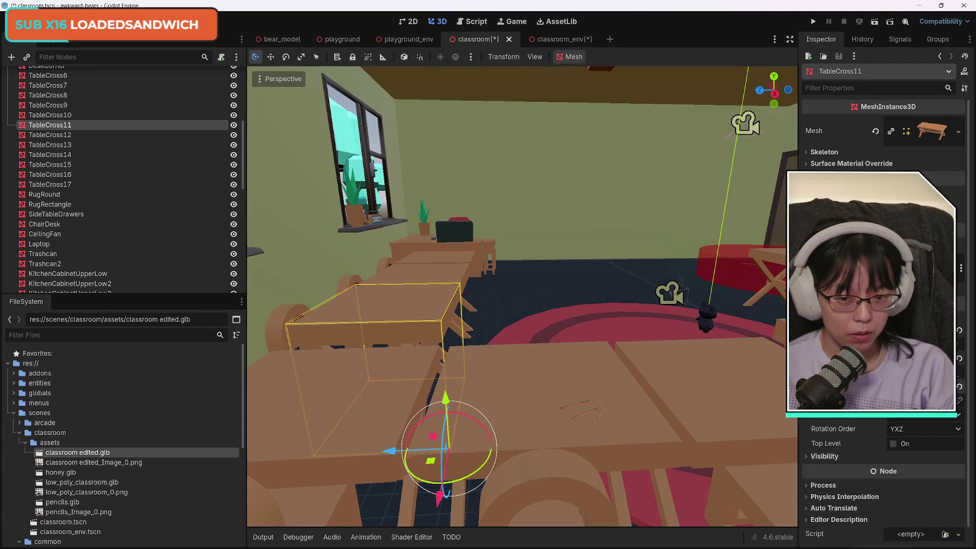
left_click(599, 386)
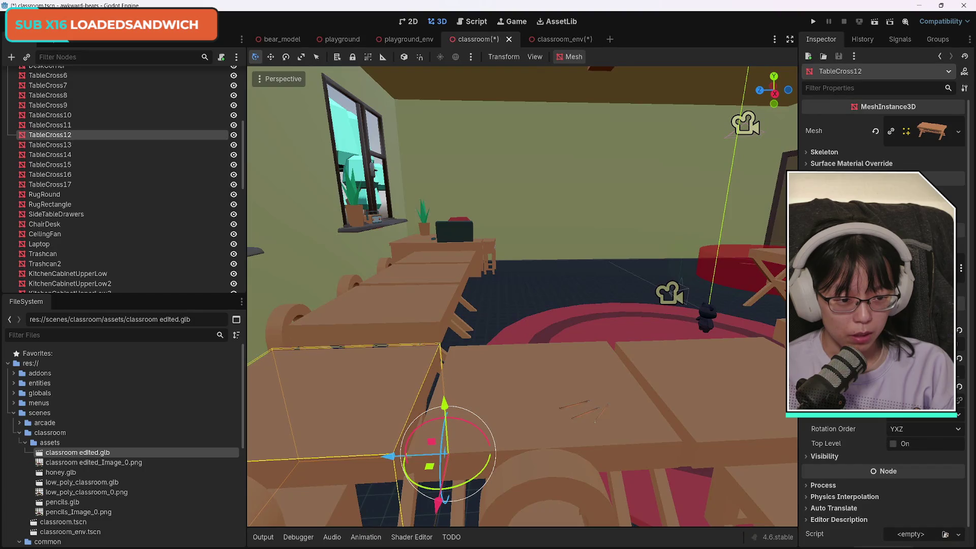
key("Return")
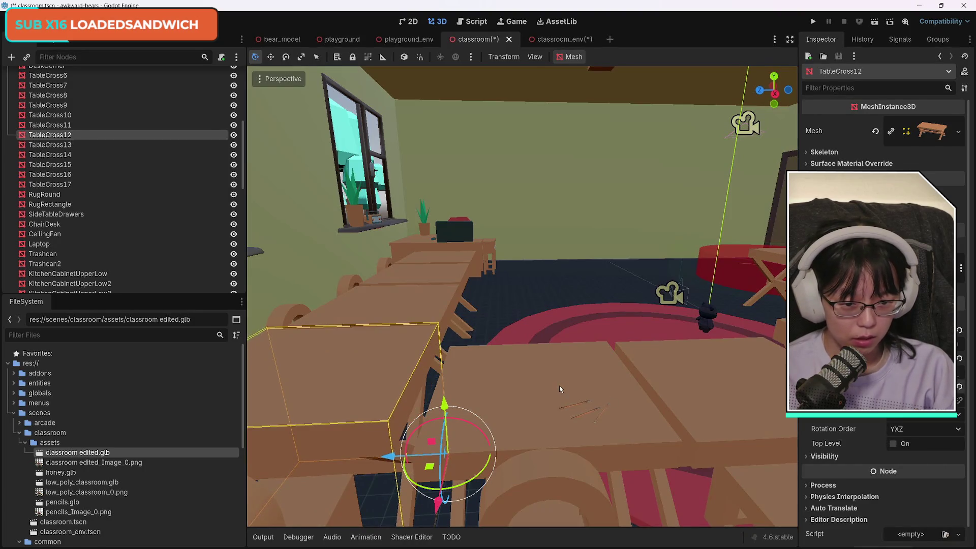
Adjust TableCross14's transform after checking TableCross13, then select ChairRounded6.
left_click(559, 389)
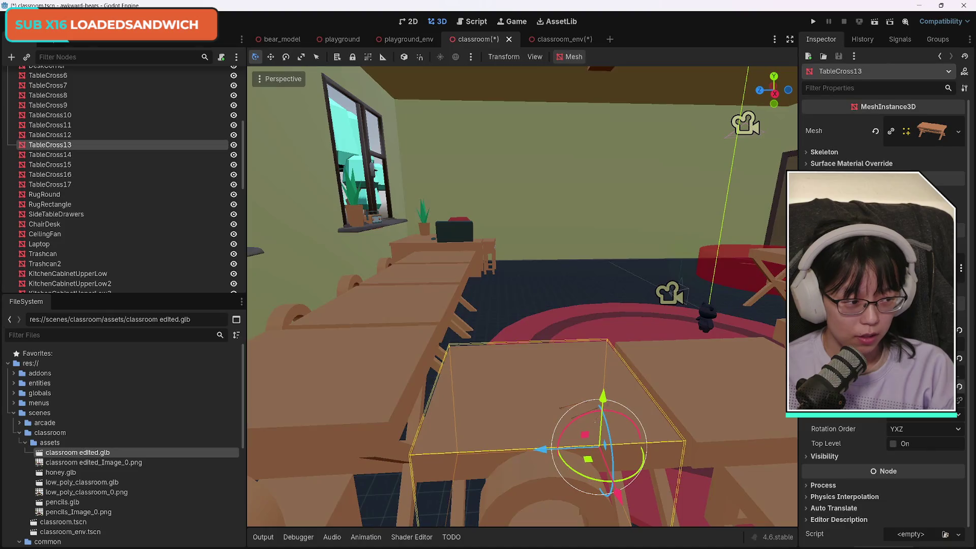
mouse_move(522, 296)
left_mouse_down()
mouse_move(457, 297)
mouse_move(707, 390)
left_mouse_up()
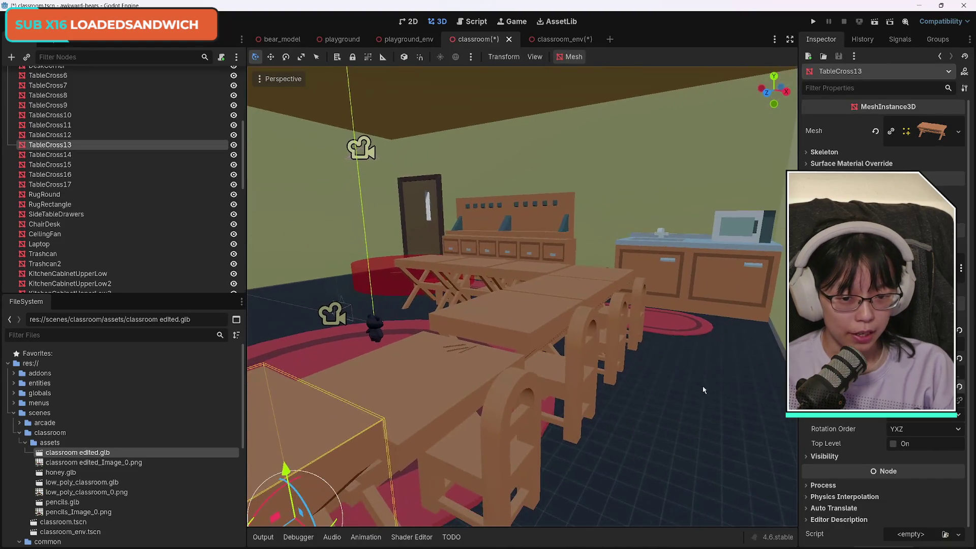
left_click(438, 386)
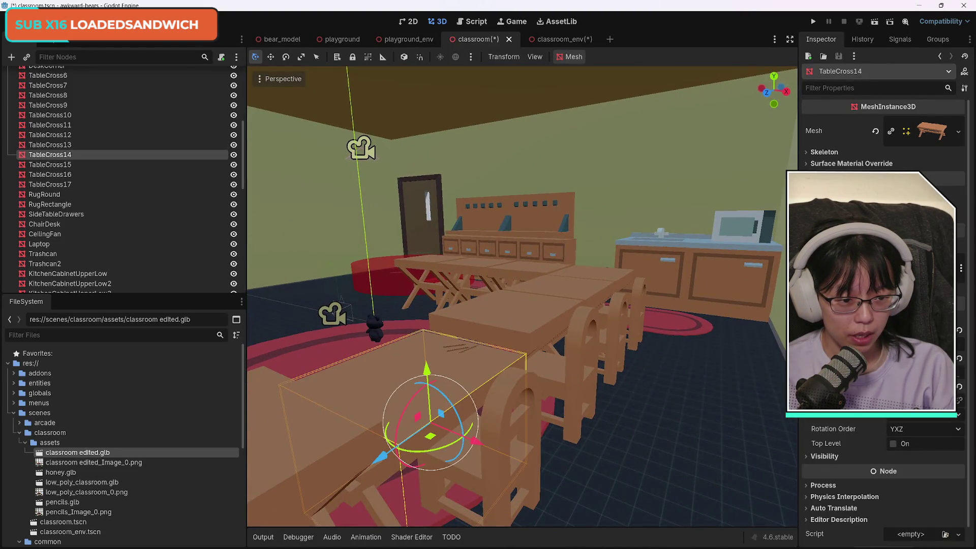
key("ctrl+z")
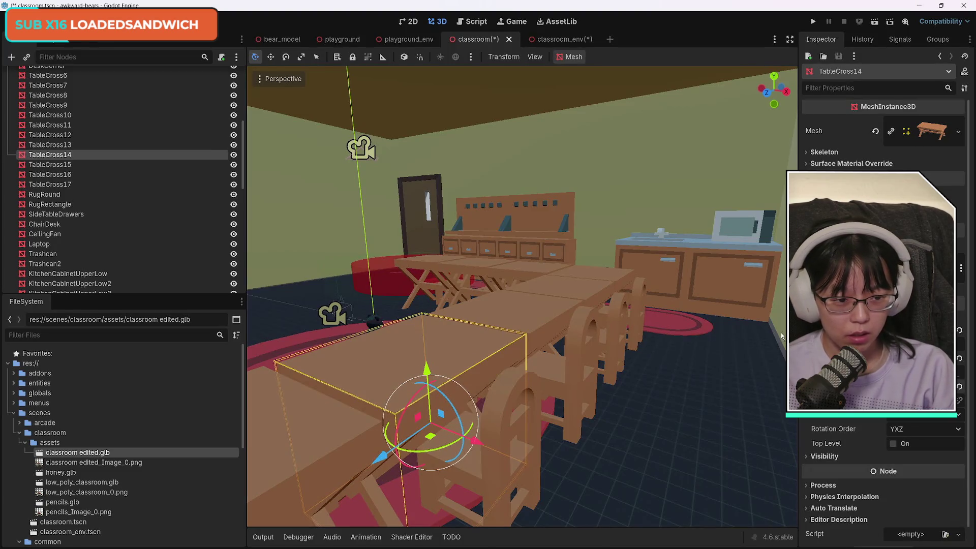
left_click_drag(688, 403, 709, 402)
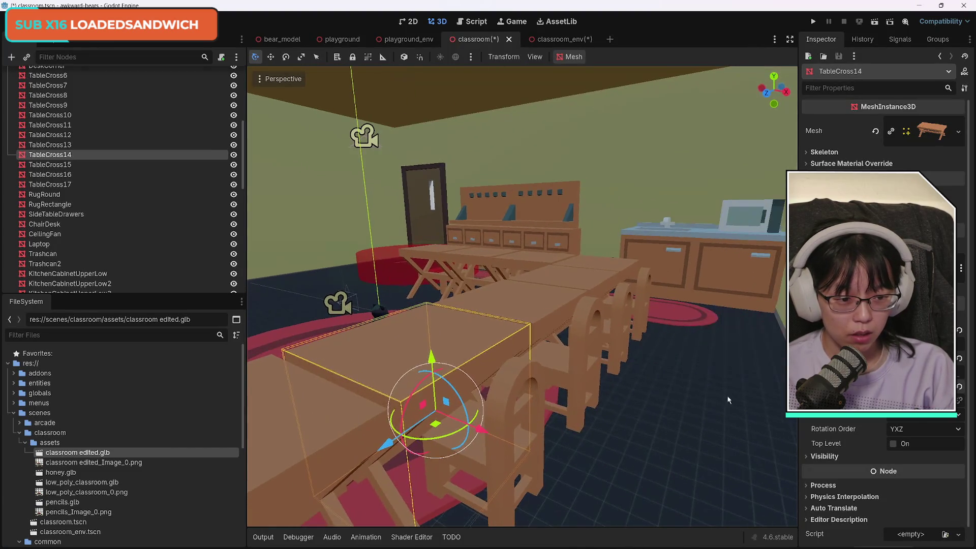
left_click(534, 397)
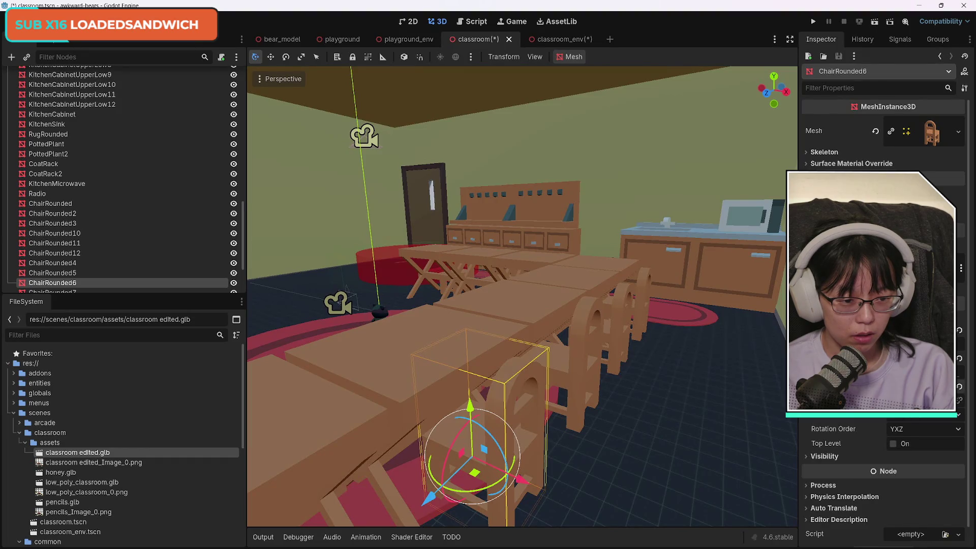
Fly down toward the tables and select the first pencils node in the Scene dock.
left_click(580, 354)
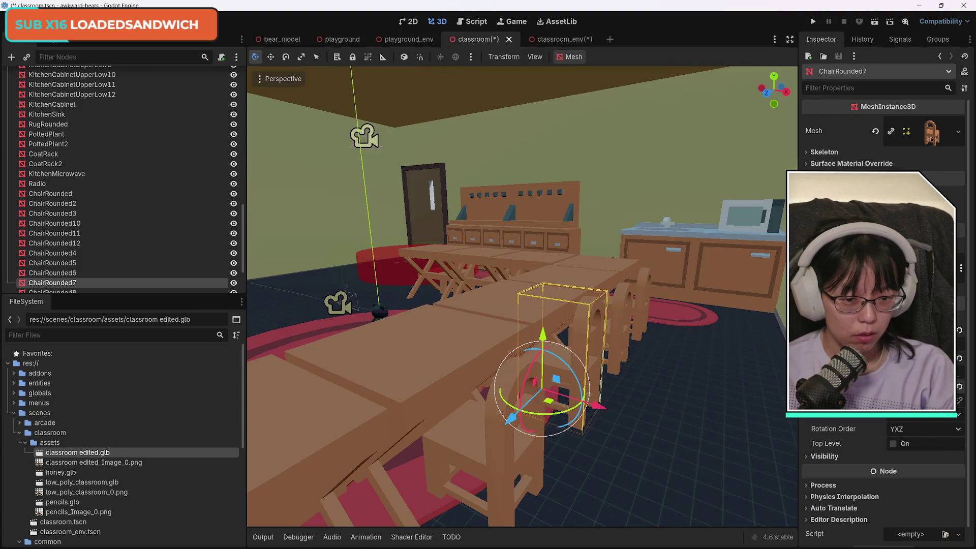
left_click(745, 383)
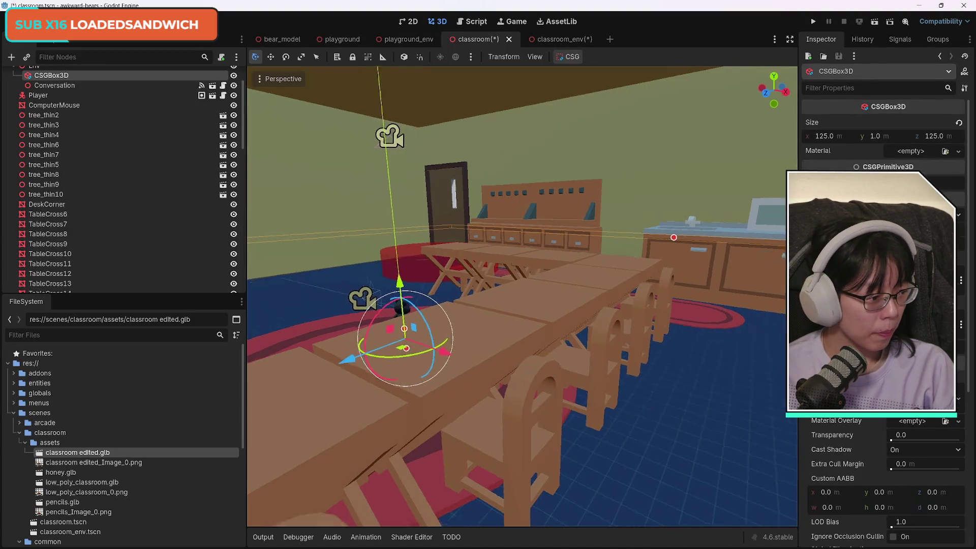
key("w")
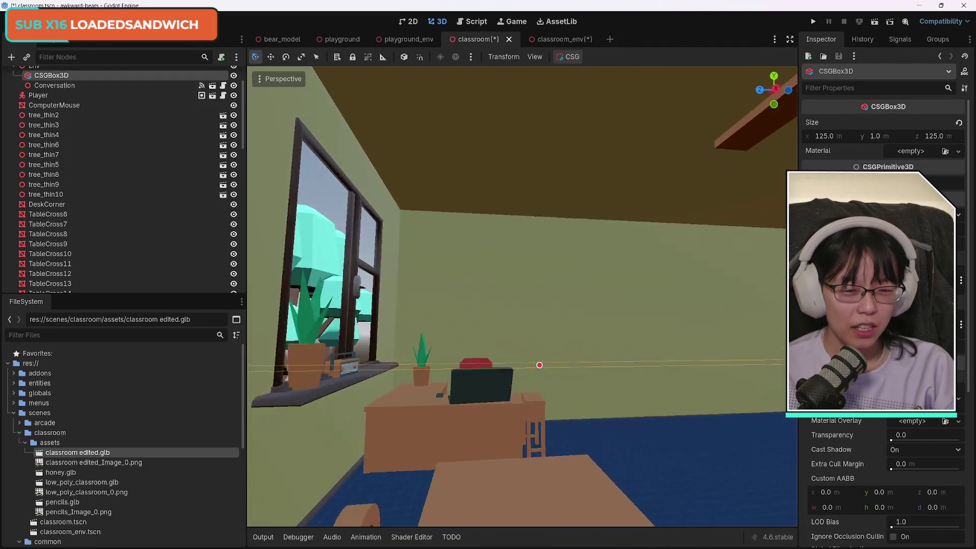
key("w")
key("w")
scroll(159, 261, "down", 5)
scroll(162, 265, "down", 5)
left_click(93, 241)
Select pencils through pencils4 and lift them 0.481 on Y onto the tables.
left_click(94, 273, "shift")
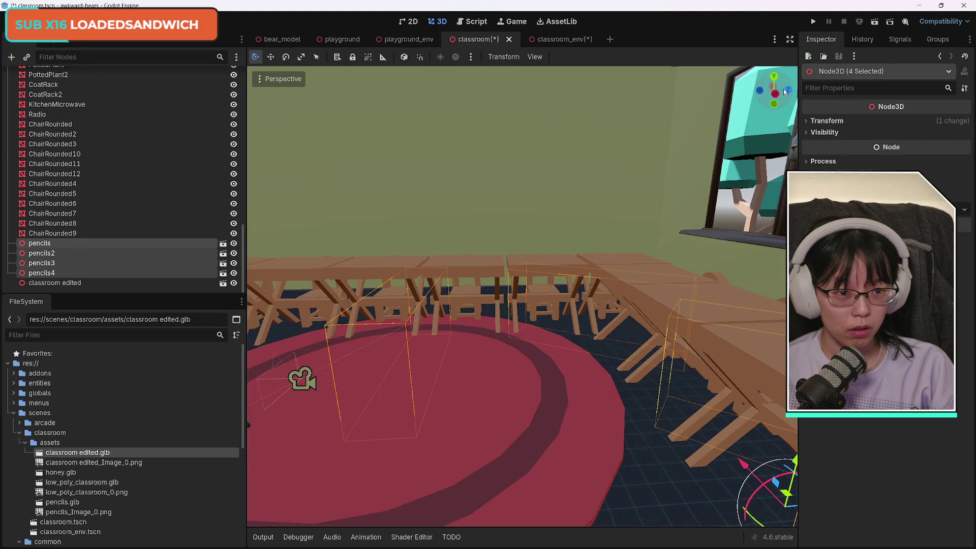
key("w")
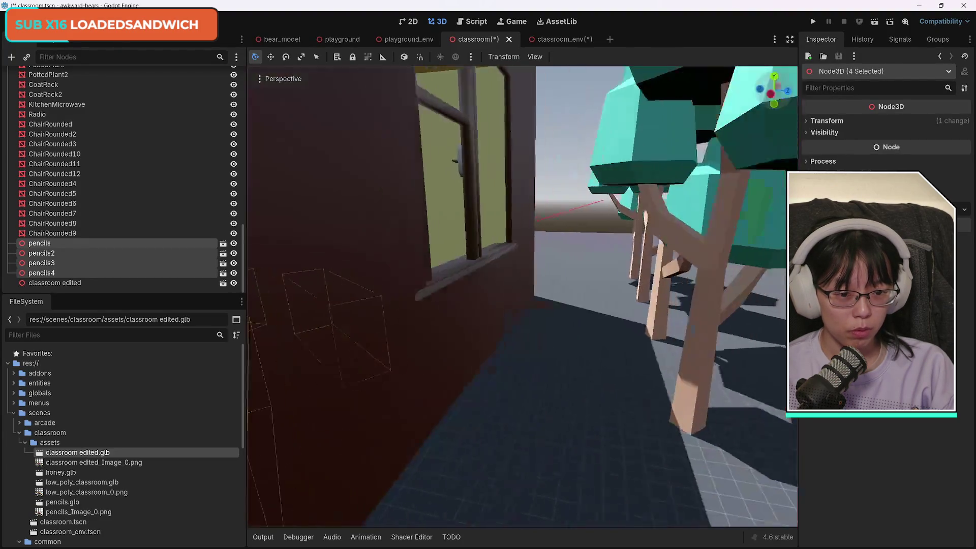
key("s")
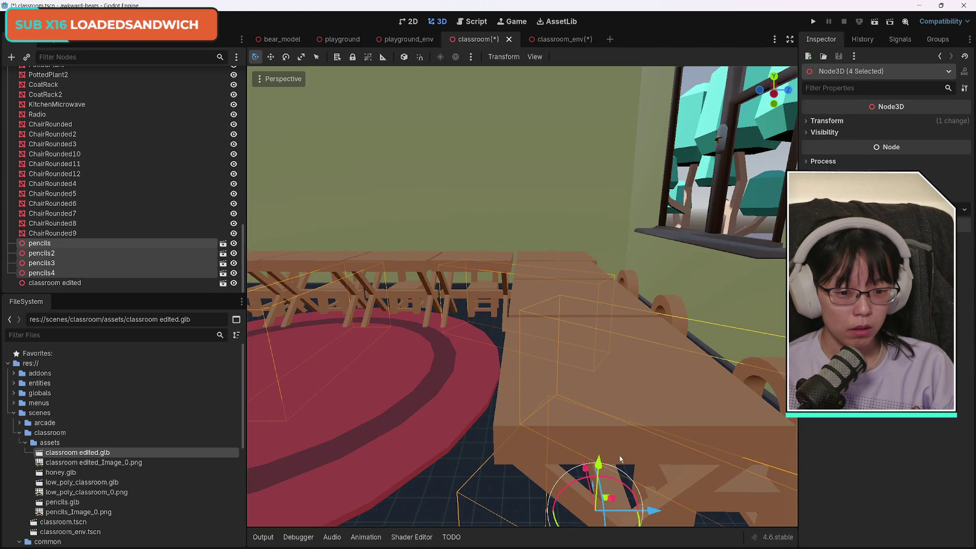
left_click_drag(598, 469, 611, 450)
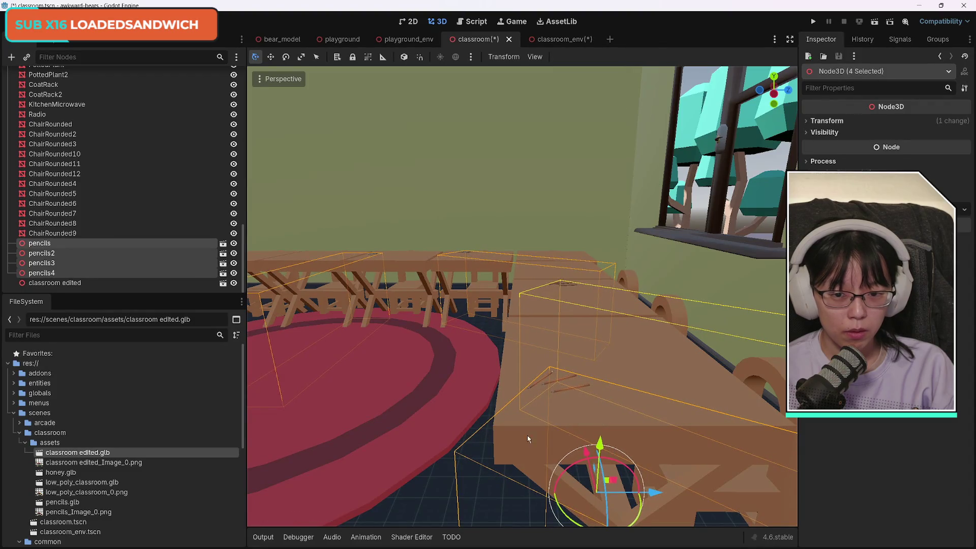
left_click(401, 379)
Find the pencils2 set among the desks and frame it in the viewport.
key("w")
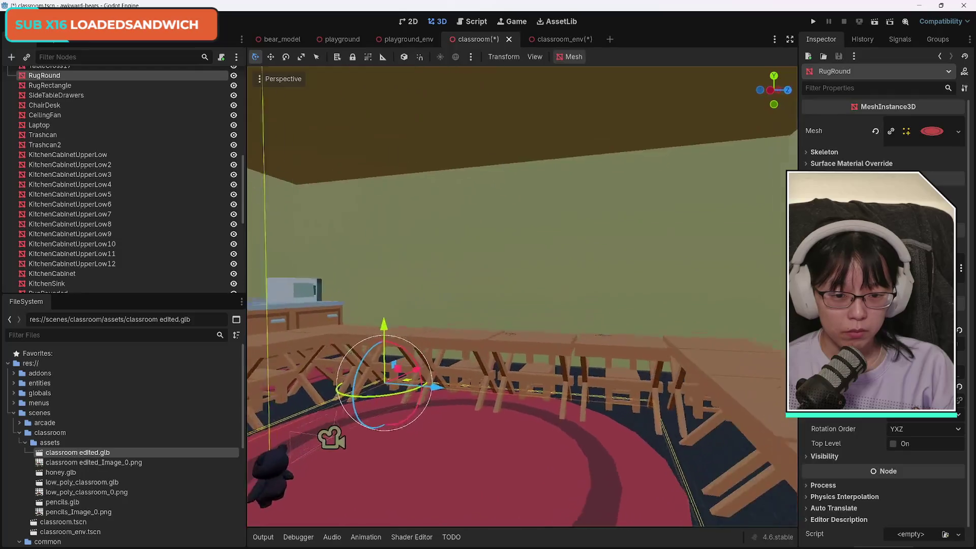
key("w")
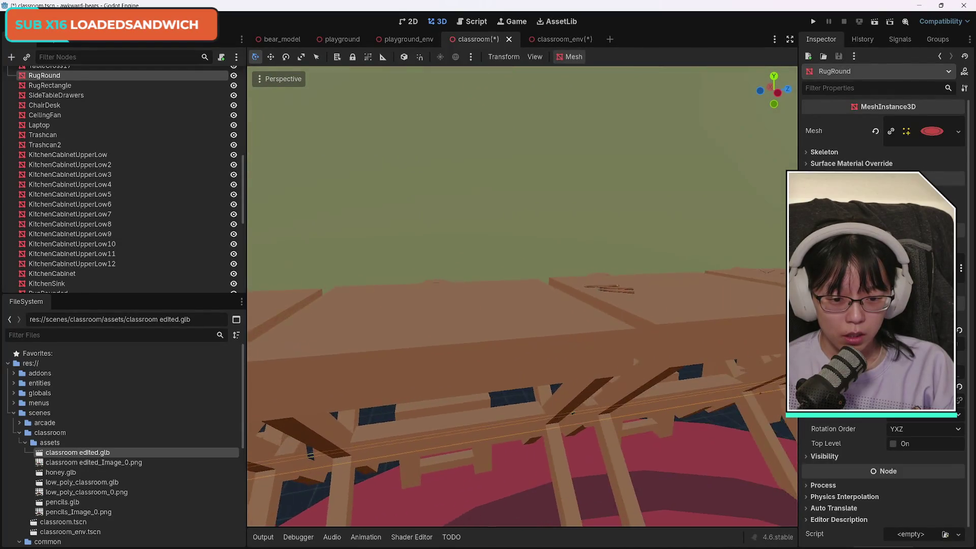
key("w")
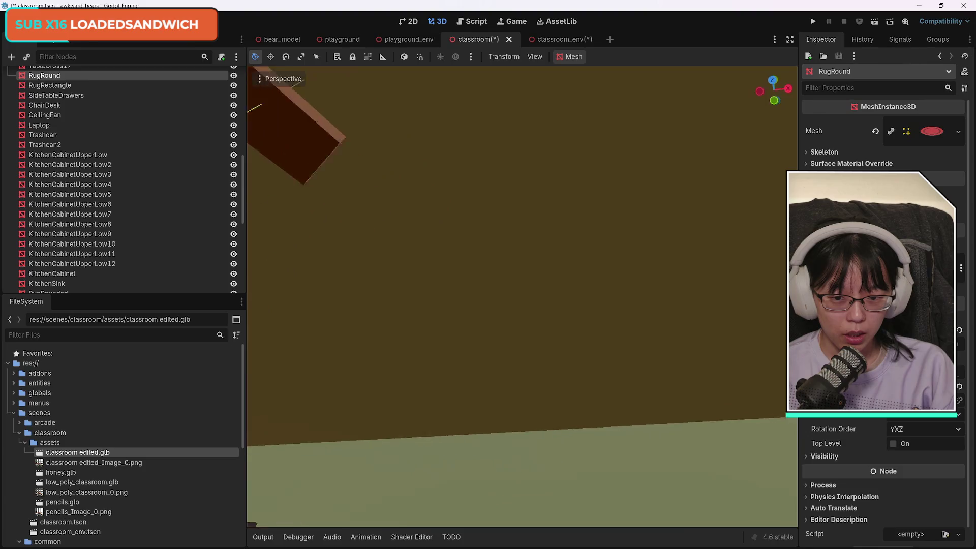
key("w")
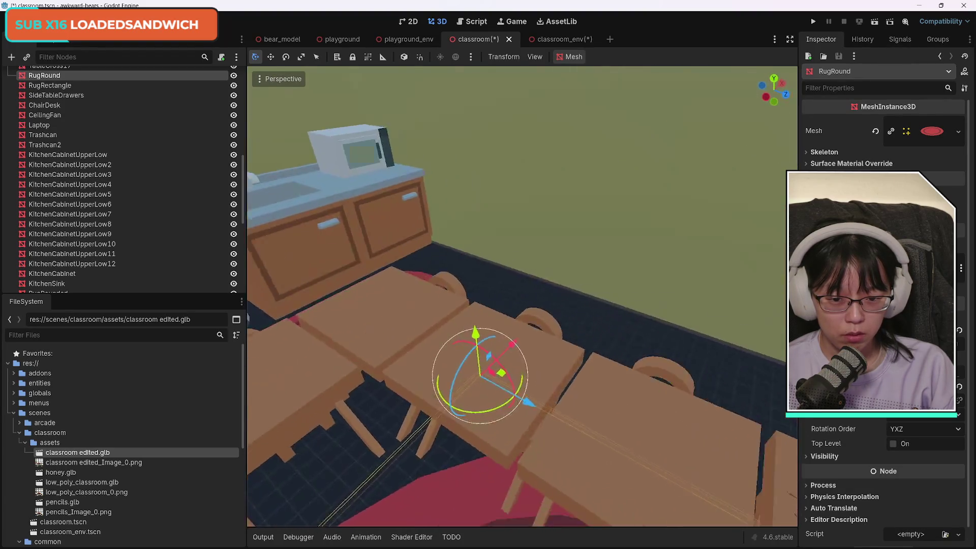
left_click(563, 355)
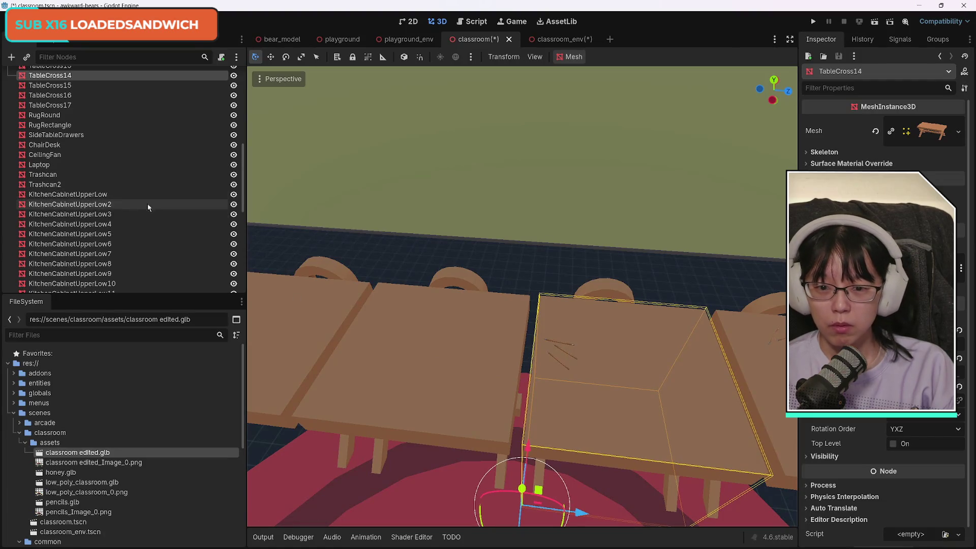
scroll(153, 223, "down", 10)
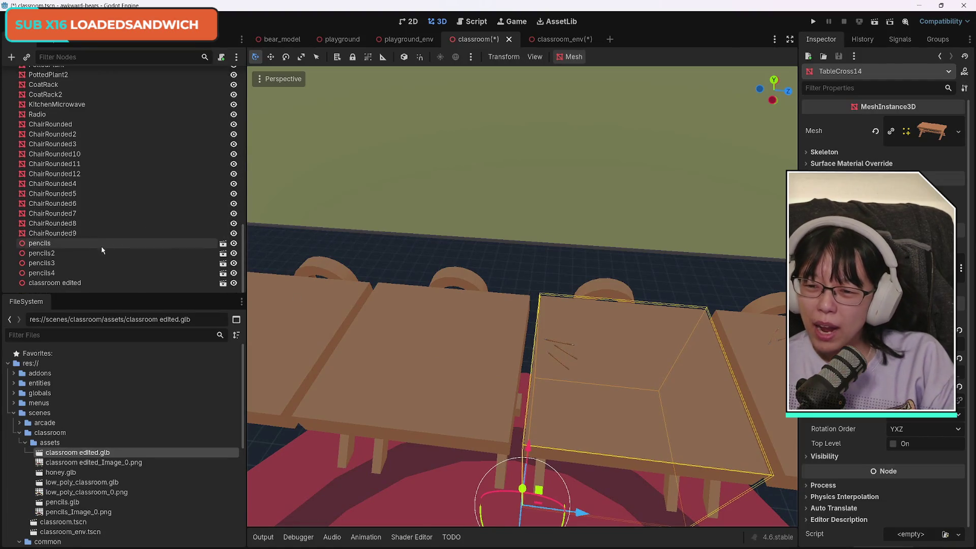
left_click(101, 245)
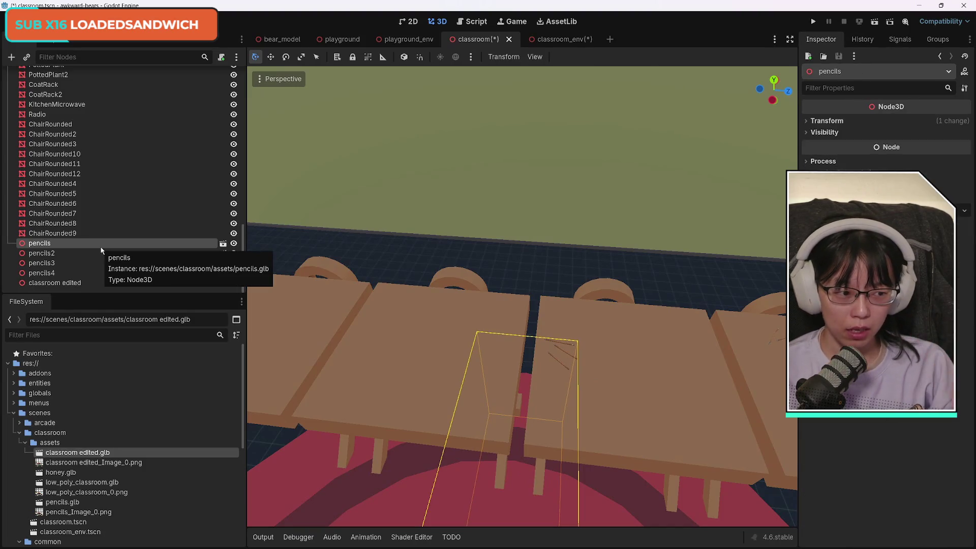
left_click(100, 253)
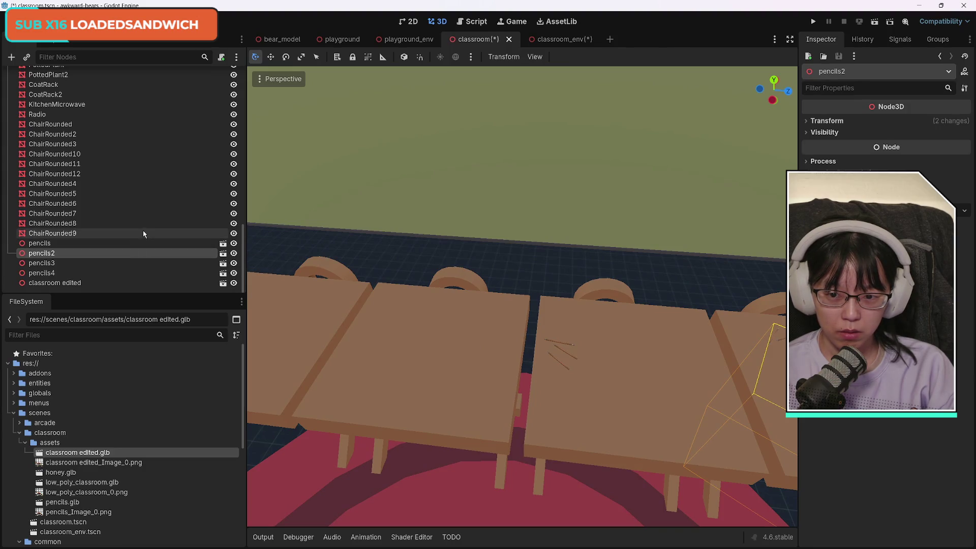
key("f")
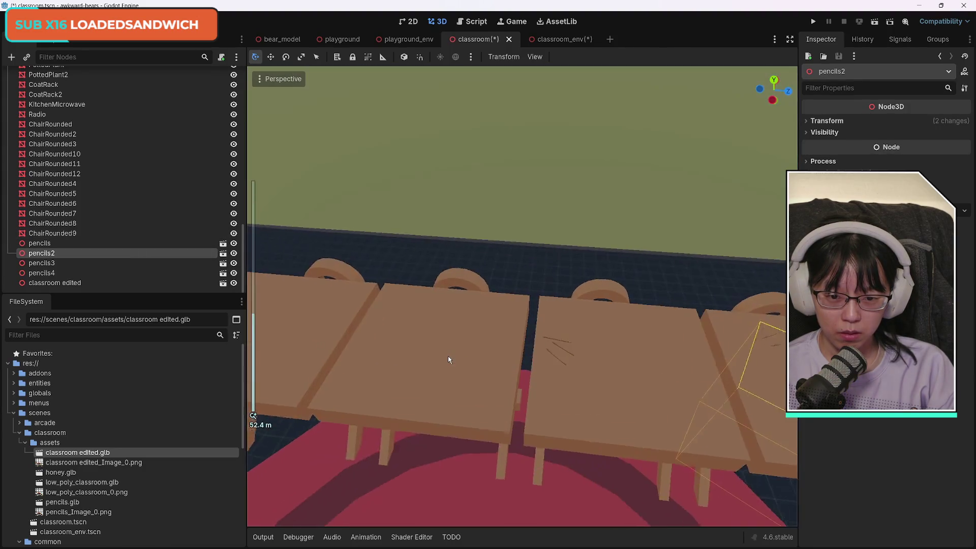
Select pencils4 together with pencils2.
left_click_drag(447, 359, 612, 240)
key("w")
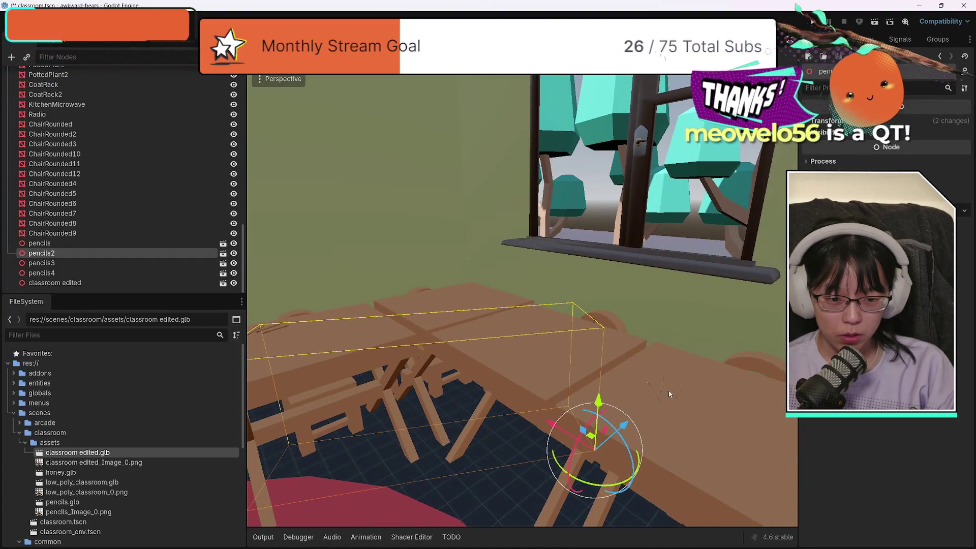
left_click(661, 389)
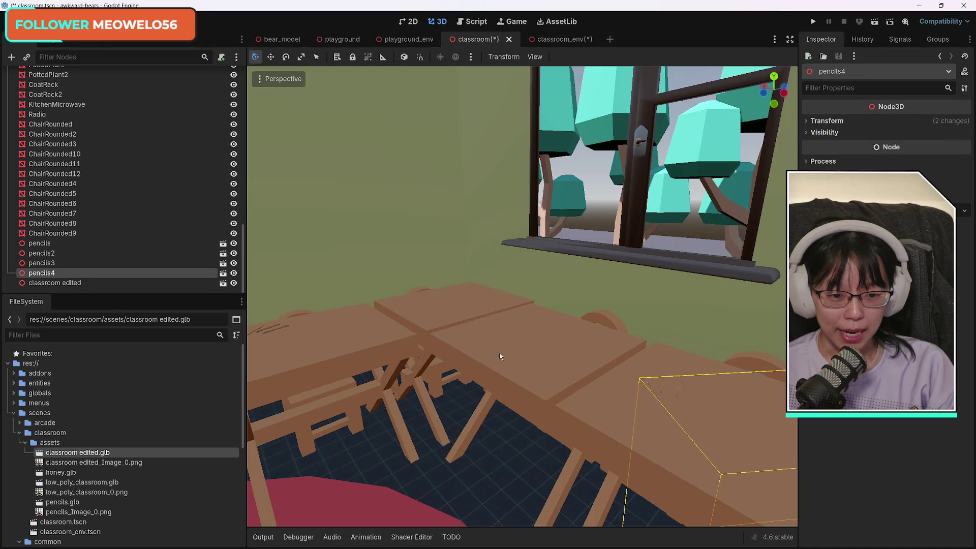
left_click(268, 332, "shift")
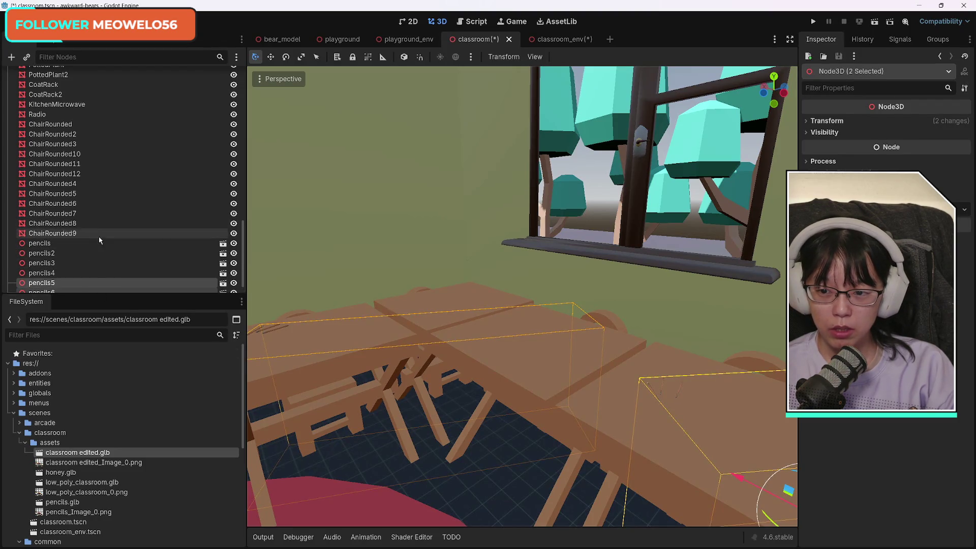
Duplicate pencils2 and pencils4 and move the copies along Z across the room.
key("ctrl+d")
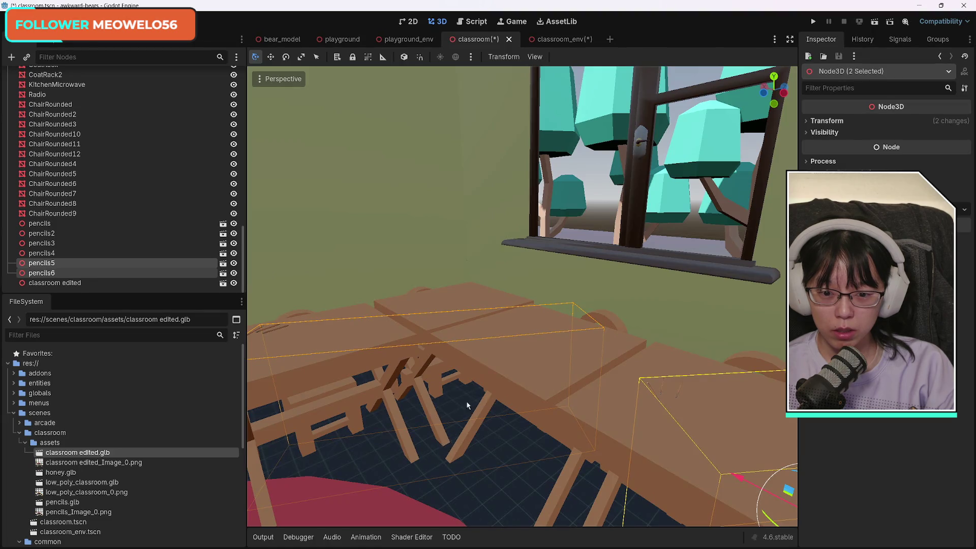
scroll(409, 443, "down", 8)
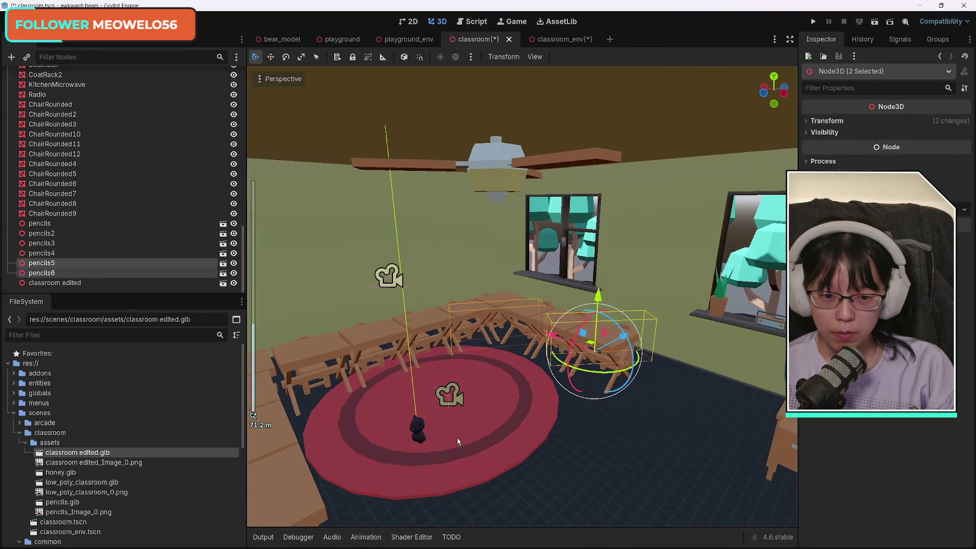
left_click_drag(409, 389, 528, 345)
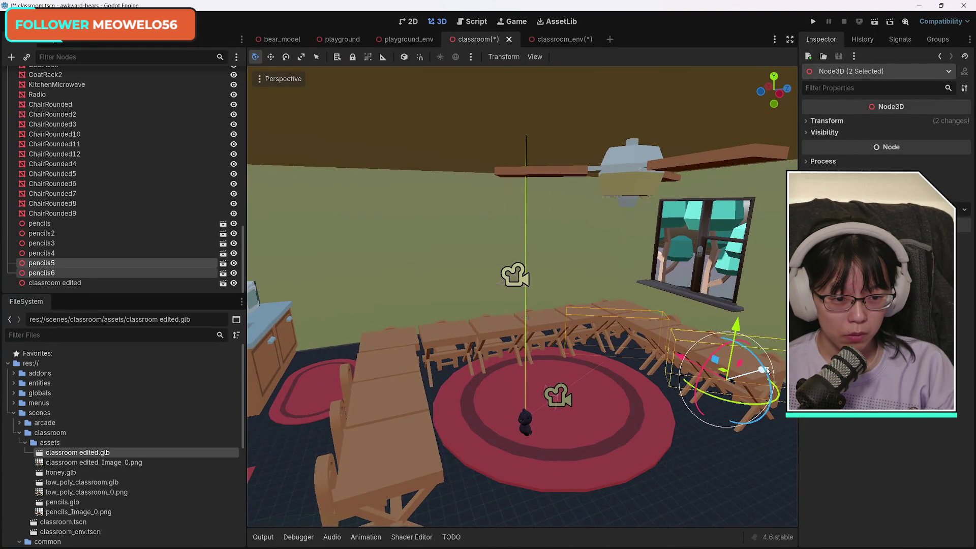
mouse_move(767, 371)
left_mouse_down()
mouse_move(503, 414)
mouse_move(606, 415)
mouse_move(559, 425)
left_mouse_up()
Rotate the copies about -20° on Y and slide them onto the left row of desks.
key("e")
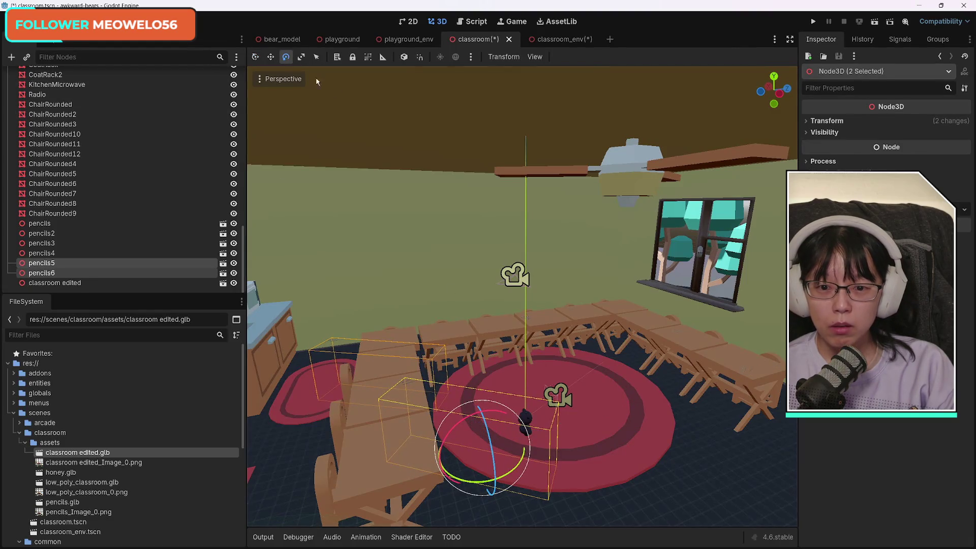
left_click_drag(508, 475, 496, 475)
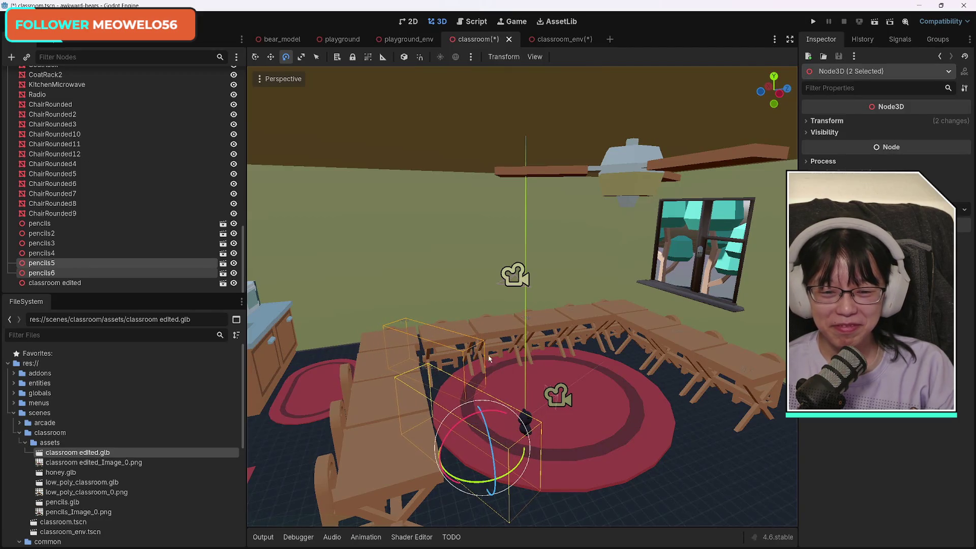
key("q")
mouse_move(528, 437)
left_mouse_down()
mouse_move(497, 446)
mouse_move(505, 442)
left_mouse_up()
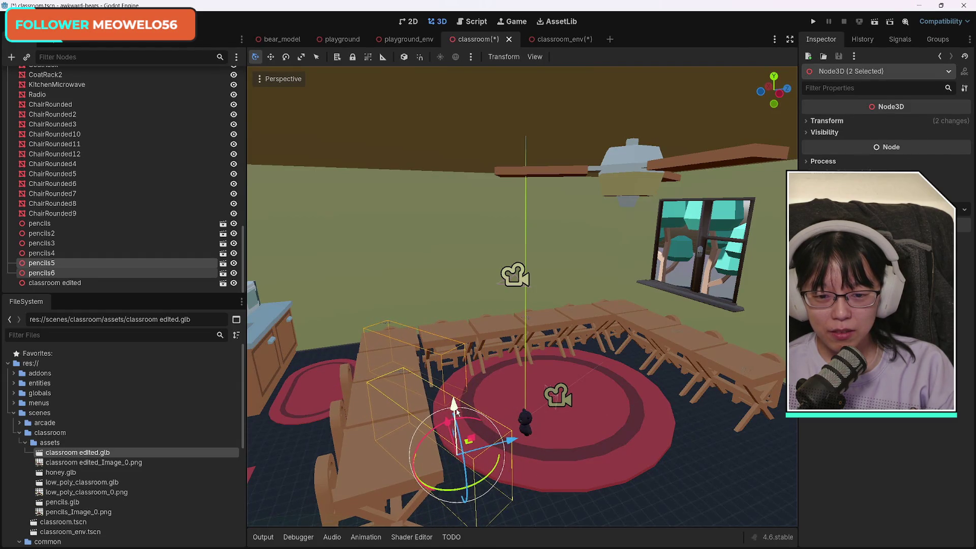
left_click_drag(447, 423, 459, 460)
left_click_drag(470, 453, 467, 445)
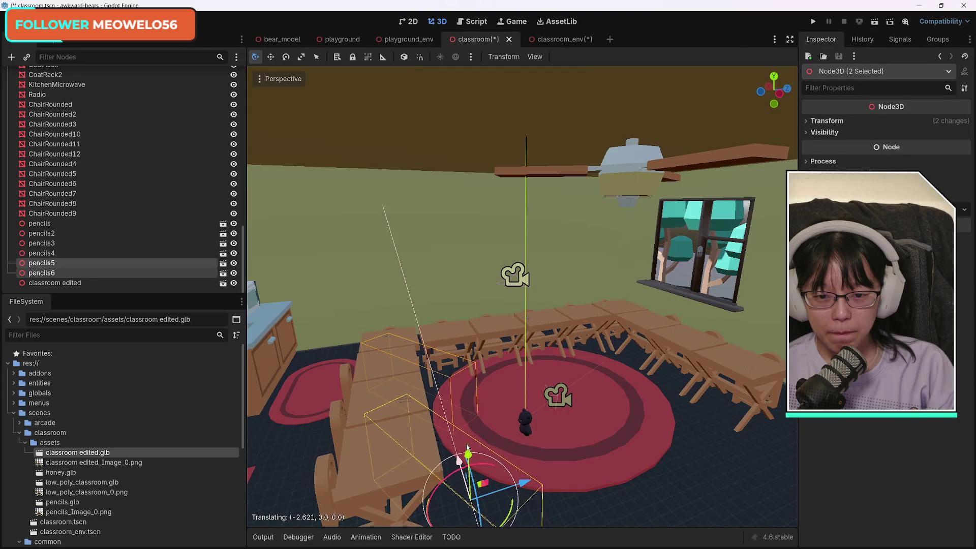
Select pencils3 in the Scene tree and frame it in the viewport.
left_click(633, 448)
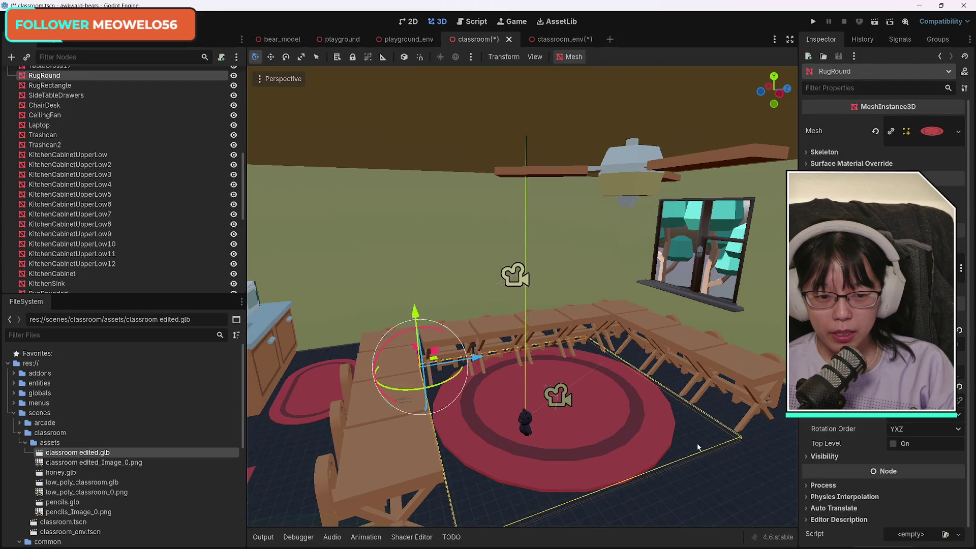
left_click(720, 479)
left_click(406, 402)
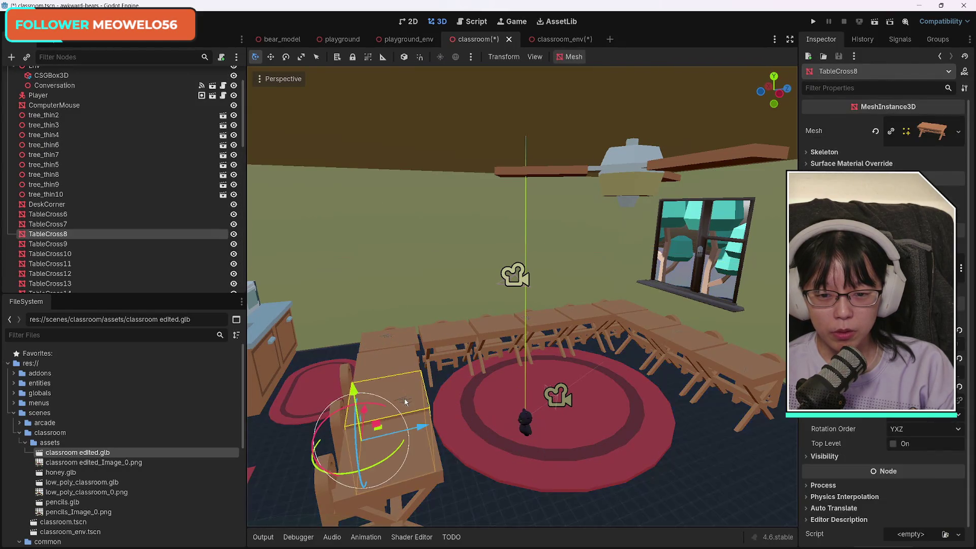
scroll(118, 236, "down", 10)
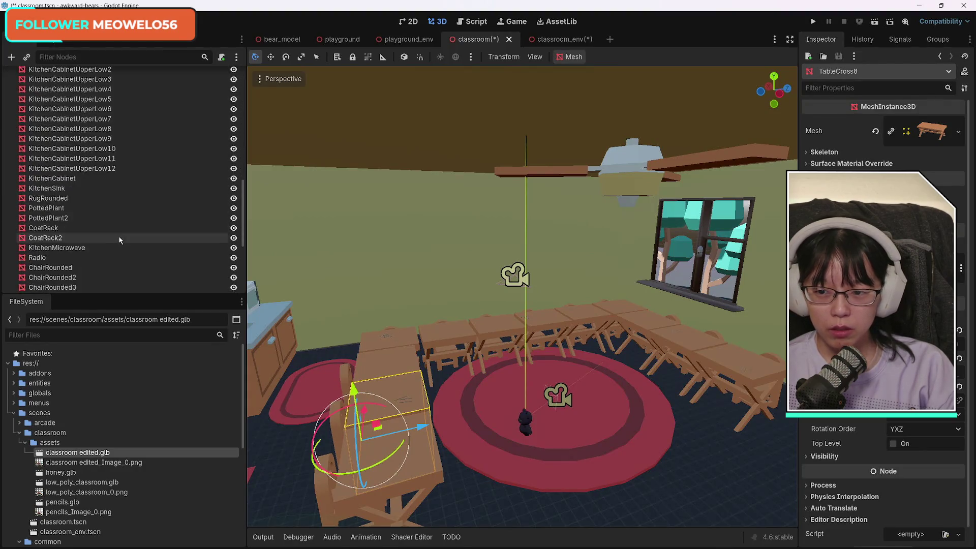
left_click(77, 243)
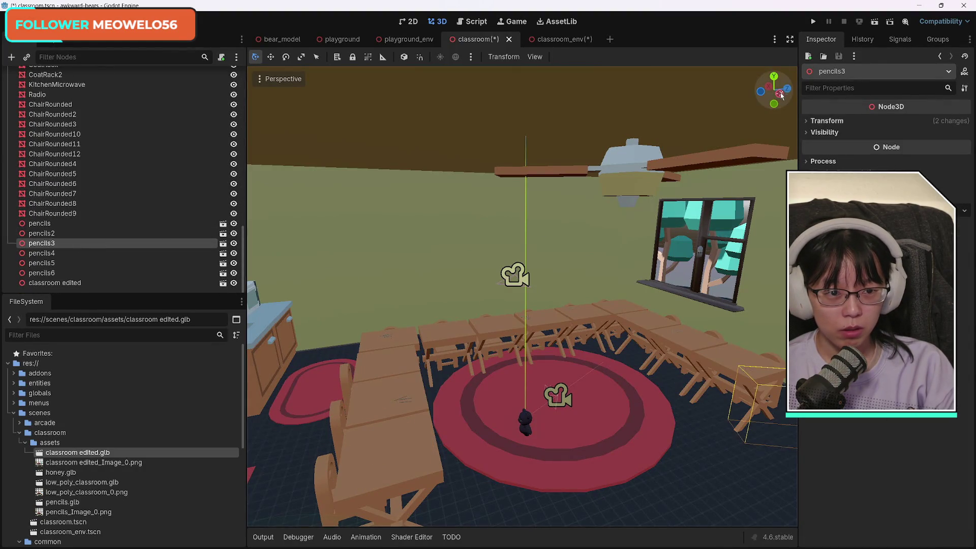
key("f")
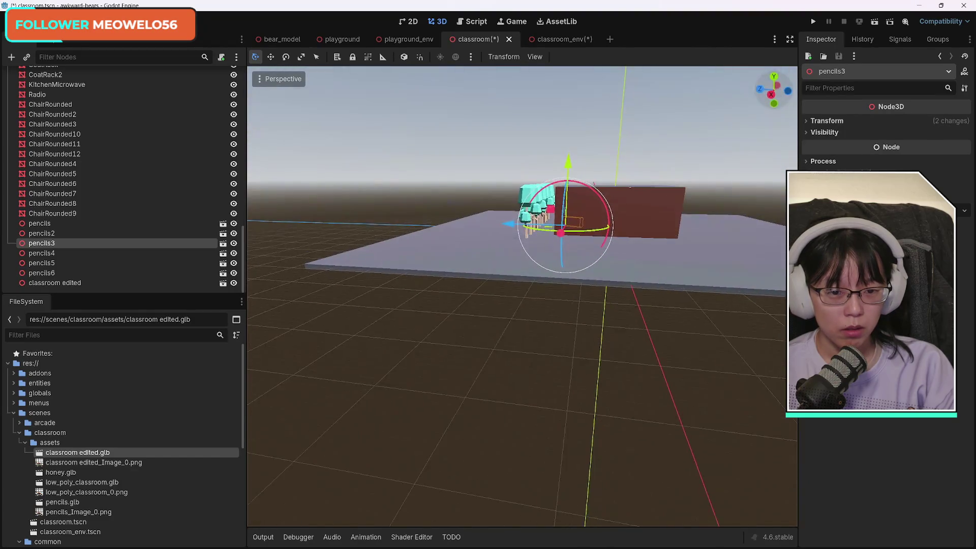
Orbit and zoom in around the dark box to see pencils3 up close.
scroll(763, 166, "up", 3)
scroll(763, 166, "down", 5)
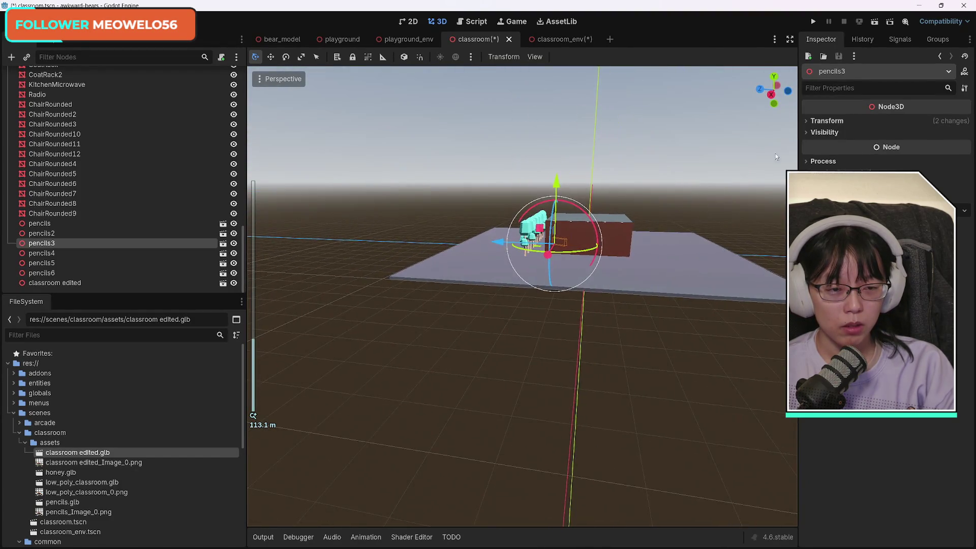
left_click_drag(772, 95, 660, 168)
scroll(532, 241, "up", 5)
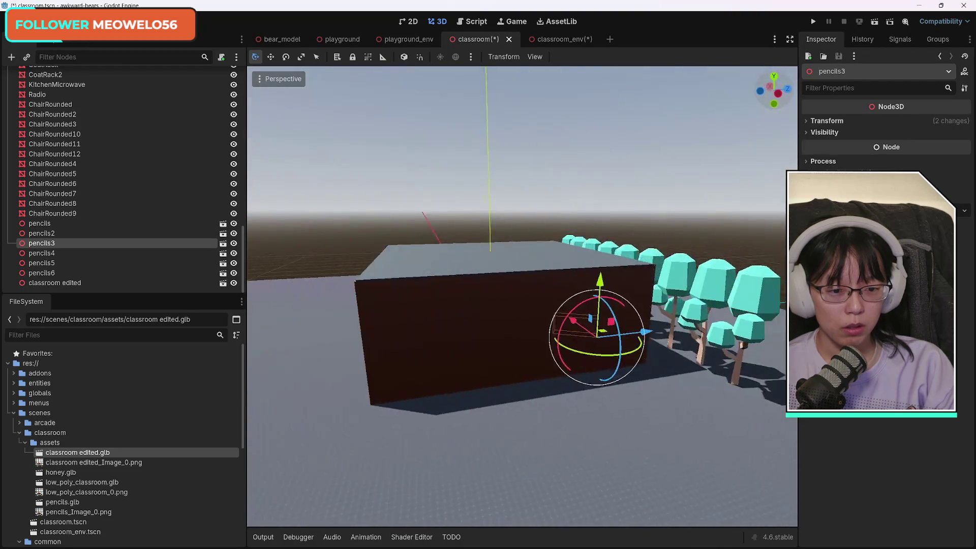
left_click_drag(532, 240, 625, 234)
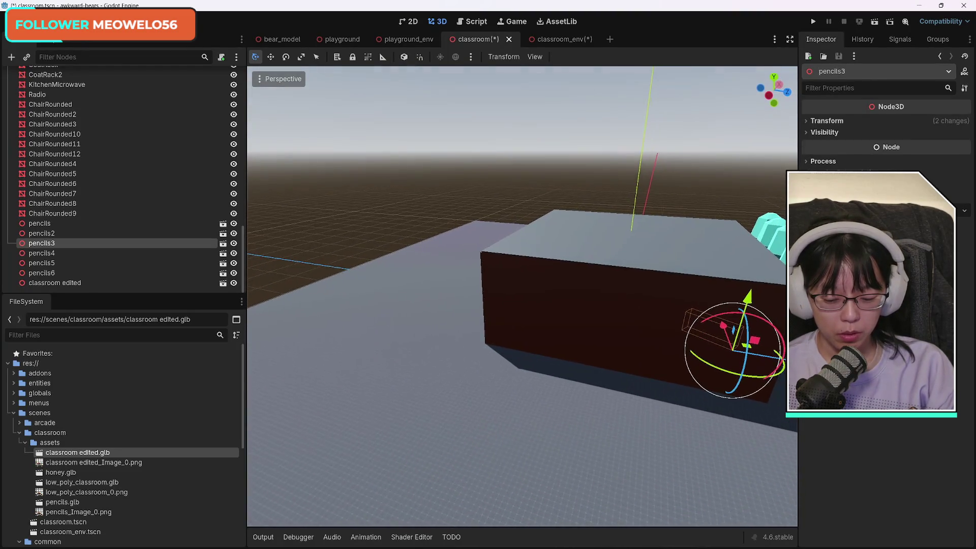
scroll(522, 296, "up", 5)
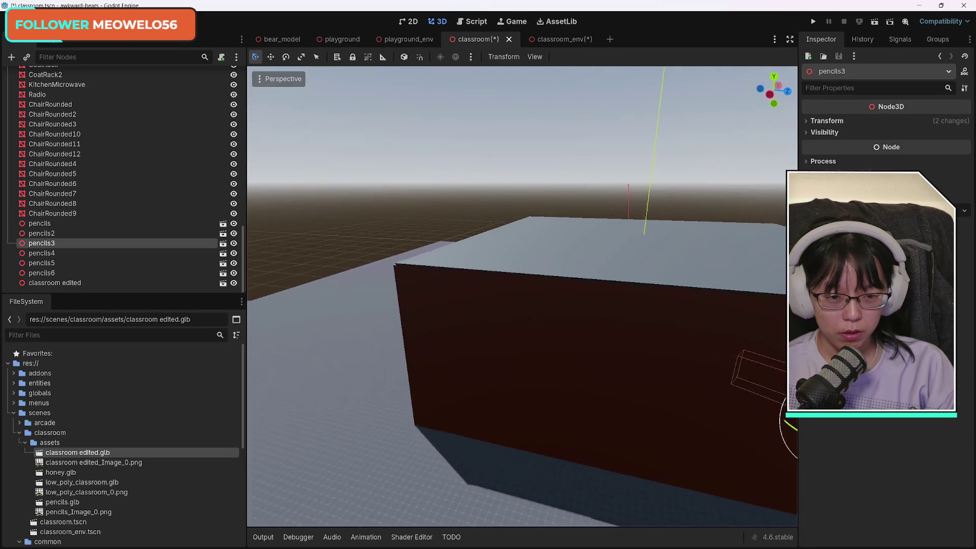
scroll(522, 296, "up", 5)
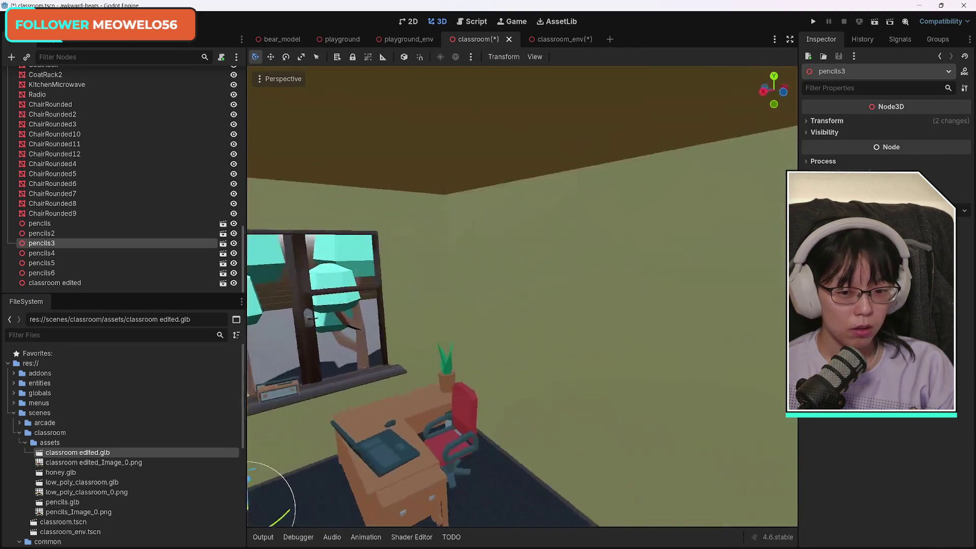
scroll(521, 296, "up", 5)
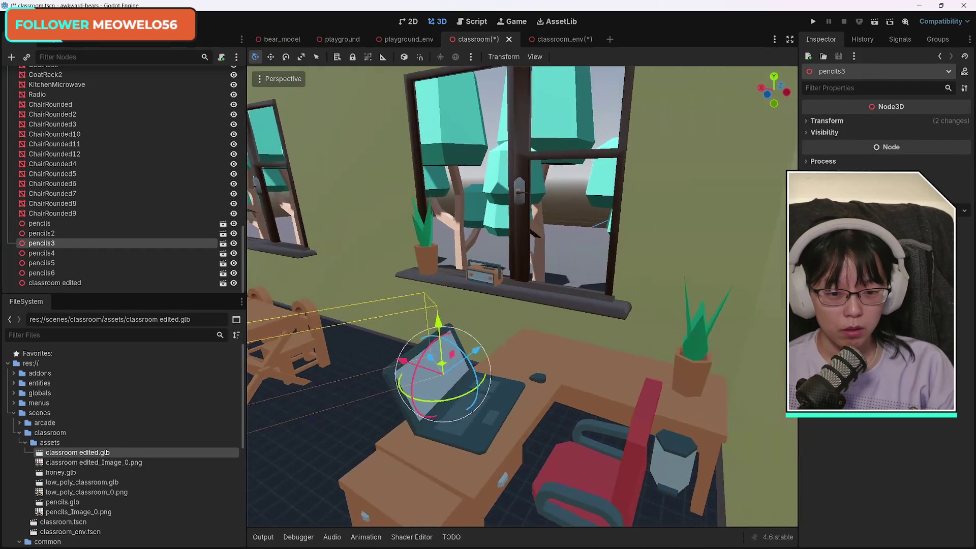
scroll(522, 296, "down", 3)
scroll(522, 296, "up", 4)
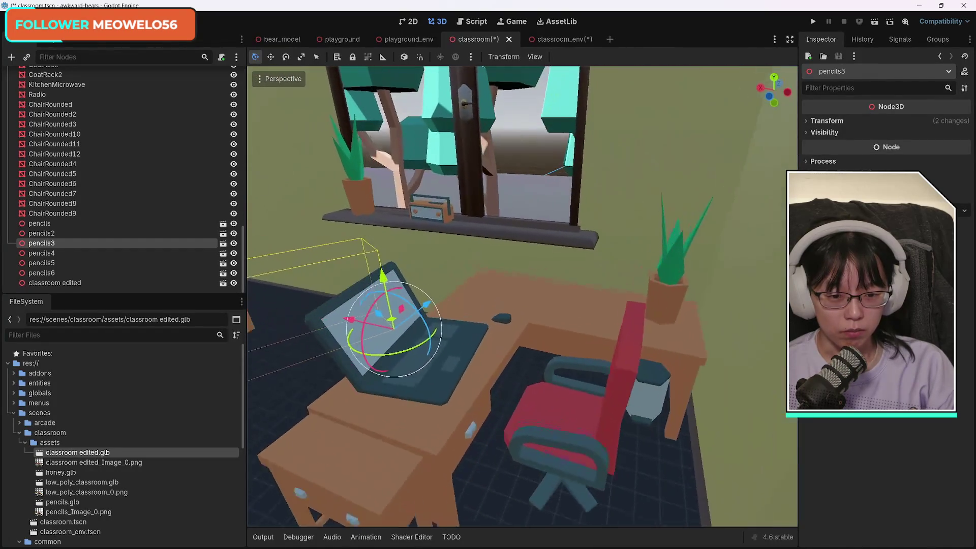
scroll(522, 296, "up", 2)
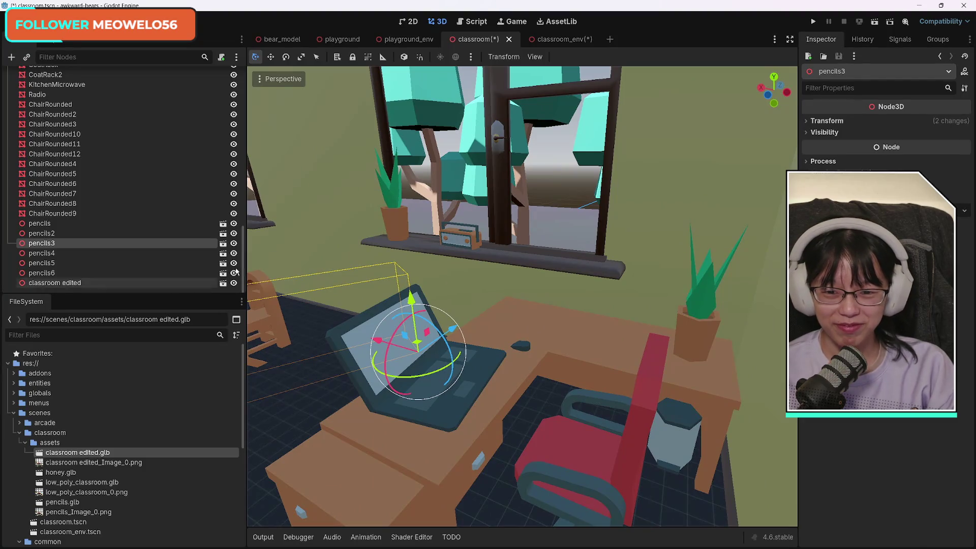
scroll(521, 297, "down", 3)
scroll(521, 296, "up", 3)
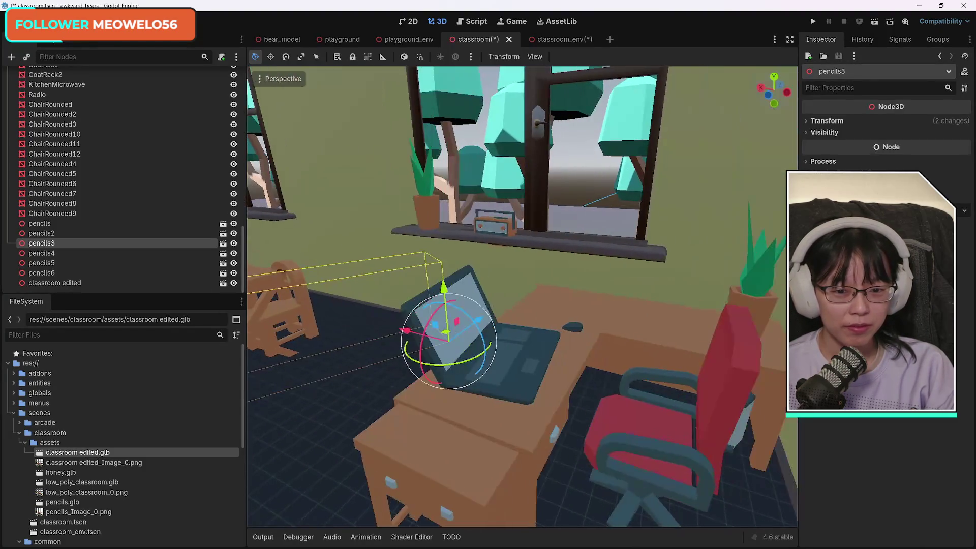
mouse_move(769, 95)
left_mouse_down()
mouse_move(736, 97)
mouse_move(760, 93)
left_mouse_up()
scroll(415, 347, "down", 10)
scroll(412, 344, "up", 10)
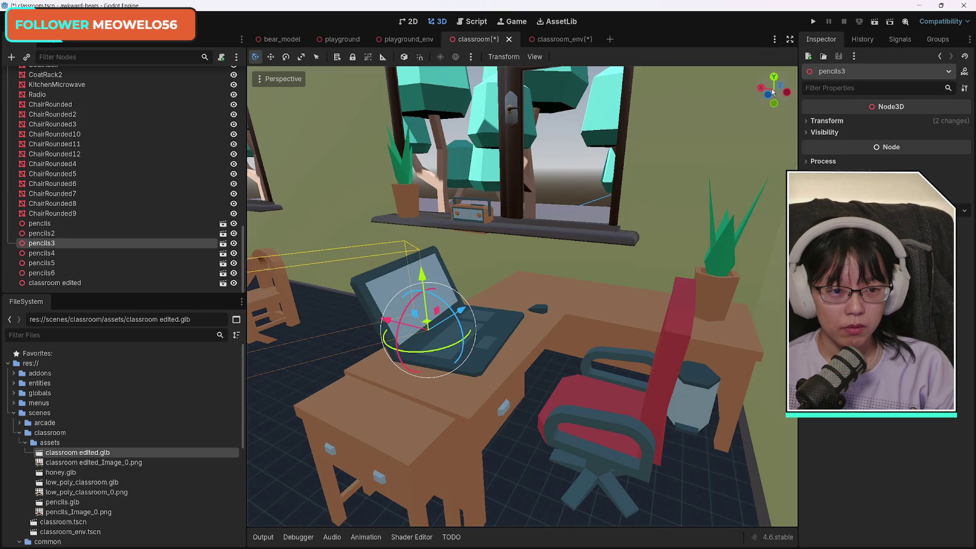
left_click_drag(769, 94, 769, 95)
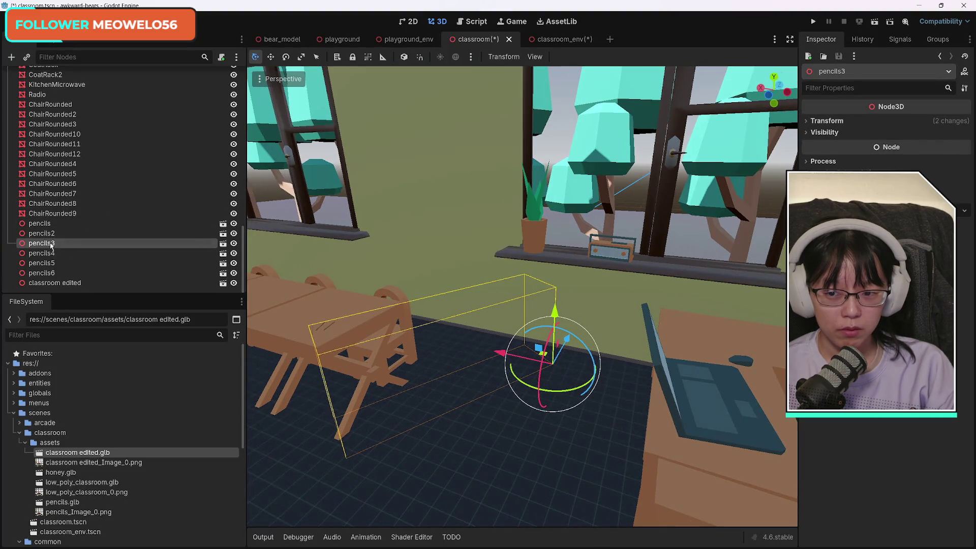
key("ctrl+d")
Move pencils7 onto the corner desk by the laptop and lower it about 0.48 onto the surface.
mouse_move(512, 354)
left_mouse_down()
mouse_move(732, 387)
mouse_move(774, 371)
mouse_move(782, 378)
left_mouse_up()
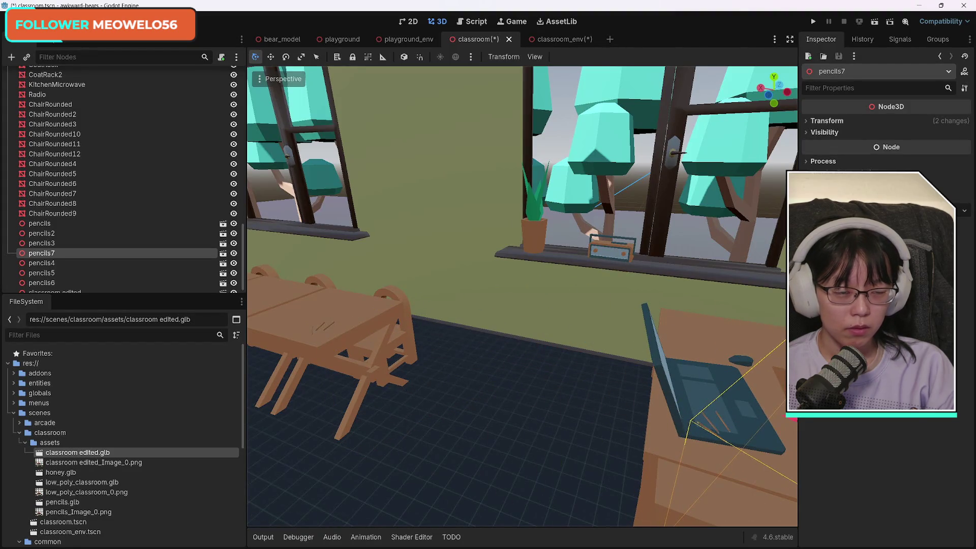
key("f")
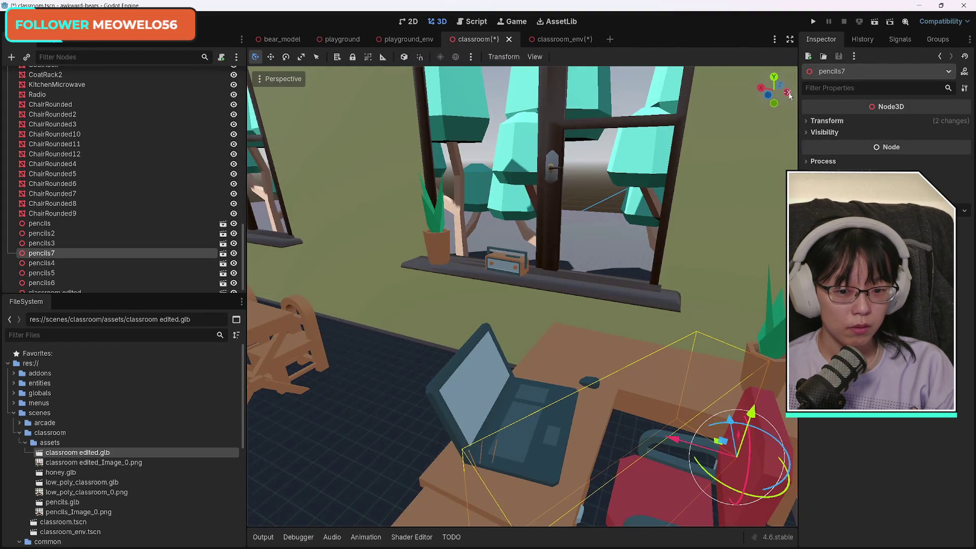
left_click_drag(729, 440, 747, 399)
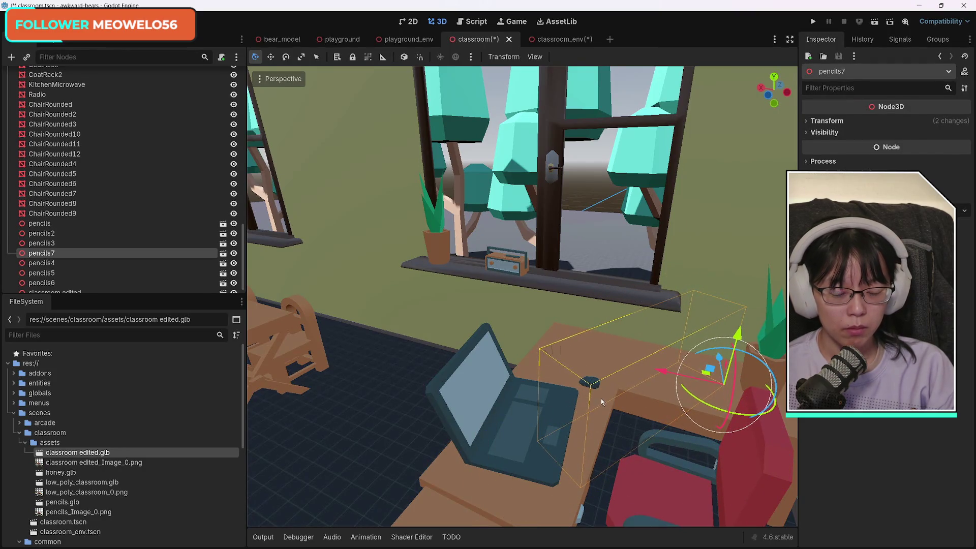
scroll(745, 396, "up", 5)
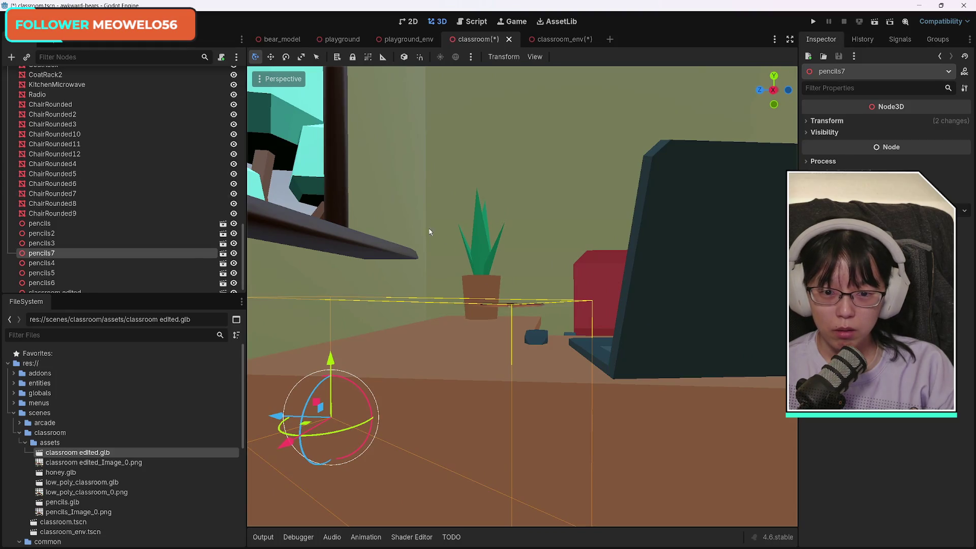
left_click_drag(280, 418, 249, 424)
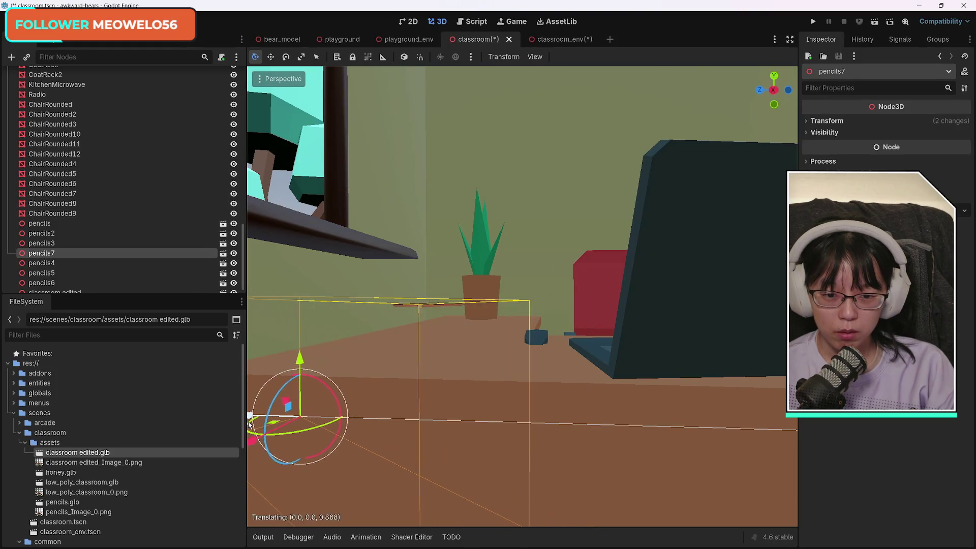
left_click_drag(301, 360, 302, 370)
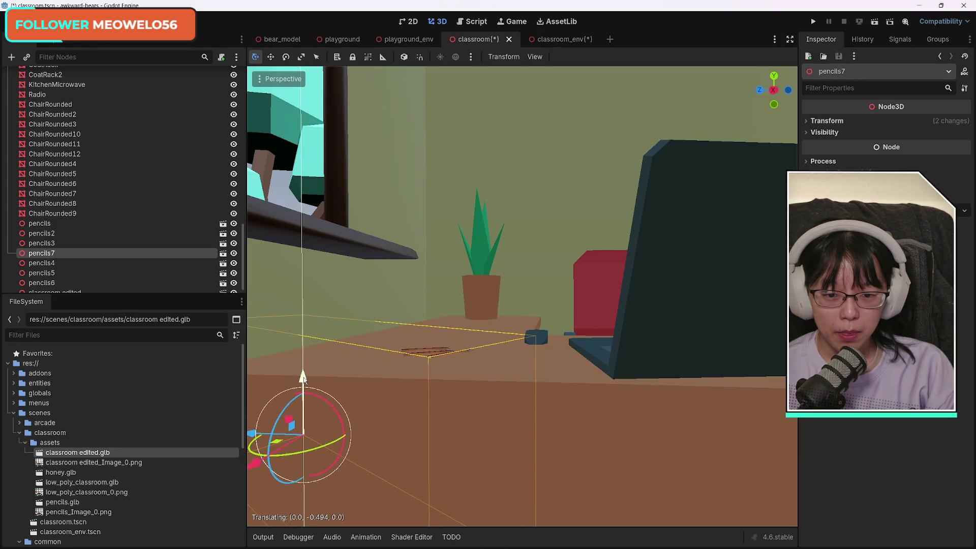
mouse_move(607, 365)
left_mouse_down()
mouse_move(564, 315)
mouse_move(538, 330)
mouse_move(442, 330)
mouse_move(508, 331)
left_mouse_up()
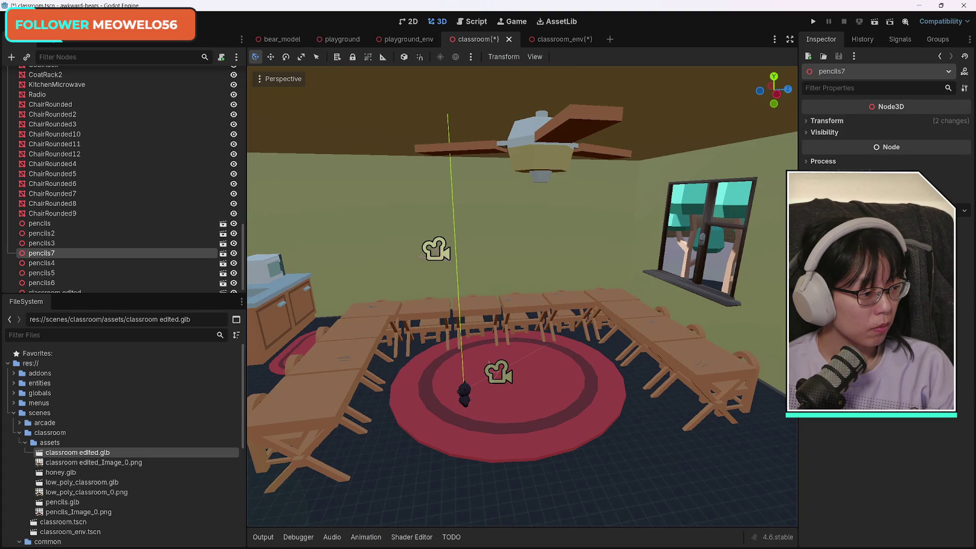
mouse_move(508, 330)
left_mouse_down()
mouse_move(493, 330)
mouse_move(513, 309)
mouse_move(488, 310)
mouse_move(524, 307)
mouse_move(488, 310)
mouse_move(513, 310)
mouse_move(488, 310)
mouse_move(508, 310)
mouse_move(553, 417)
left_mouse_up()
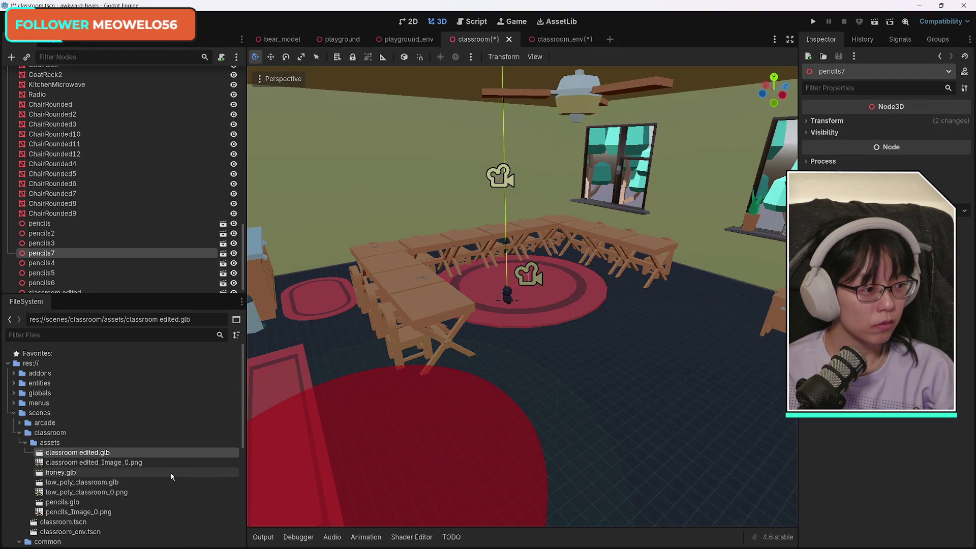
mouse_move(509, 305)
left_mouse_down()
mouse_move(569, 305)
mouse_move(518, 305)
left_mouse_up()
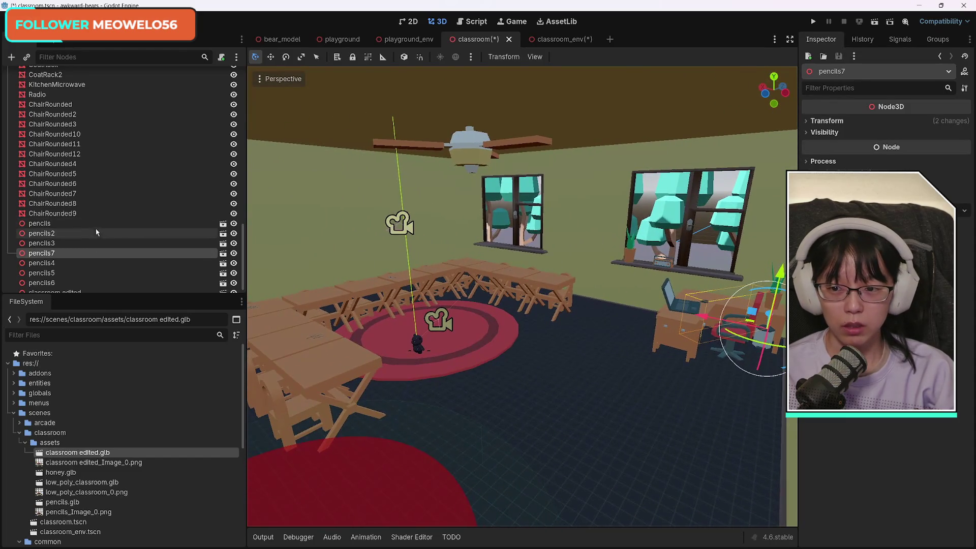
scroll(102, 234, "down", 1)
left_click(83, 283)
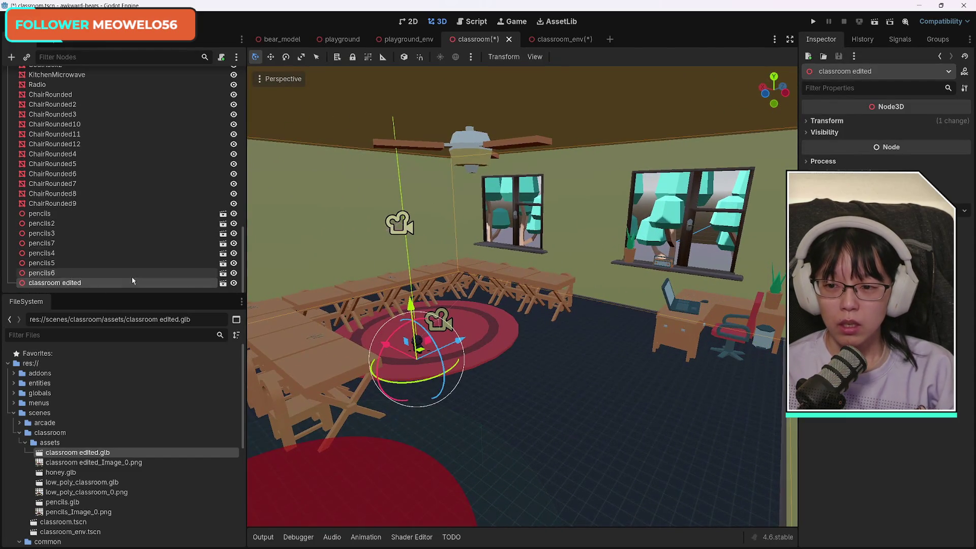
Reparent the 72 nodes from ComputerMouse downward under Env, then collapse Env.
scroll(131, 277, "up", 15)
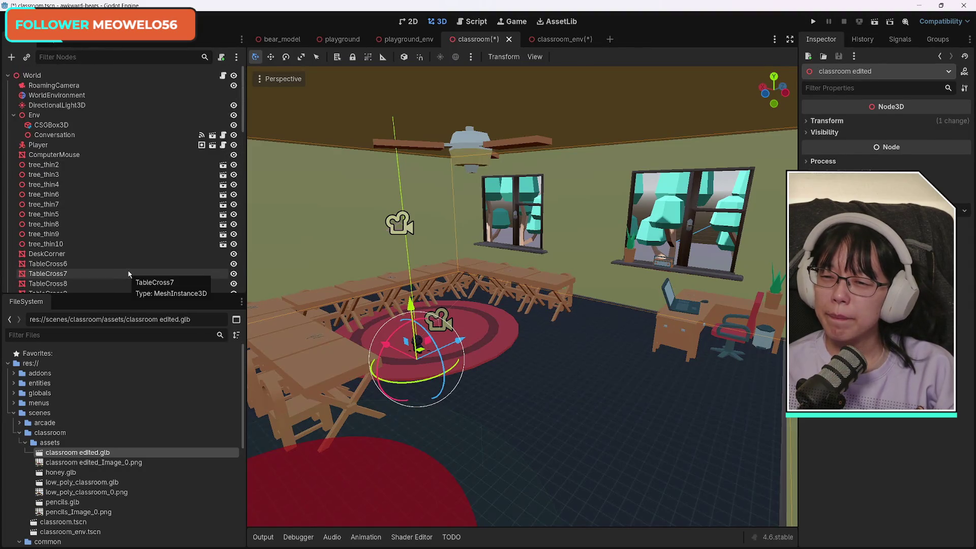
left_click(48, 155, "shift")
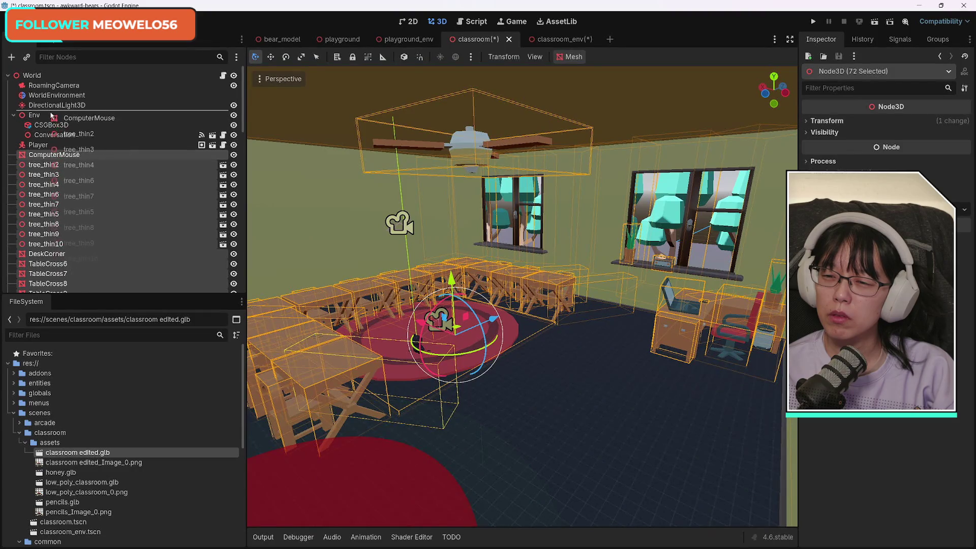
left_click_drag(51, 117, 51, 116)
scroll(162, 253, "down", 10)
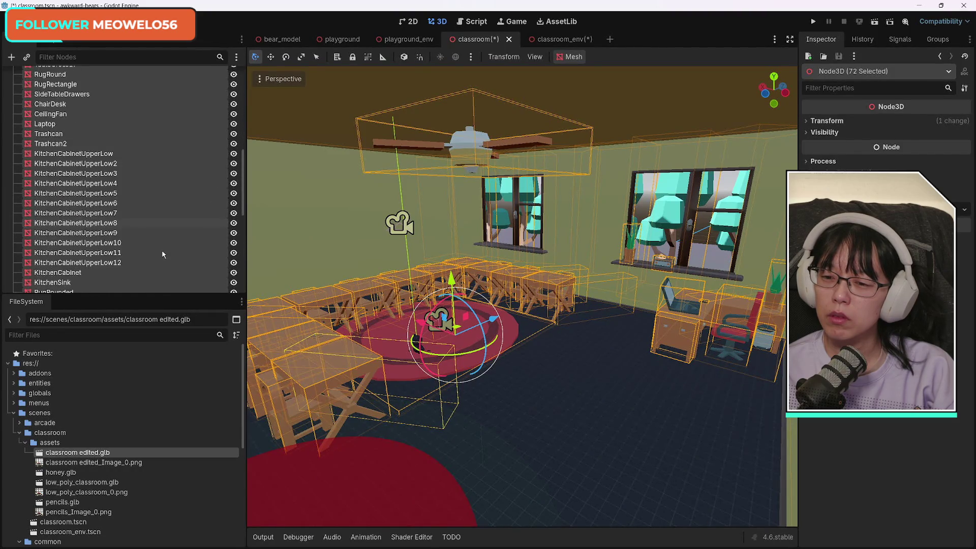
scroll(155, 254, "up", 5)
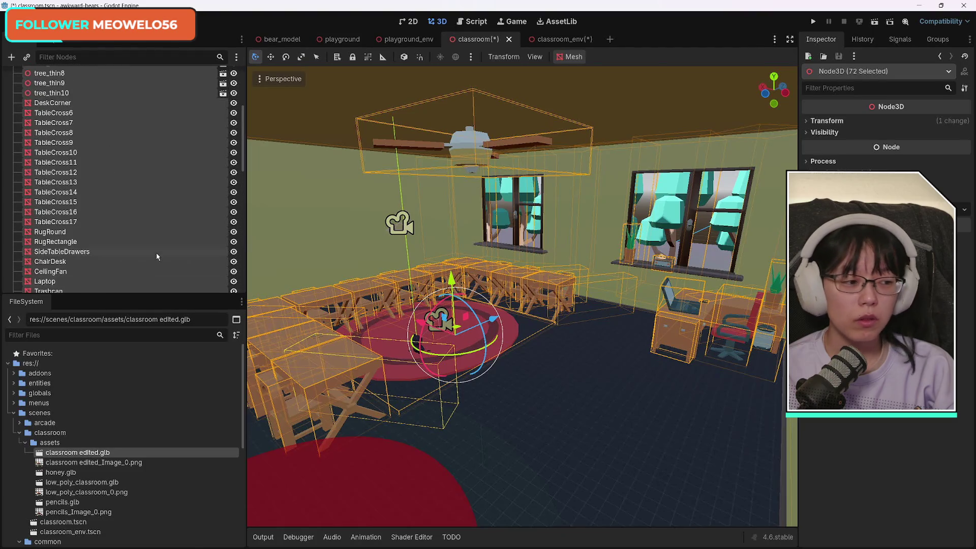
scroll(155, 254, "up", 3)
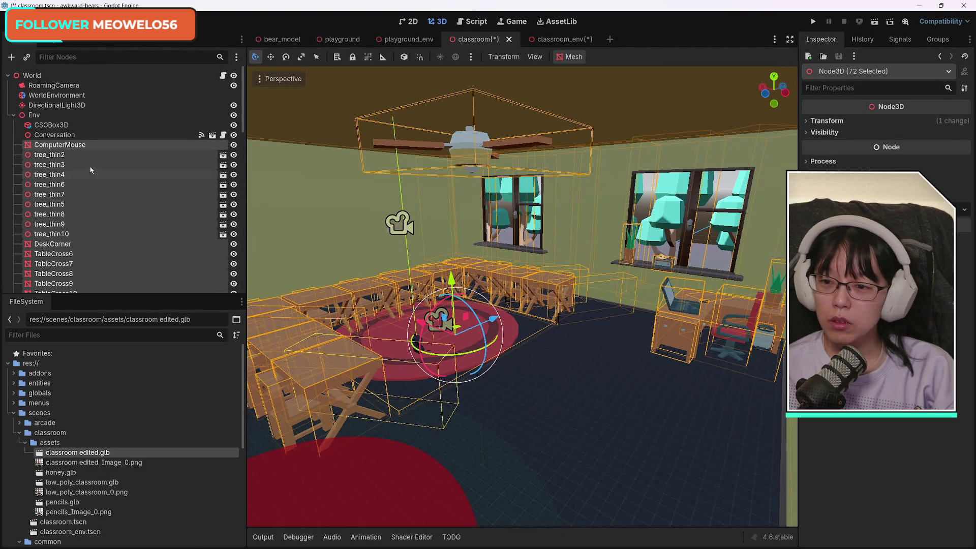
left_click(31, 115)
left_click(14, 116)
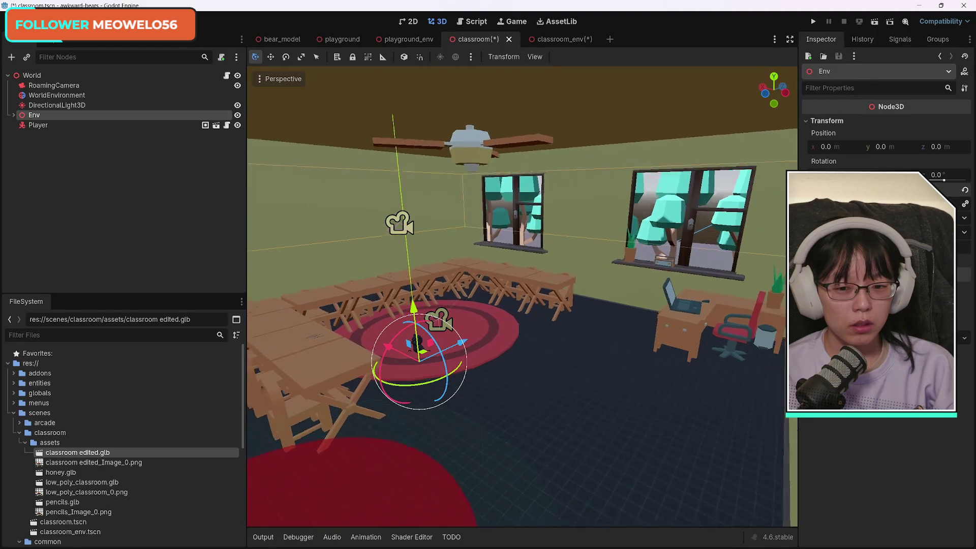
Tour the classroom in the viewport and save the scene.
key("w")
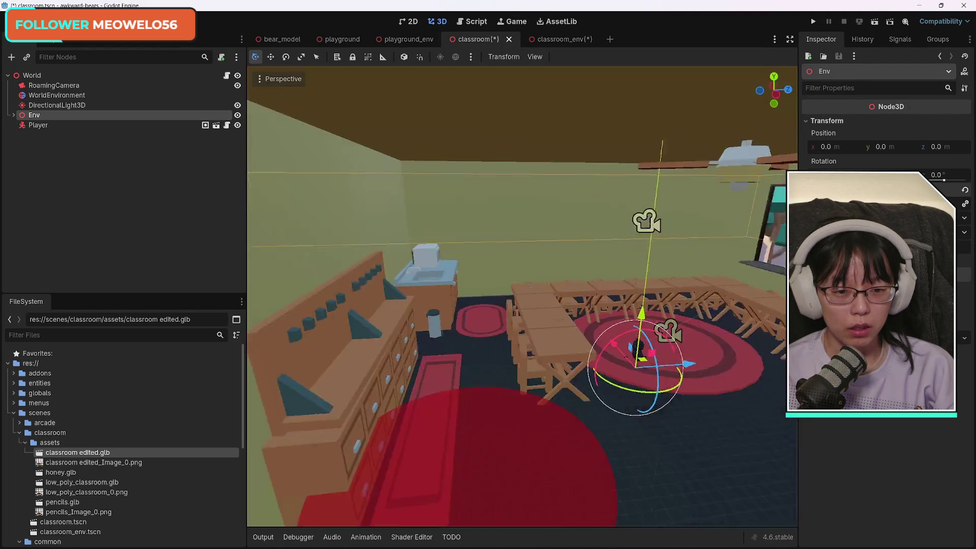
key("s")
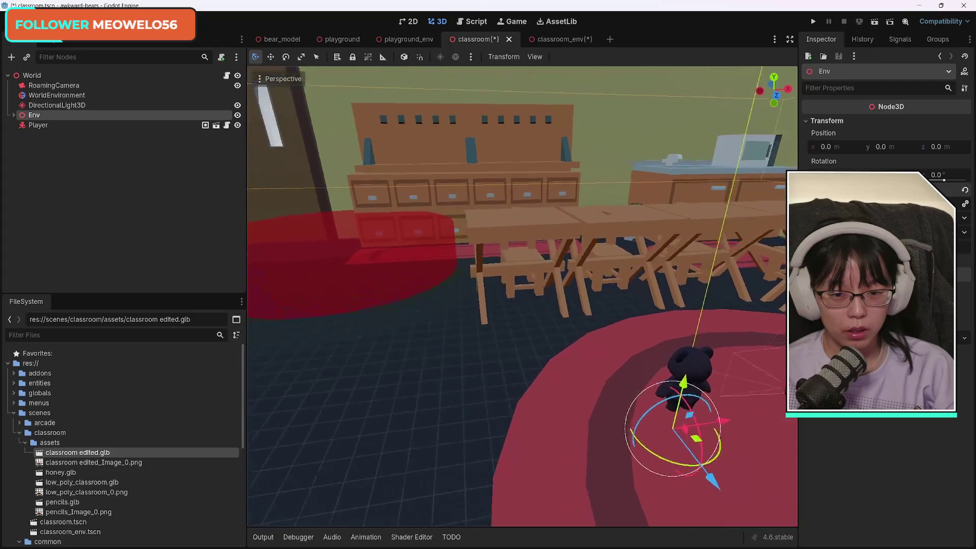
key("s")
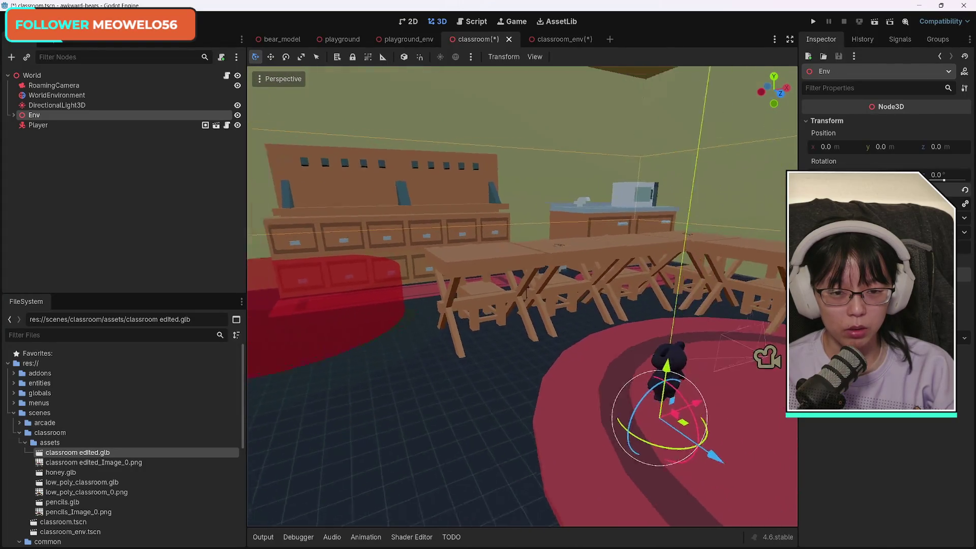
key("s")
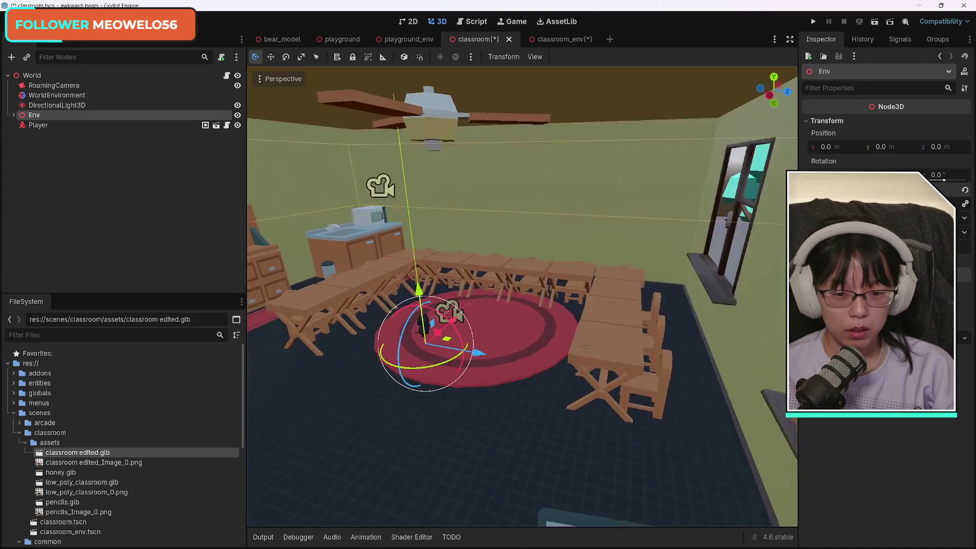
key("s")
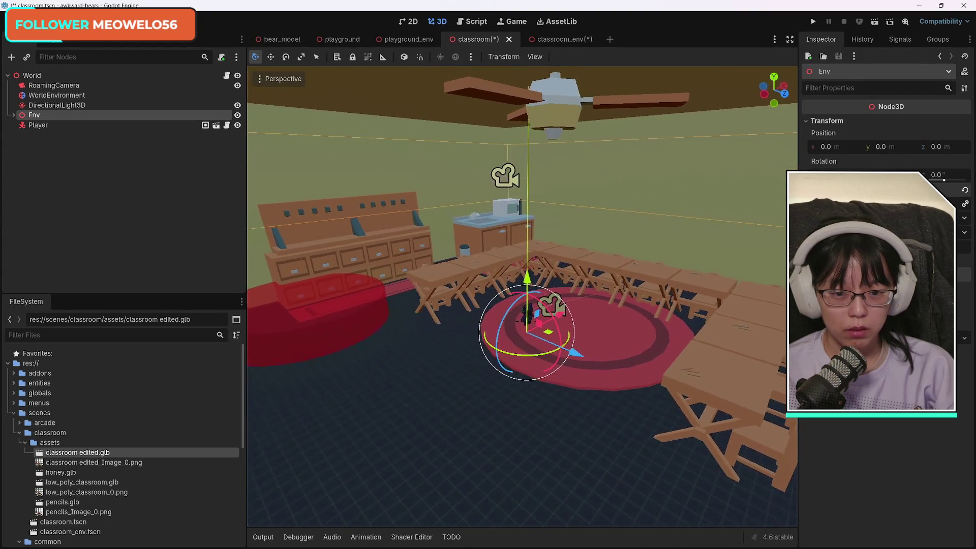
key("a")
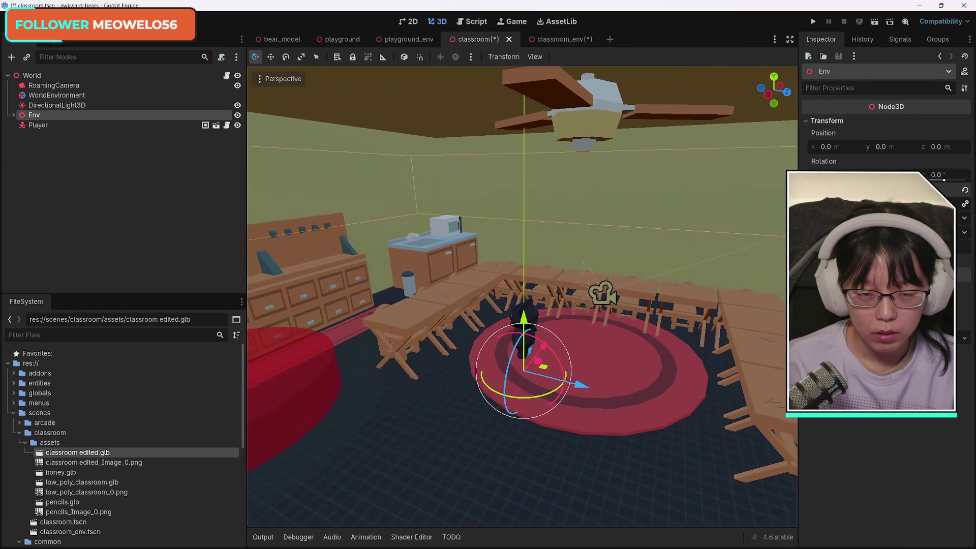
key("ctrl+s")
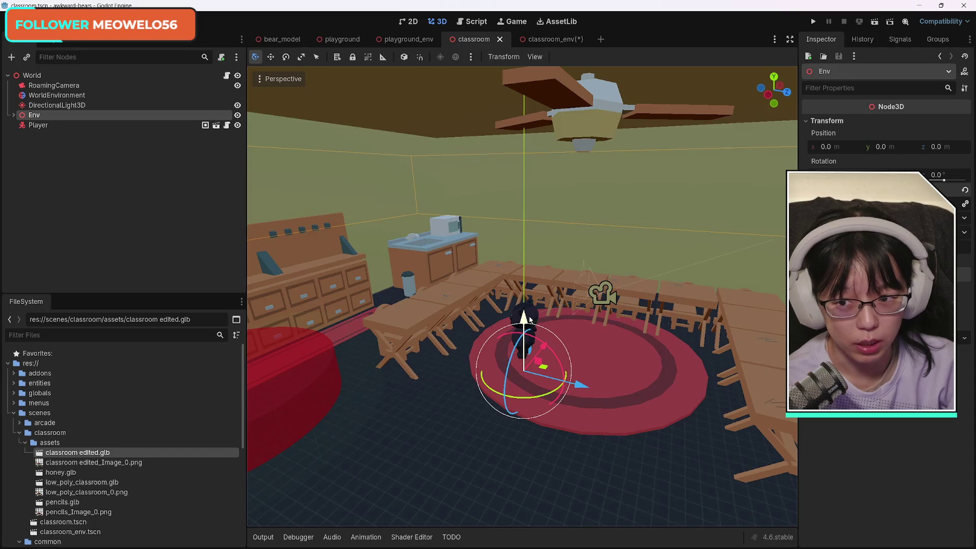
left_click_drag(575, 426, 747, 291)
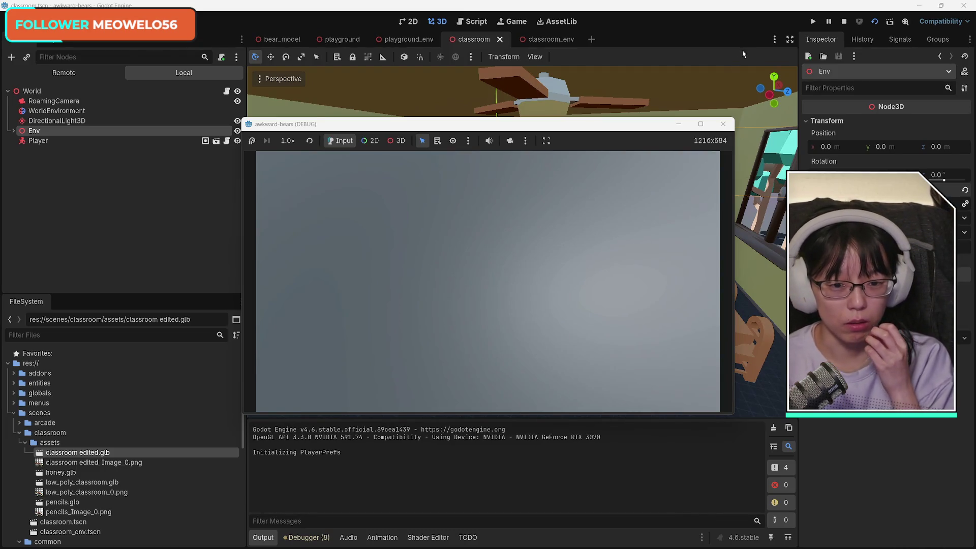
Select RoamingCamera under Env and try raising it, undoing a tilt.
left_click(723, 124)
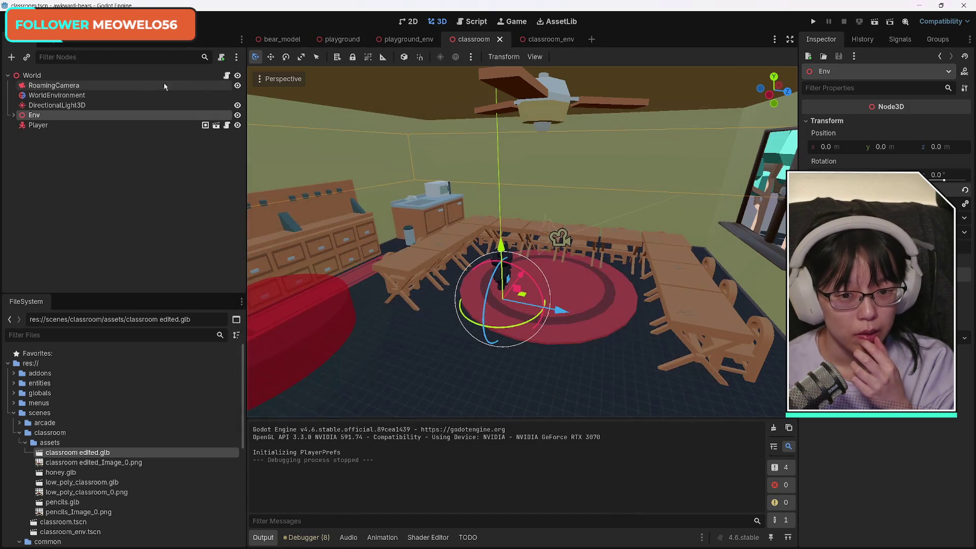
left_click(17, 115)
left_click(53, 85)
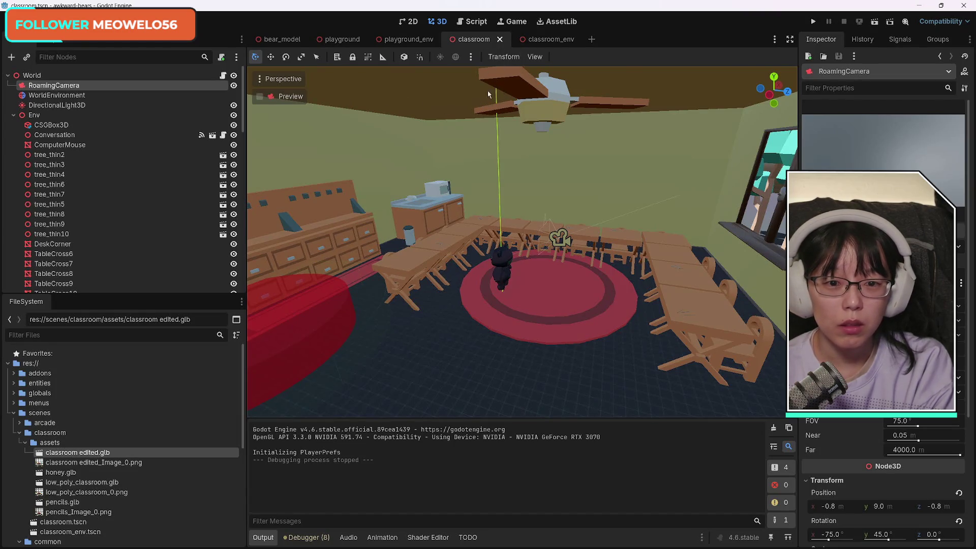
key("f")
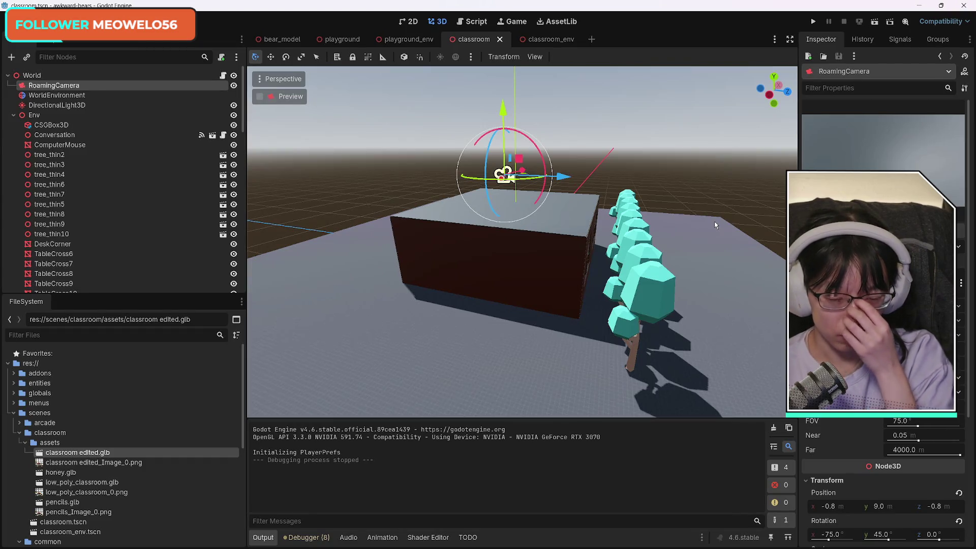
mouse_move(500, 108)
left_mouse_down()
mouse_move(515, 105)
mouse_move(538, 188)
left_mouse_up()
mouse_move(561, 228)
left_mouse_down()
mouse_move(547, 227)
mouse_move(549, 241)
left_mouse_up()
key("ctrl+z")
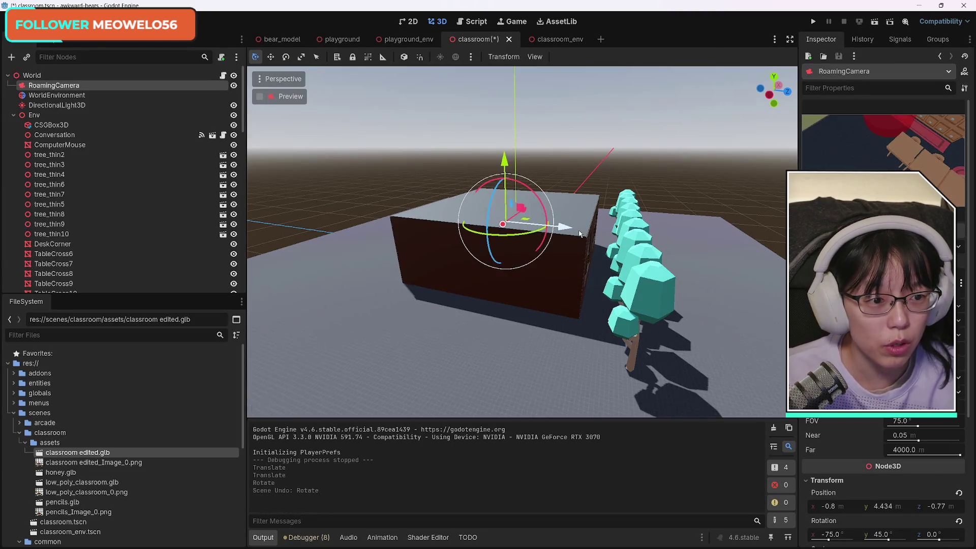
Test-run the scene, then undo the camera's position changes.
left_click(874, 21)
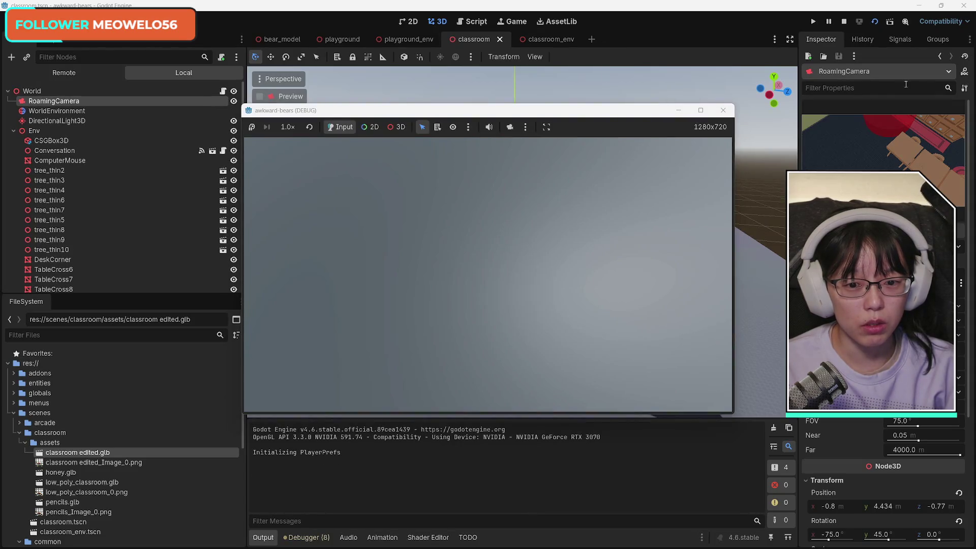
left_click(723, 110)
scroll(539, 241, "down", 10)
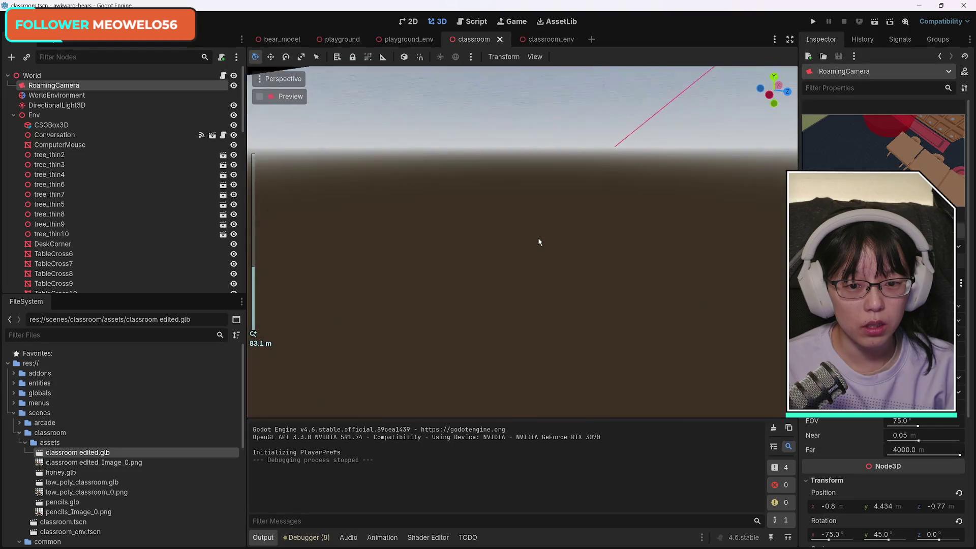
key("f")
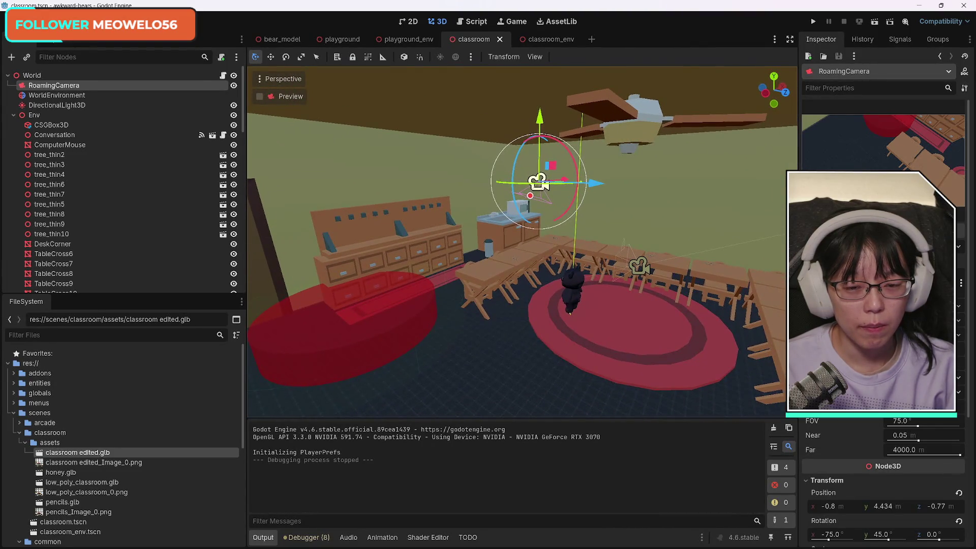
key("ctrl+z")
key("ctrl+z")
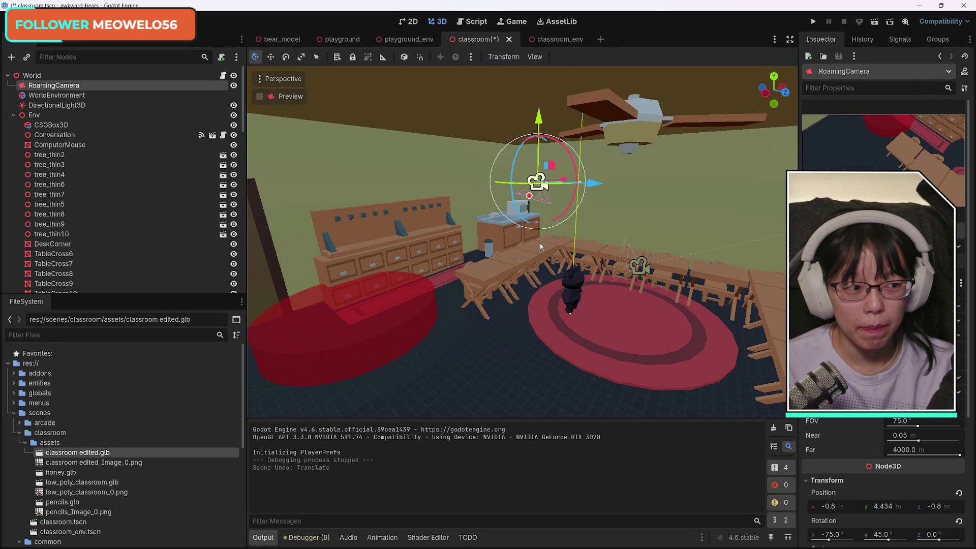
Lower RoamingCamera to height 6.182, save and test-run the scene, then close the game.
key("f")
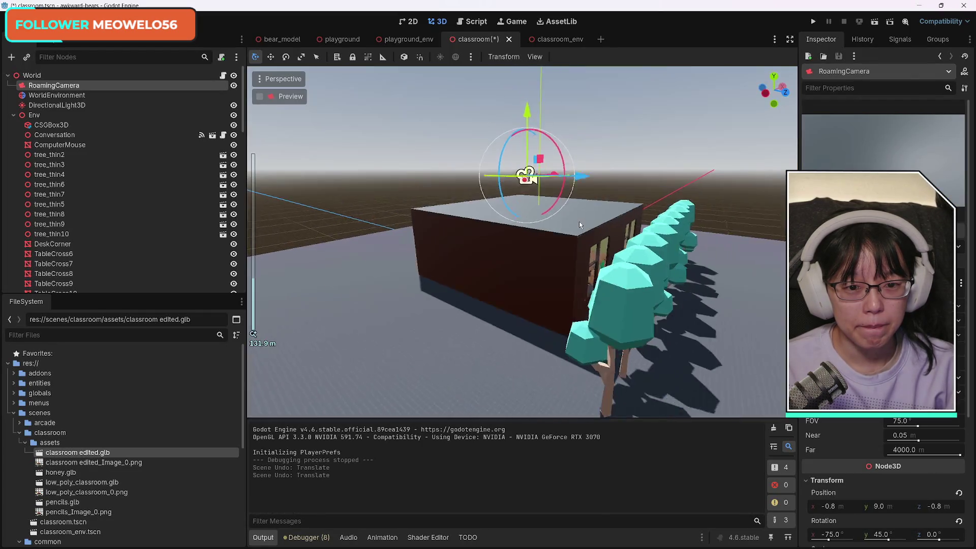
left_click_drag(528, 117, 530, 149)
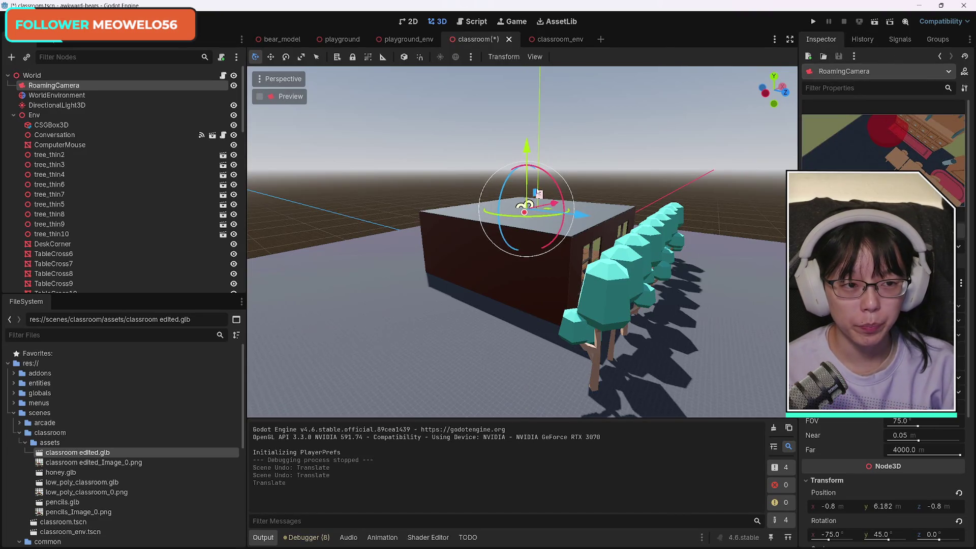
left_click(874, 21)
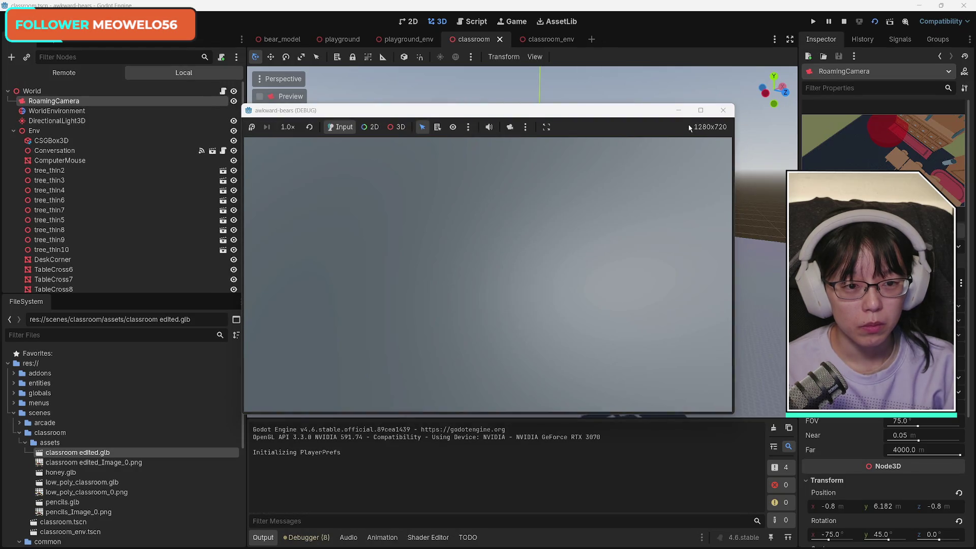
left_click(722, 112)
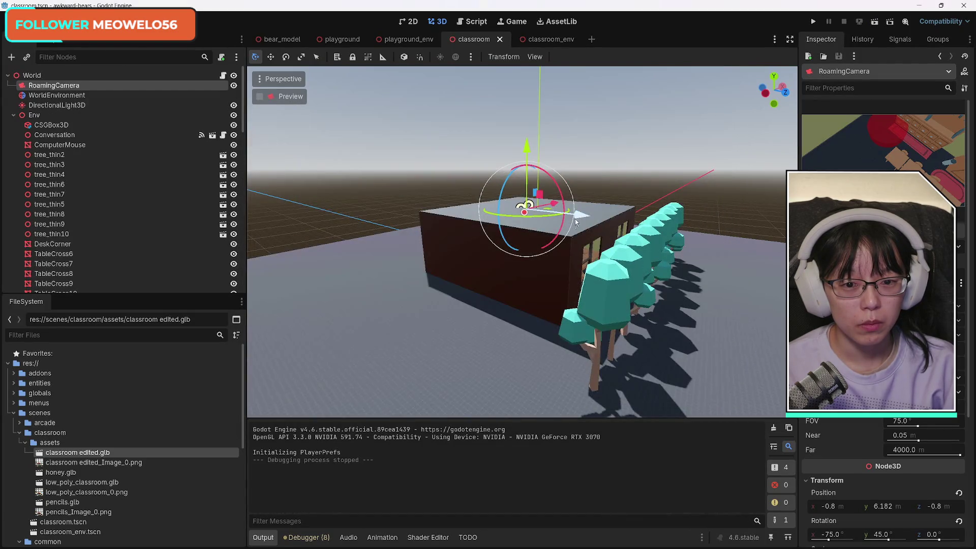
scroll(522, 241, "down", 5)
Move the Conversation node out of Env and drop it under the Player node.
mouse_move(522, 241)
left_mouse_down()
mouse_move(522, 203)
mouse_move(498, 223)
mouse_move(523, 213)
mouse_move(515, 191)
mouse_move(507, 220)
left_mouse_up()
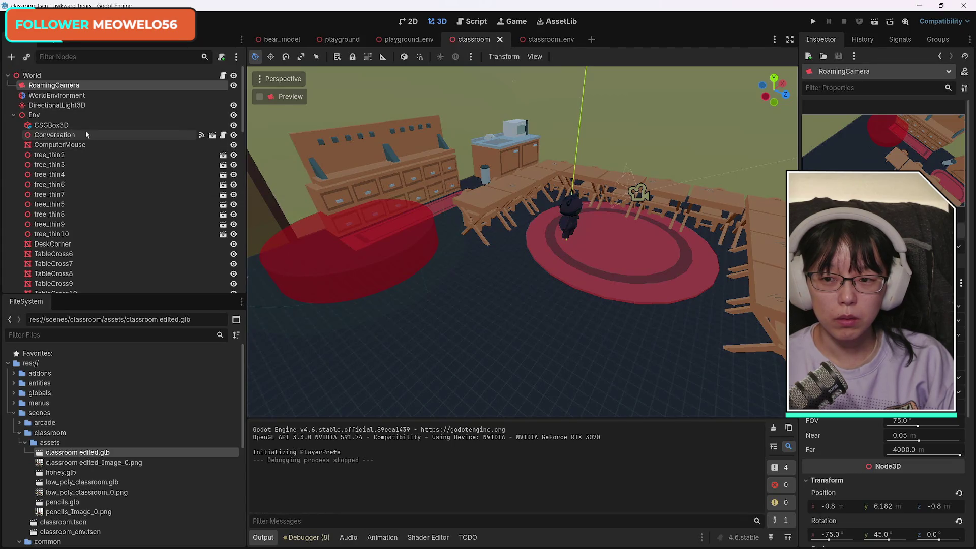
mouse_move(43, 138)
left_mouse_down()
mouse_move(50, 111)
mouse_move(40, 143)
left_mouse_up()
left_click(15, 126)
left_click(15, 116)
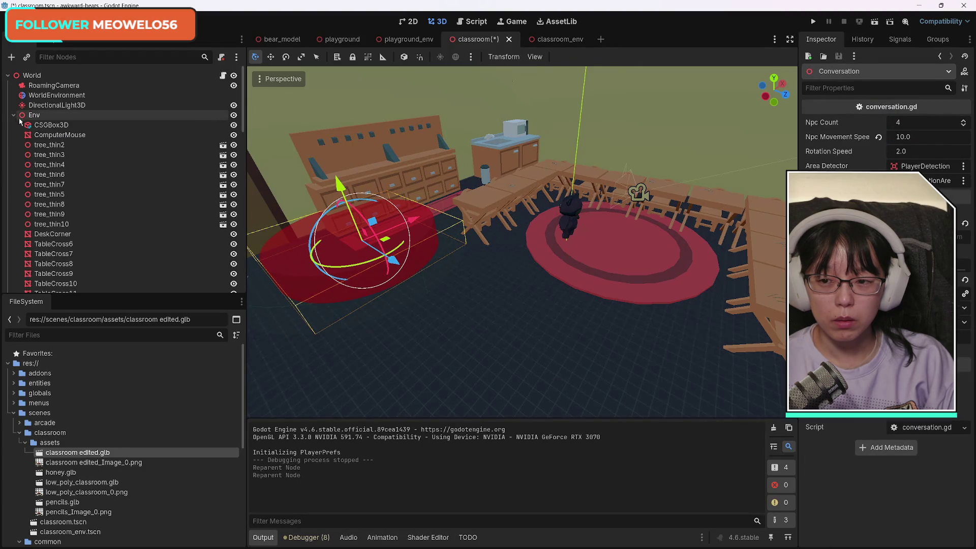
Hide the 'classroom edited' building and run the current scene to view the classroom overhead.
left_click(279, 117)
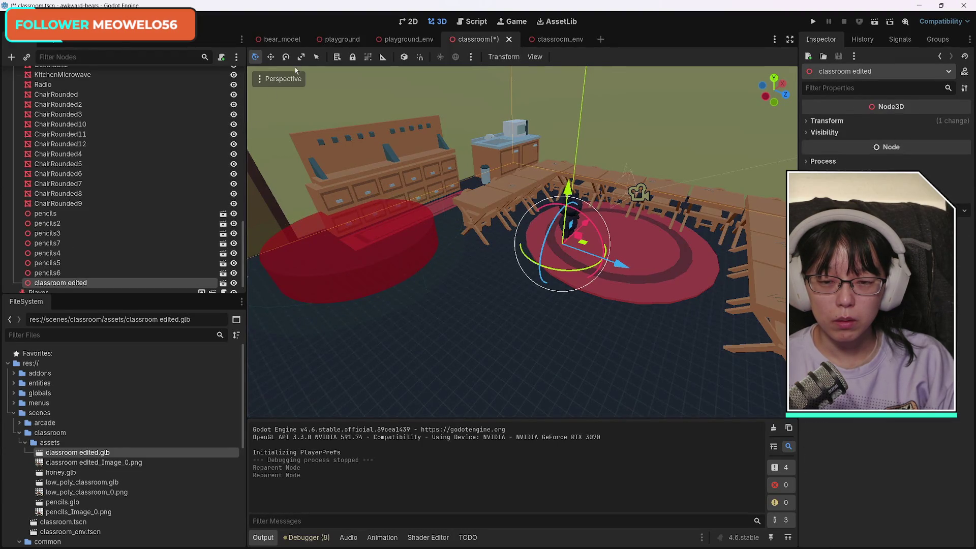
scroll(297, 112, "down", 10)
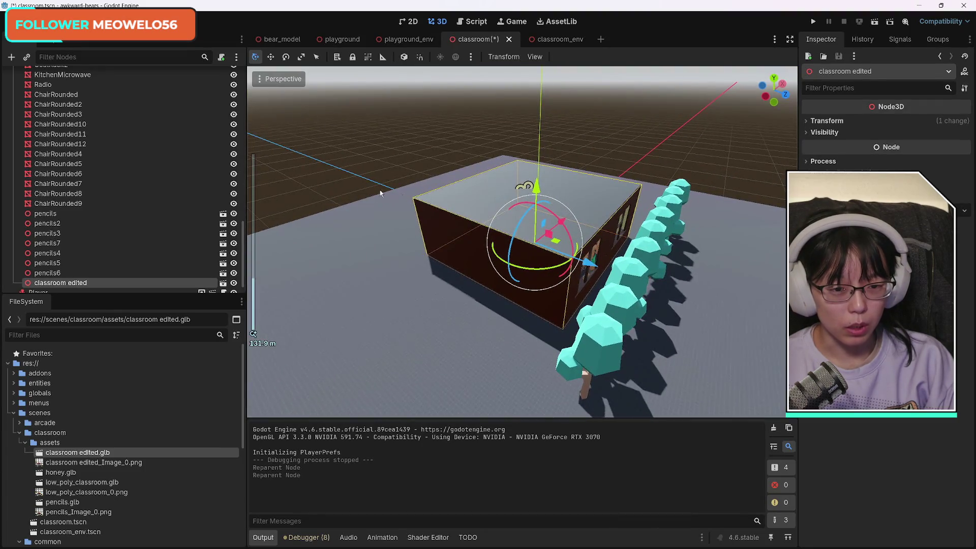
left_click(233, 282)
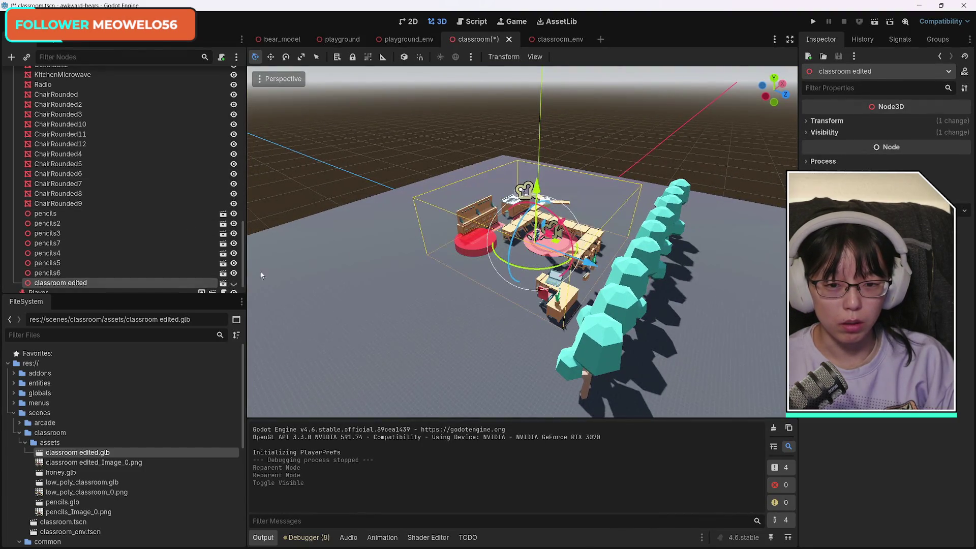
left_click(874, 22)
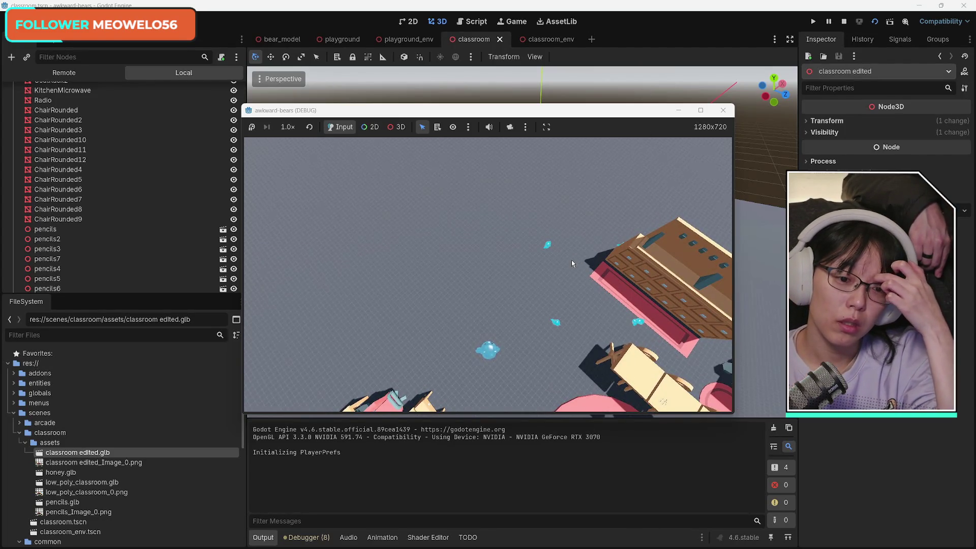
Close the running game, select the Conversation node, and run the scene again.
left_click(722, 110)
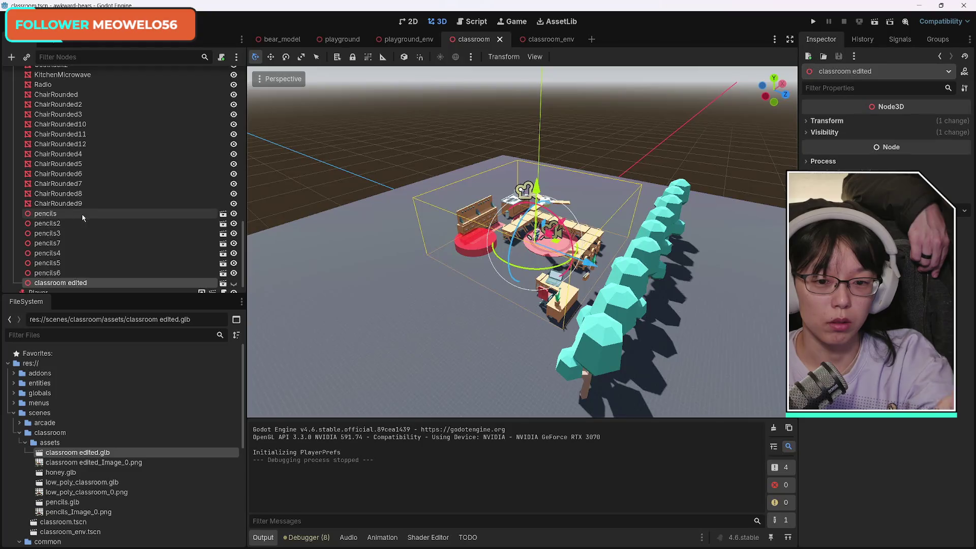
scroll(238, 249, "down", 1)
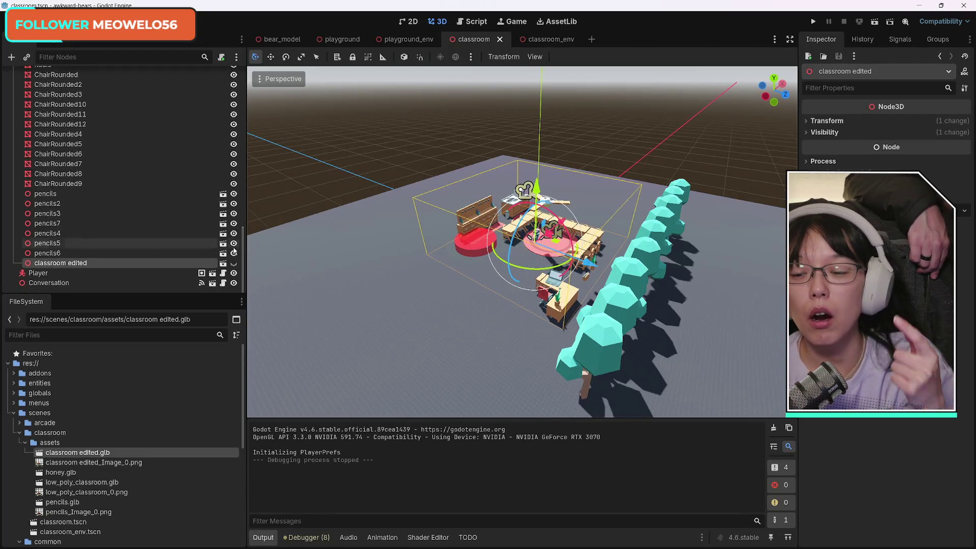
left_click(76, 283)
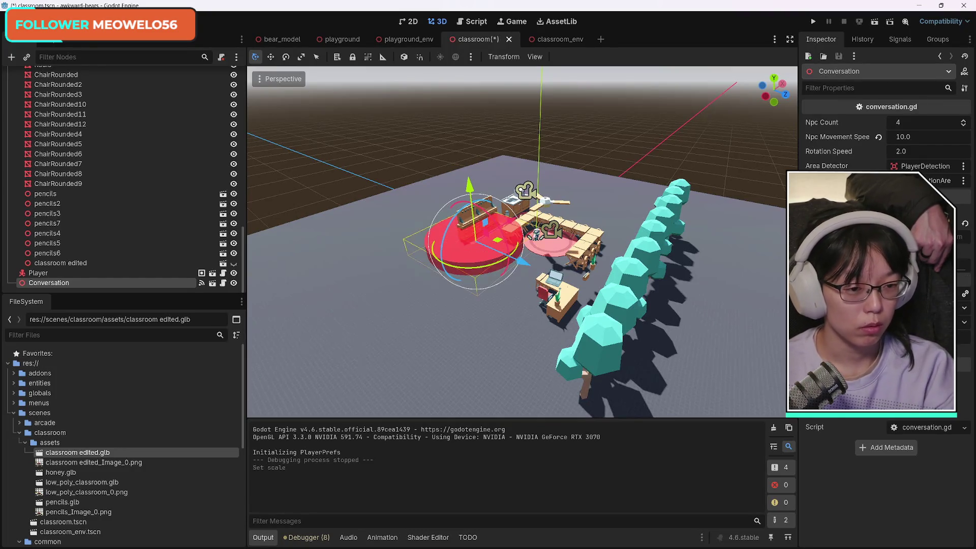
left_click(874, 21)
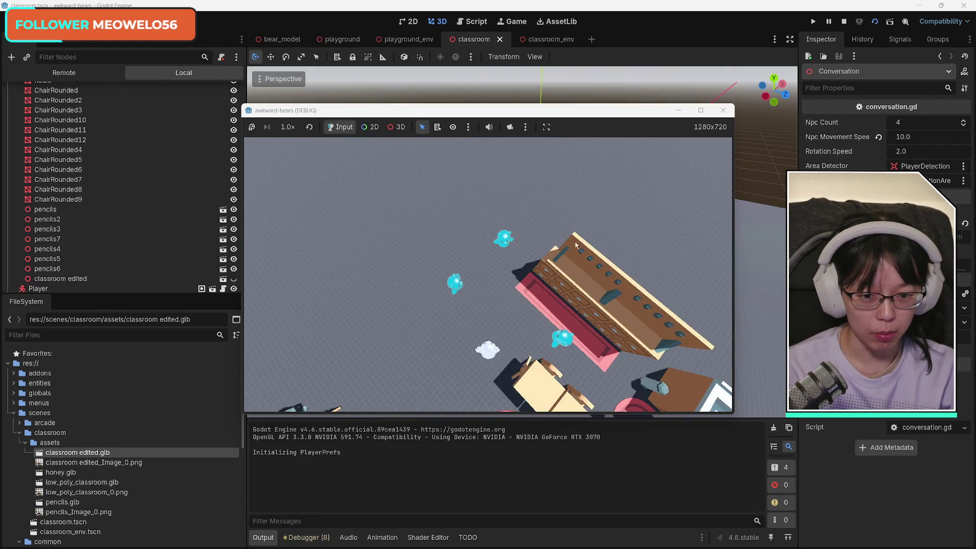
key("s")
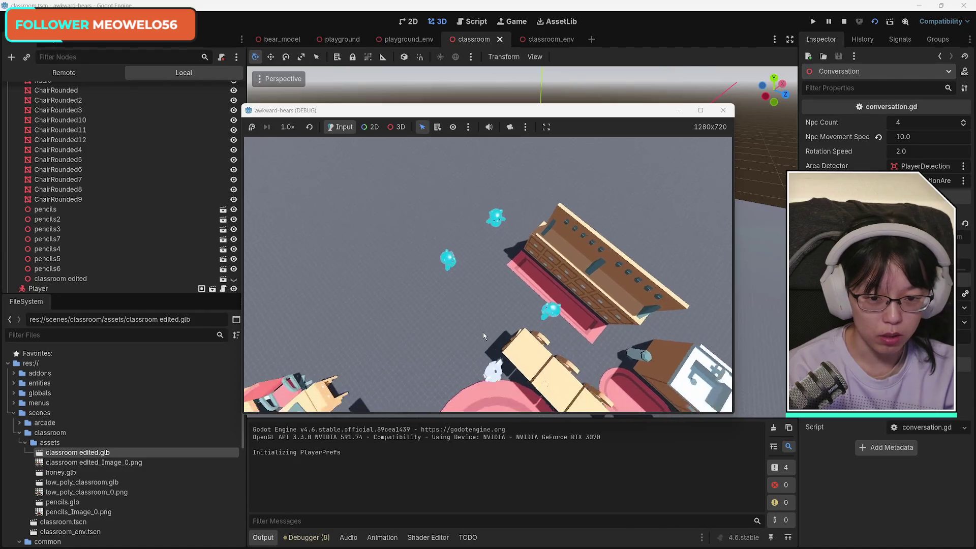
key("s")
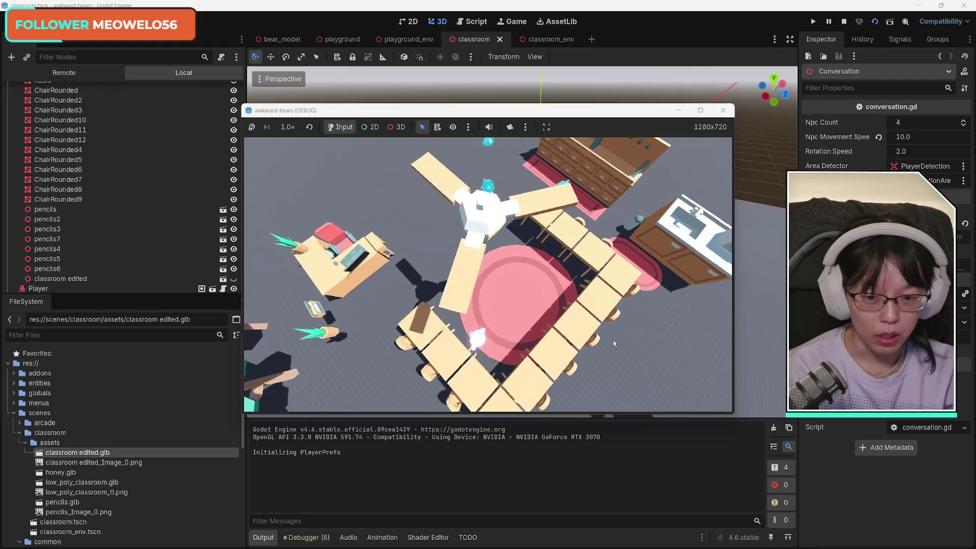
key("d")
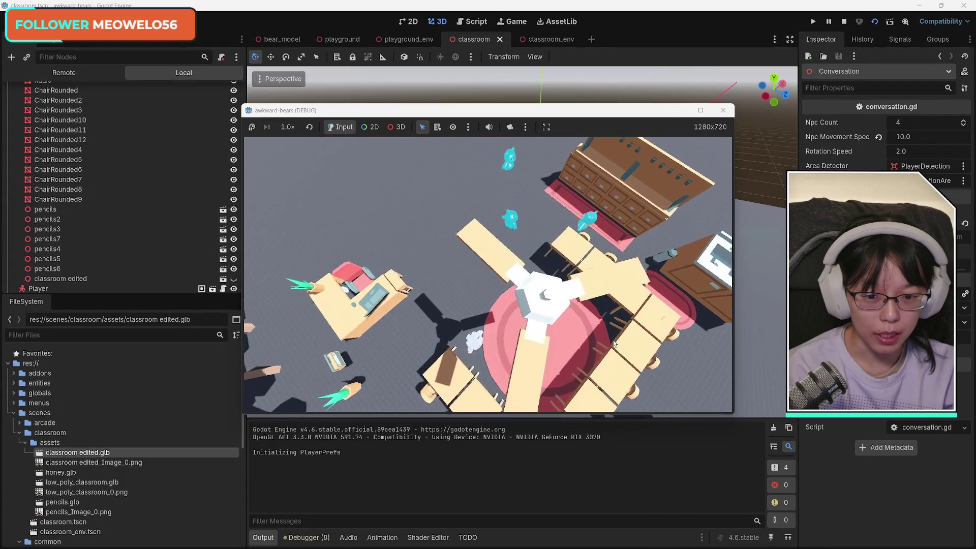
key("d")
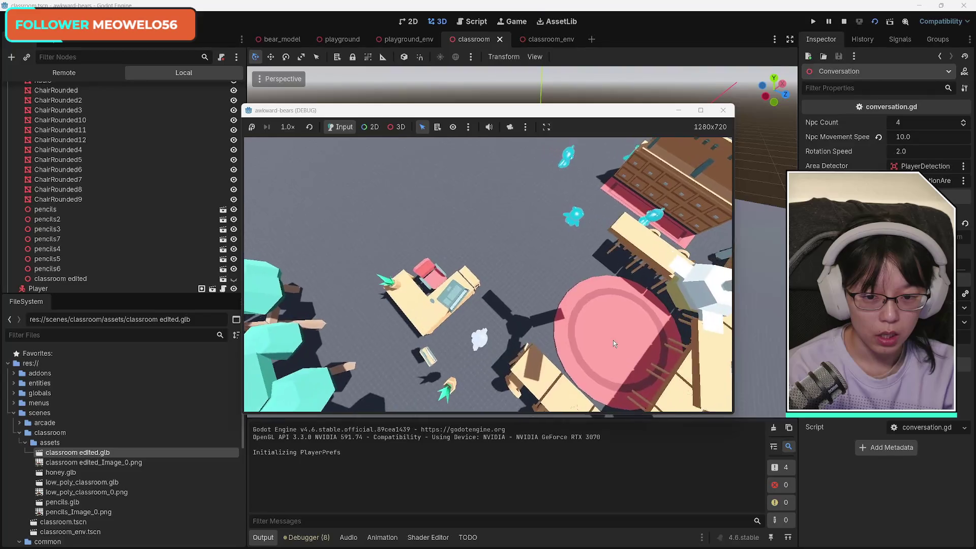
key("d")
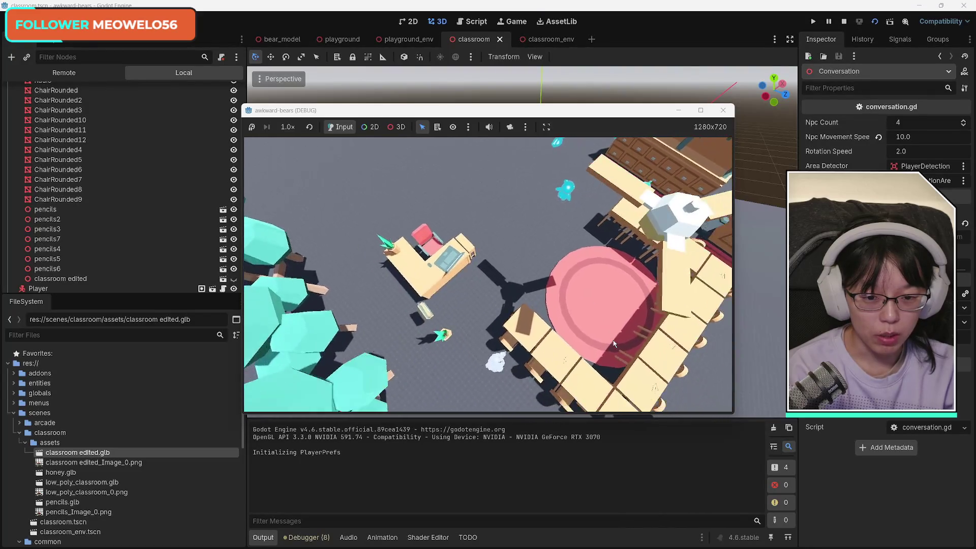
key("d")
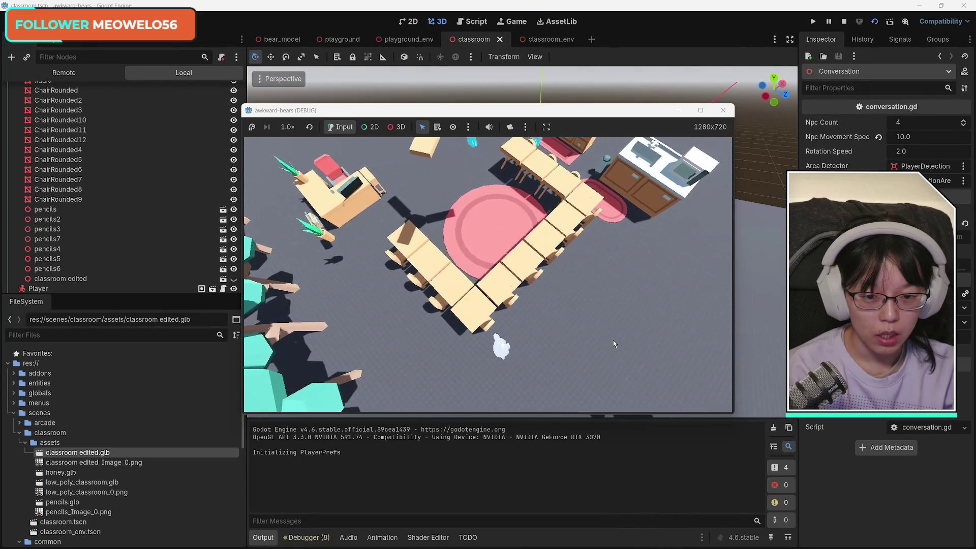
key("d")
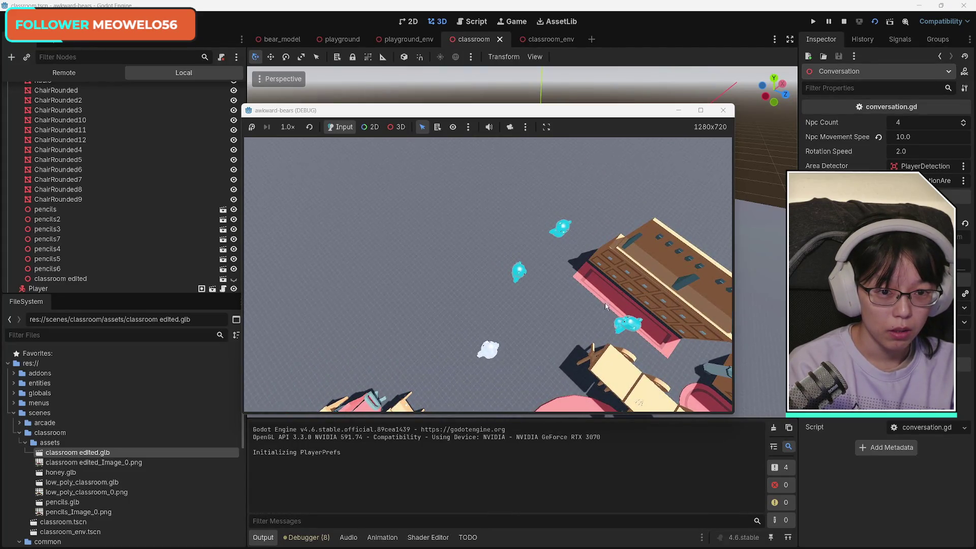
left_click(723, 111)
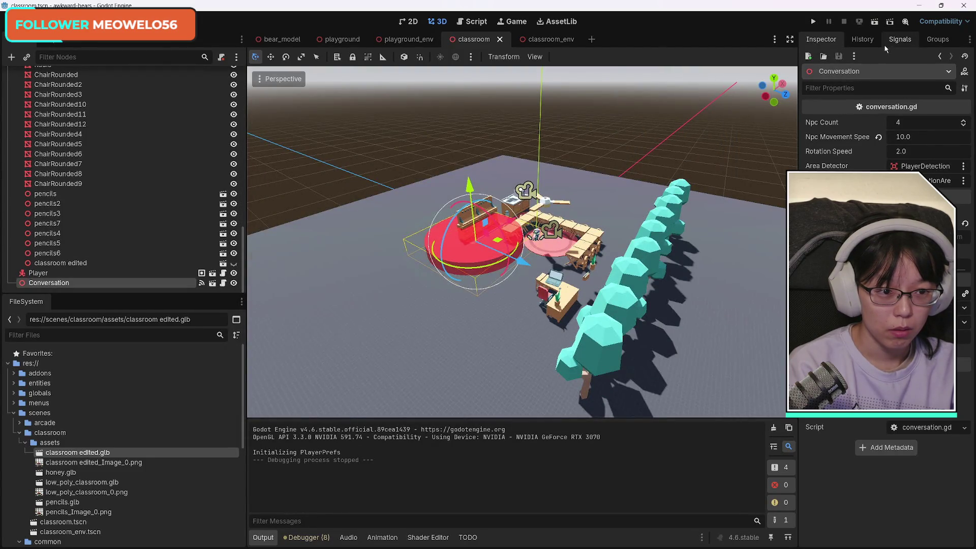
Set Conversation's Npc Count to 1 and run the scene, which stops on a stack overflow.
left_click(909, 122)
type("1")
key("Return")
mouse_move(655, 255)
left_mouse_down()
mouse_move(620, 239)
mouse_move(630, 234)
left_mouse_up()
left_click(874, 21)
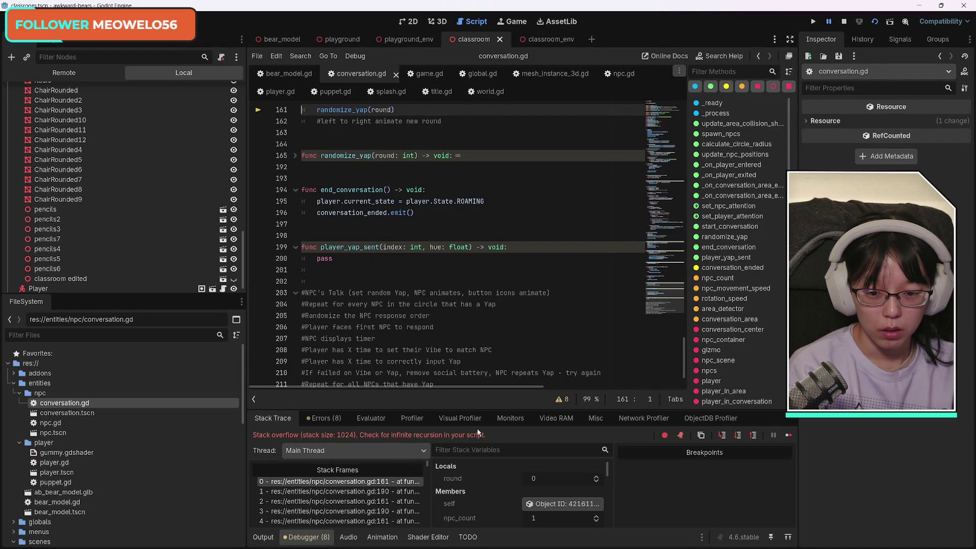
Stop the game, comment out the randomize_yap(round) call on line 161, and rerun with F5.
left_click(849, 25)
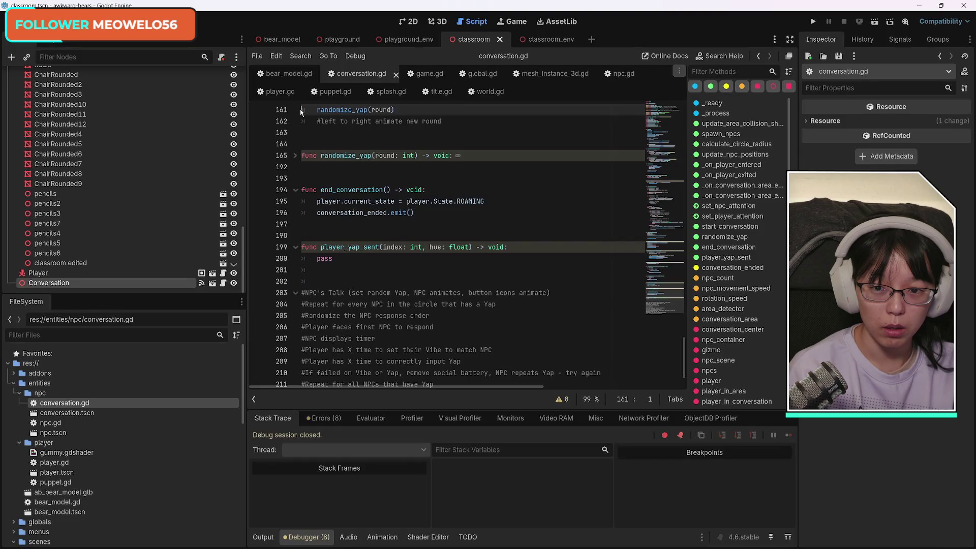
left_click(316, 110)
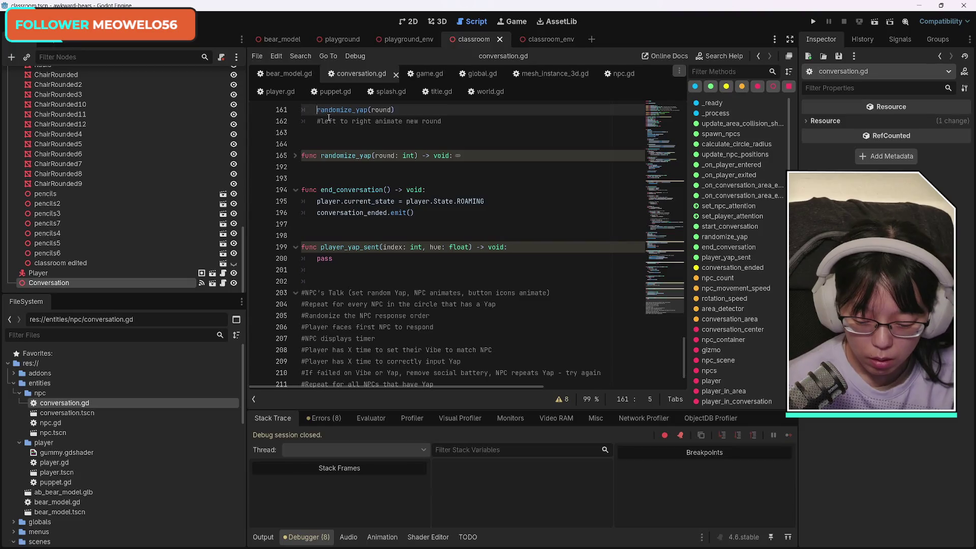
type("#")
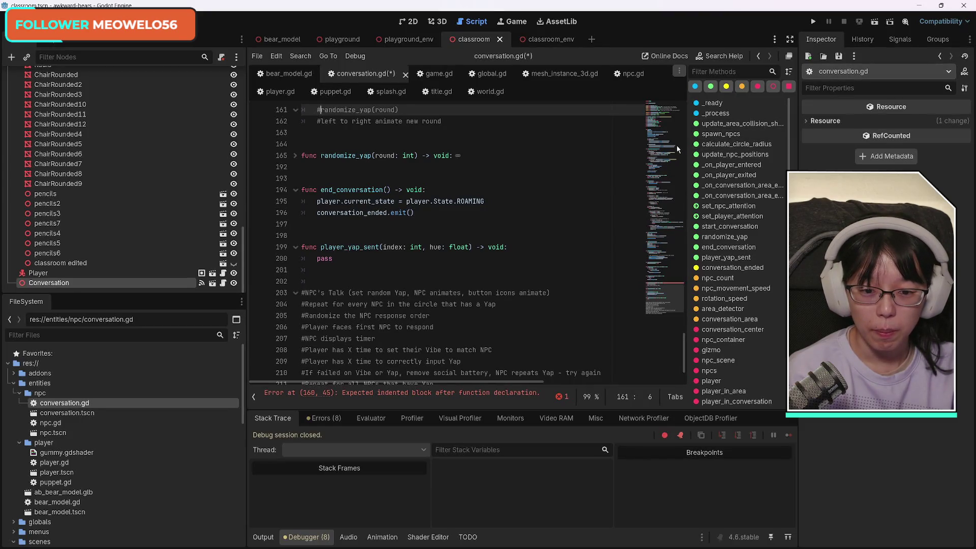
key("F5")
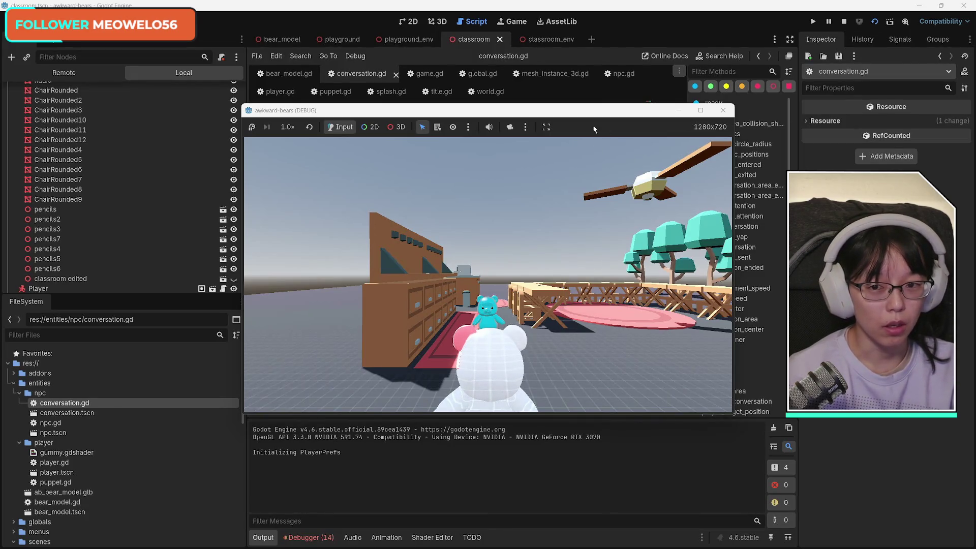
Close the game window, switch through the playground_env and classroom scene tabs, and return to 3D view.
left_click(723, 111)
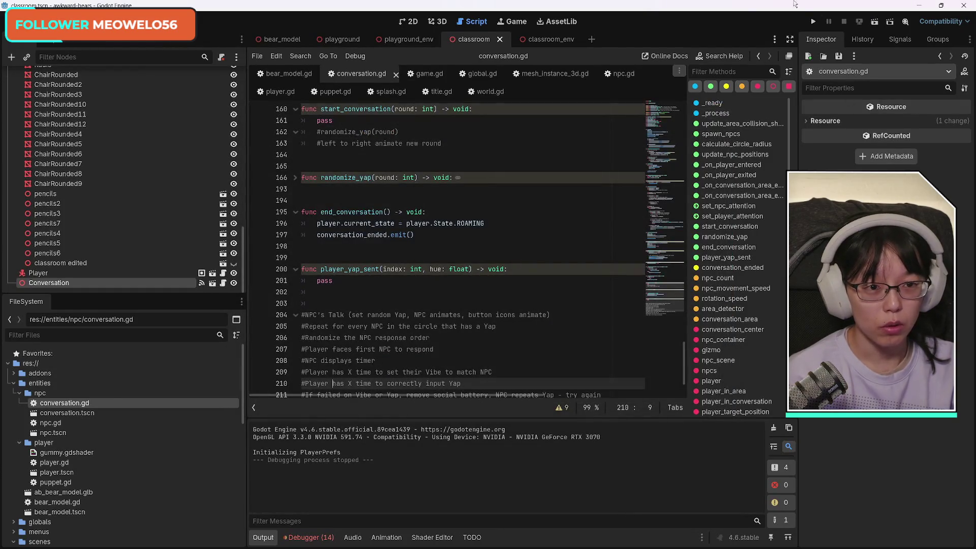
left_click(549, 39)
left_click(407, 40)
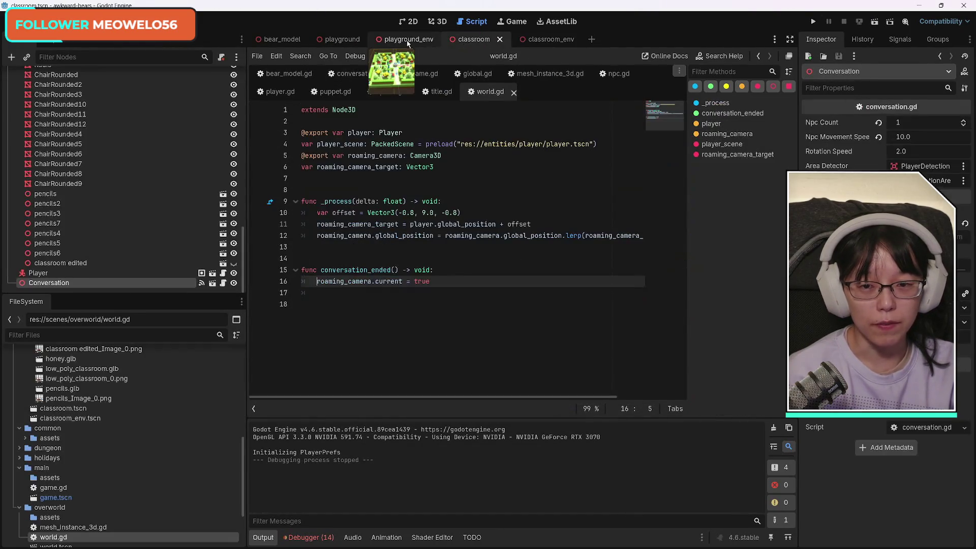
left_click(476, 41)
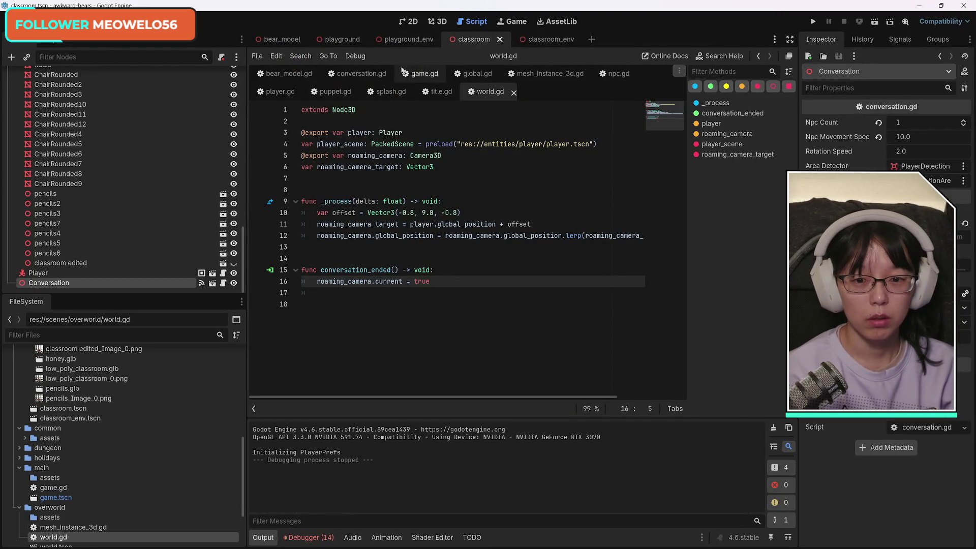
left_click(438, 21)
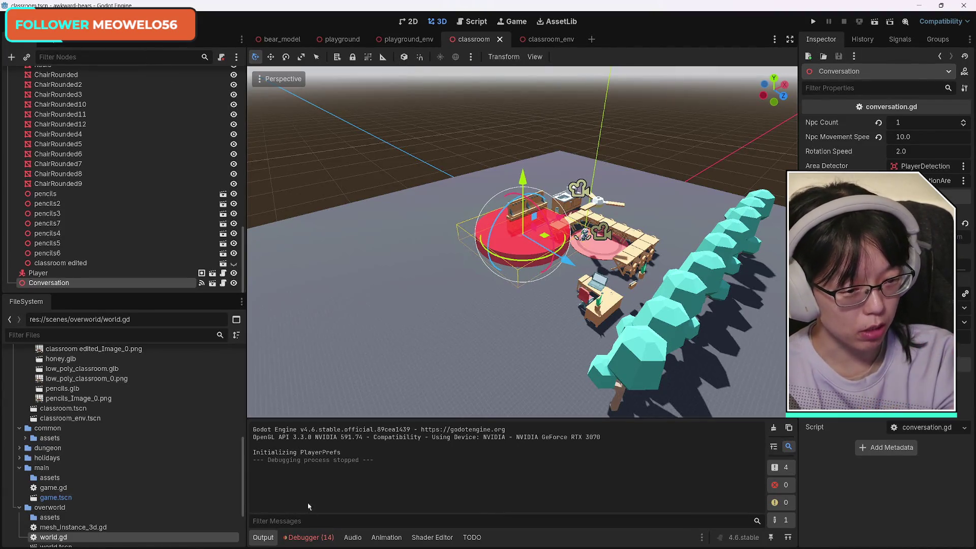
Open the debugger's Errors list, review the npc.gd:99 look_at_target errors, and clear them.
left_click(307, 537)
left_click(326, 418)
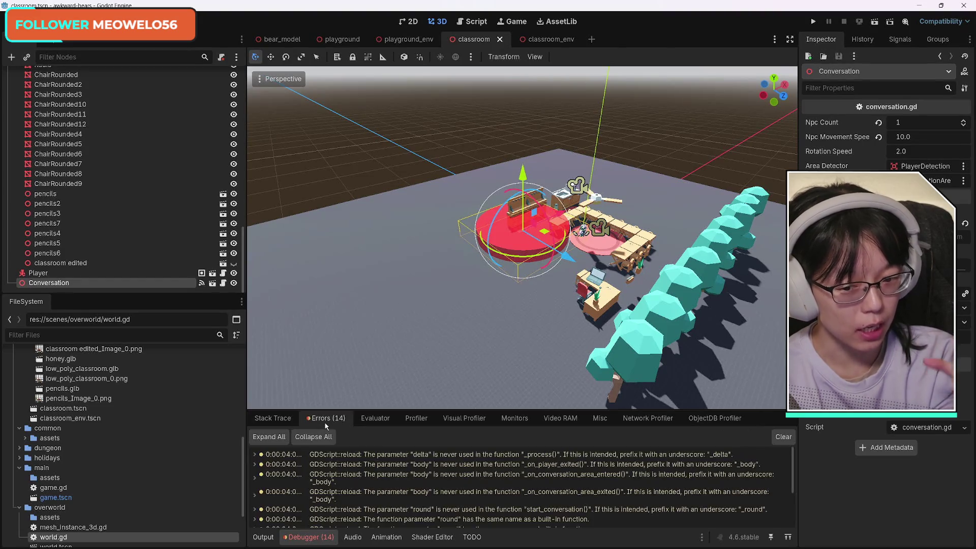
scroll(376, 508, "down", 3)
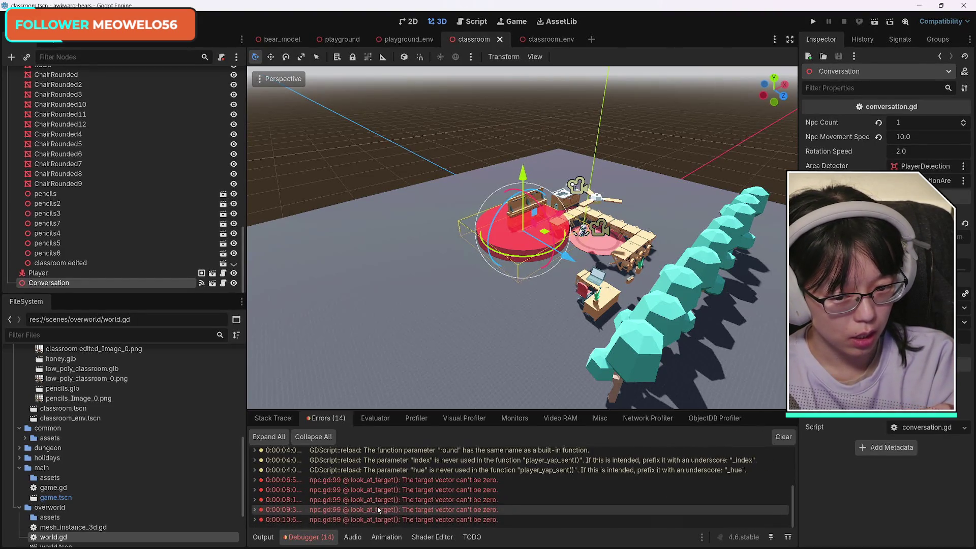
mouse_move(363, 482)
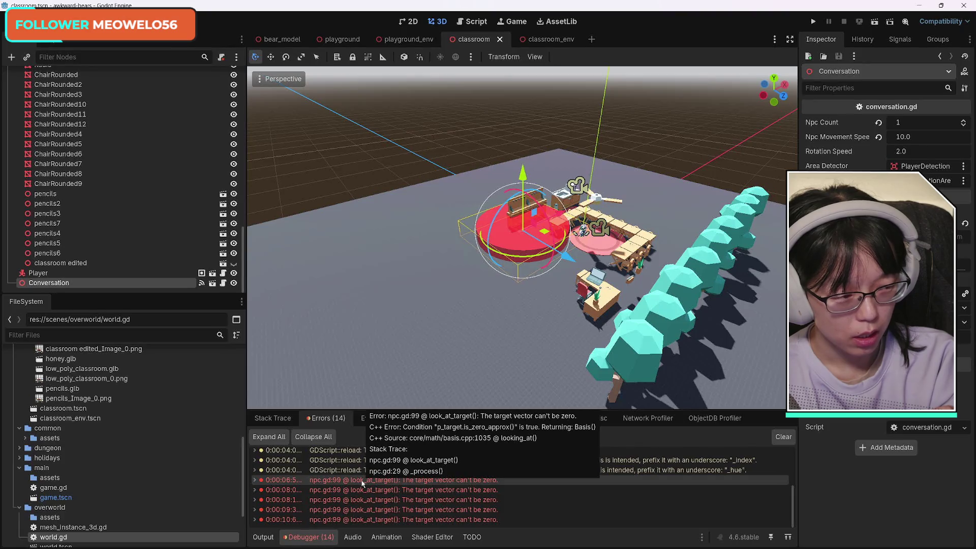
left_click(783, 436)
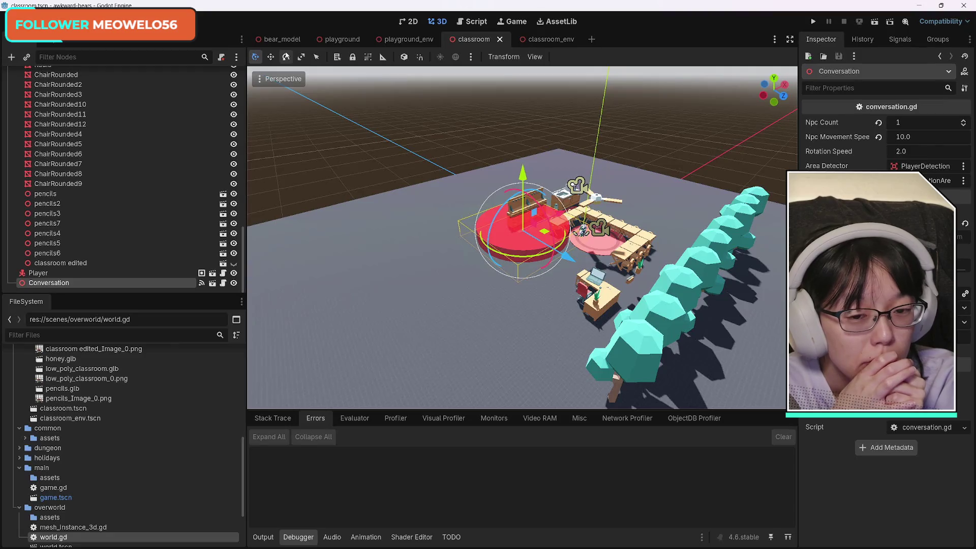
mouse_move(281, 44)
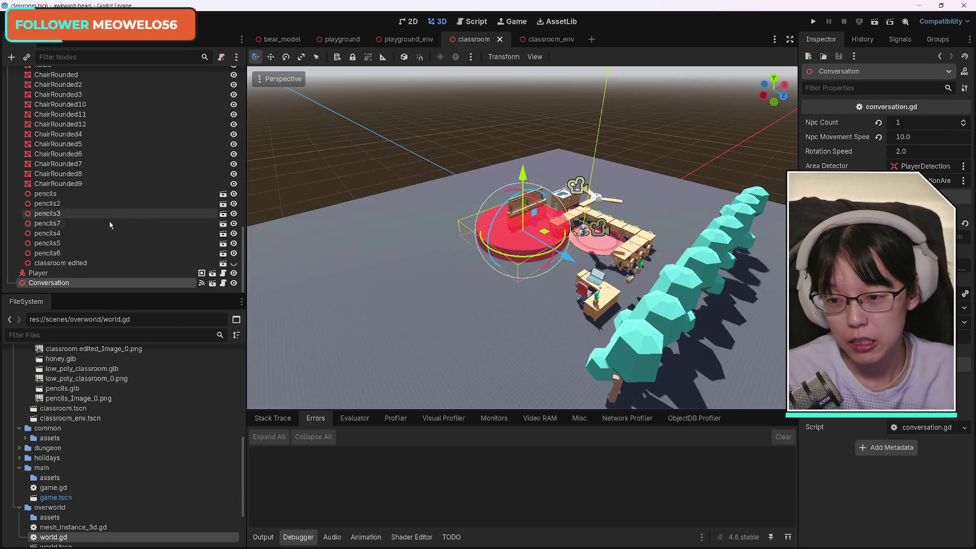
Select the pencils6 node and scroll through the scene tree's furniture nodes.
left_click(127, 253)
scroll(145, 254, "up", 10)
scroll(150, 258, "up", 8)
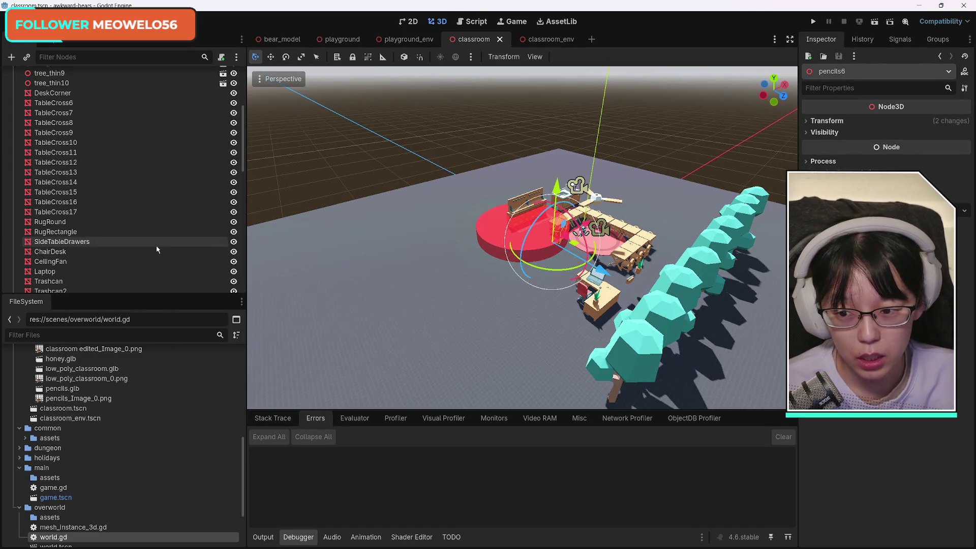
scroll(150, 249, "down", 10)
scroll(150, 251, "up", 5)
scroll(151, 251, "up", 5)
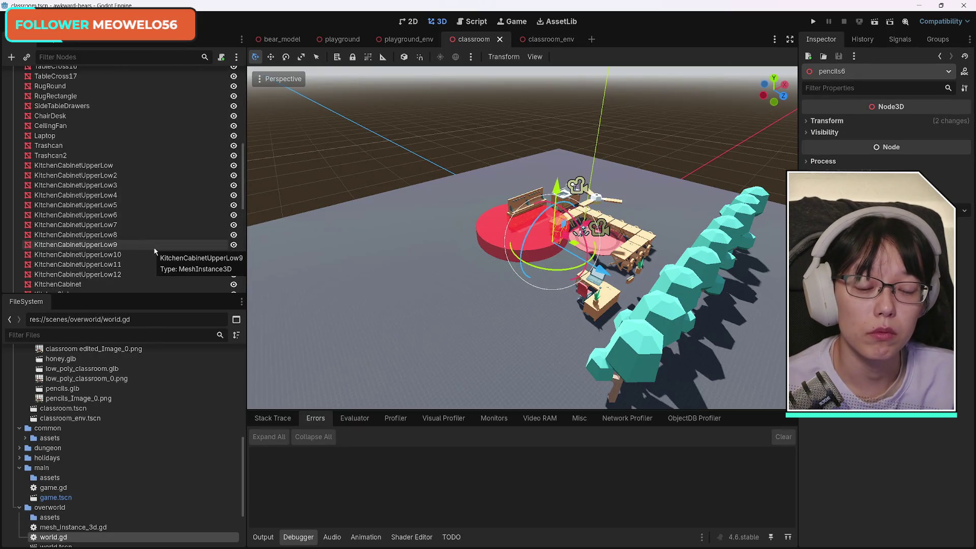
scroll(154, 247, "up", 5)
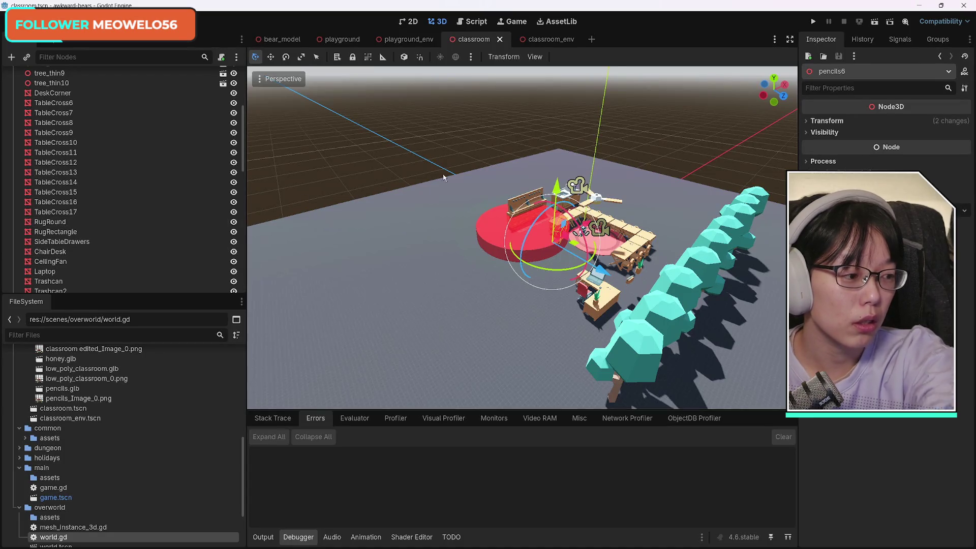
scroll(60, 280, "down", 10)
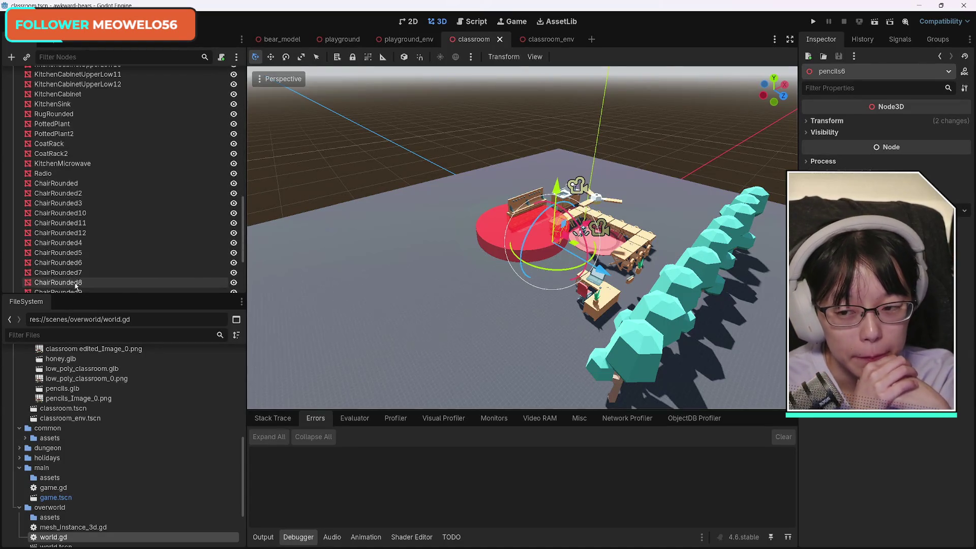
Set the Conversation node's Npc Count back to 4 and run the classroom scene.
left_click(60, 283)
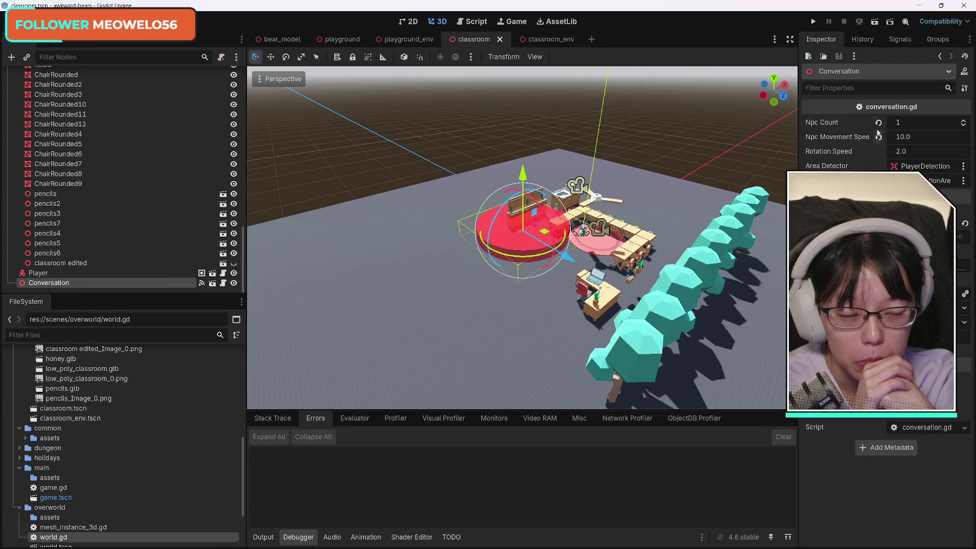
left_click(902, 123)
type("4")
key("Return")
left_click(874, 21)
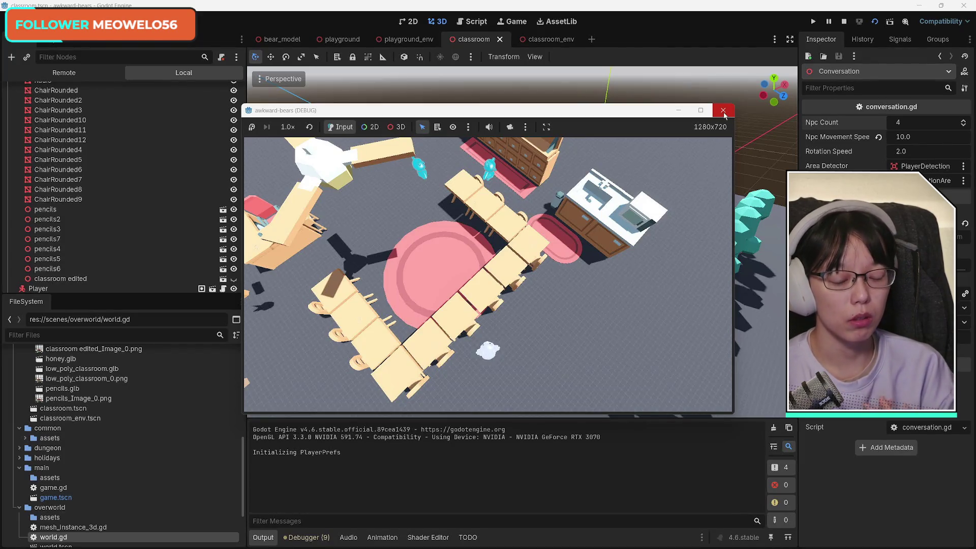
Walk the bear toward the NPCs with S and W, close the game, and orbit closer to the conversation circle.
key("s")
key("w")
key("w")
key("w")
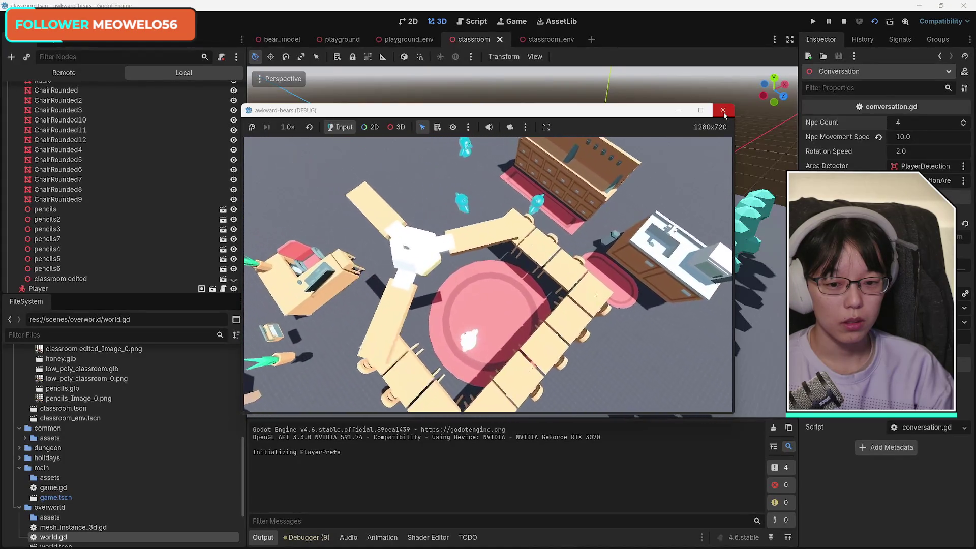
key("w")
key("w")
key("w")
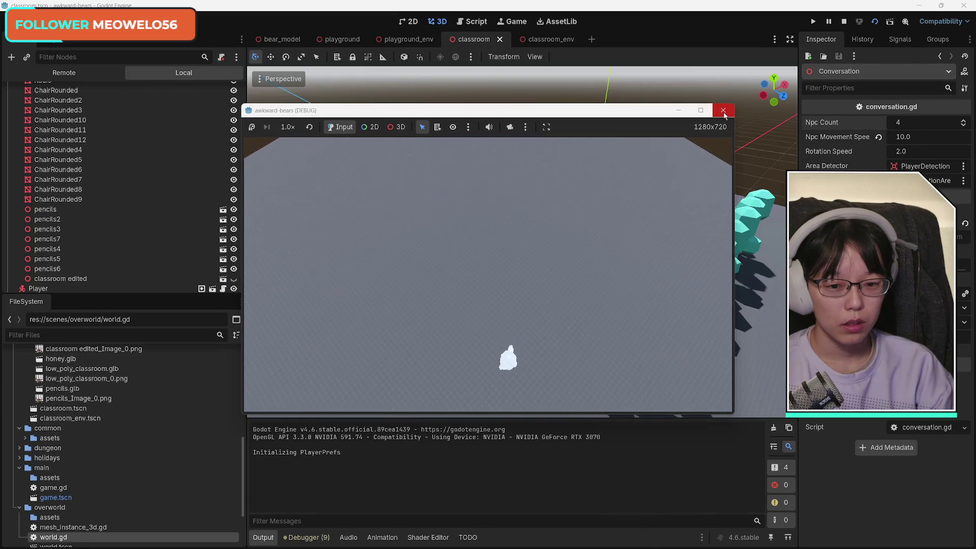
key("w")
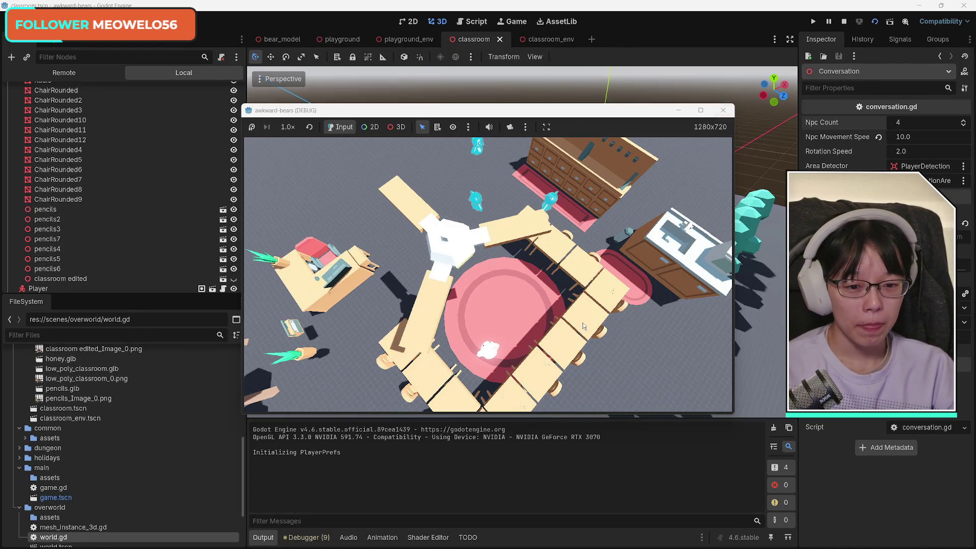
left_click(723, 110)
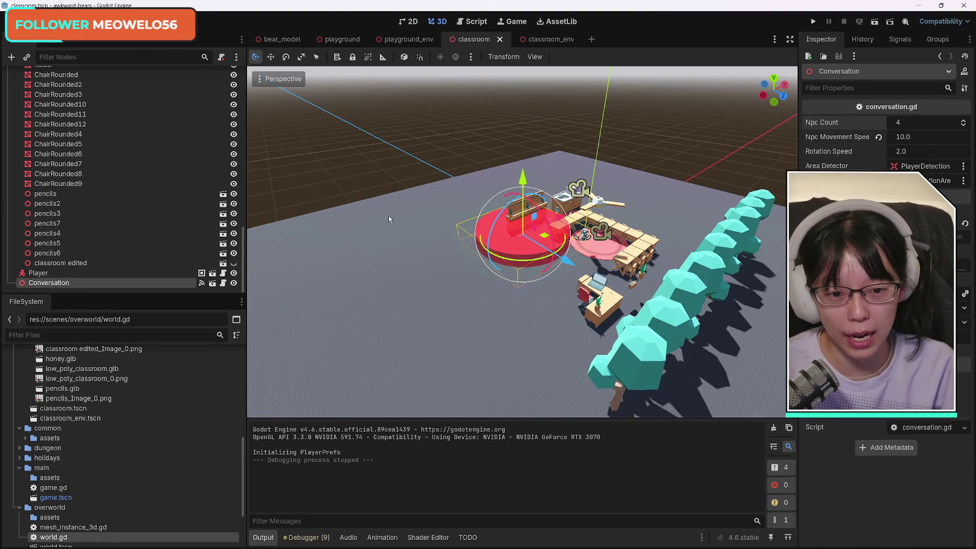
mouse_move(530, 347)
left_mouse_down()
mouse_move(458, 320)
mouse_move(508, 313)
mouse_move(473, 320)
mouse_move(482, 330)
mouse_move(420, 307)
mouse_move(530, 345)
left_mouse_up()
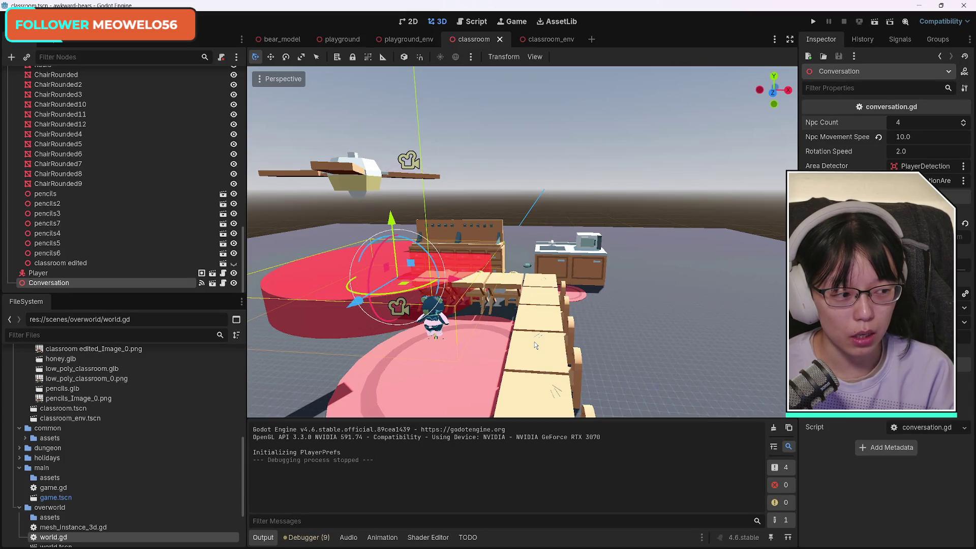
Orbit and frame the selected Conversation node, then zoom out over the desks and corner desk.
left_click_drag(540, 331, 553, 317)
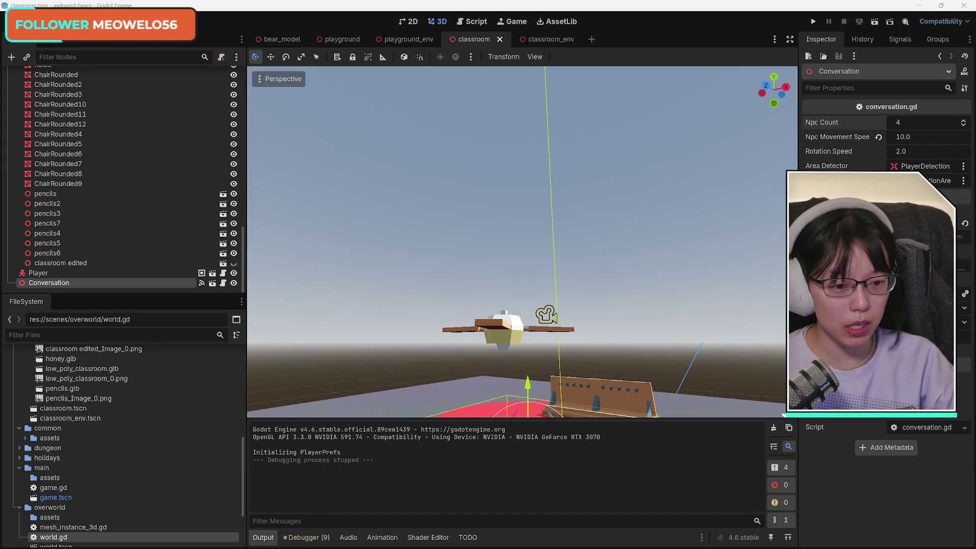
key("f")
scroll(696, 335, "down", 10)
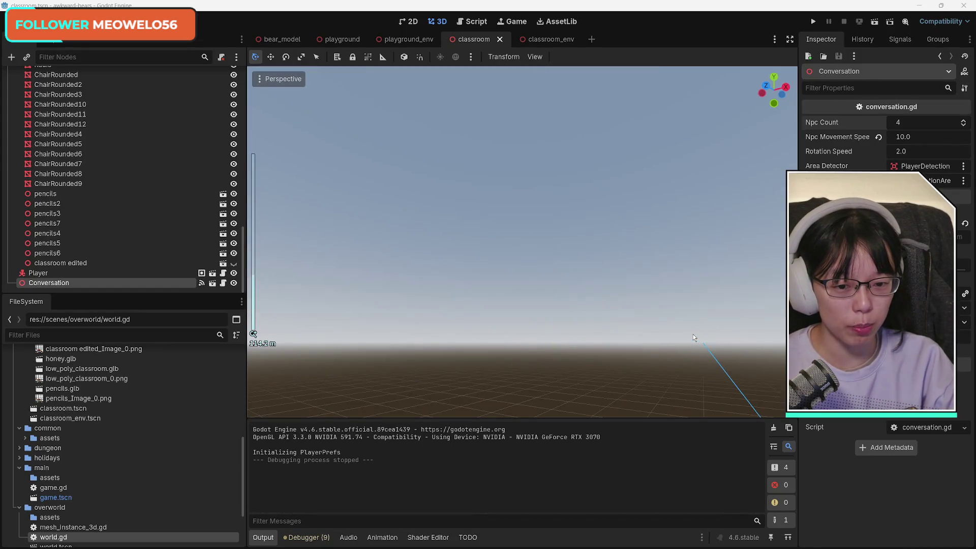
scroll(690, 350, "up", 10)
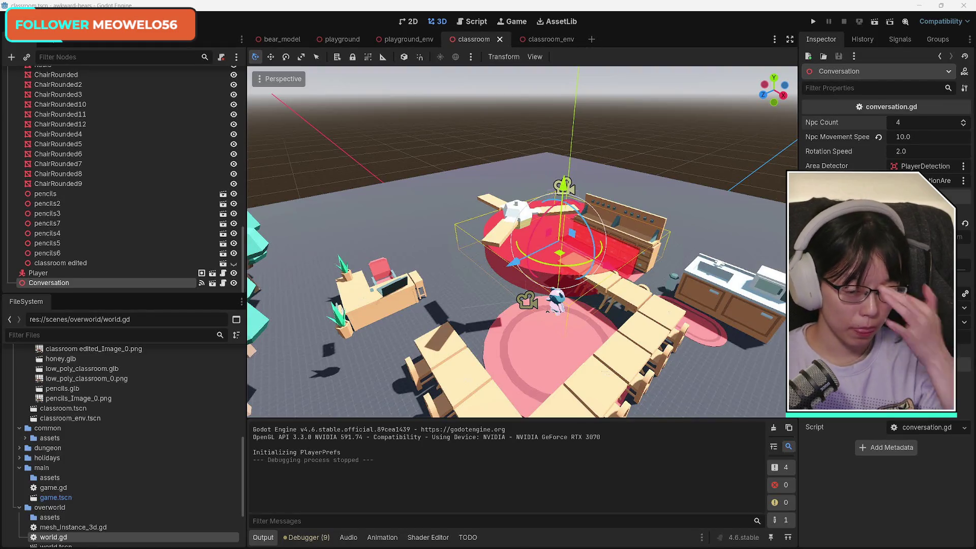
mouse_move(678, 238)
left_mouse_down()
mouse_move(574, 266)
mouse_move(624, 320)
left_mouse_up()
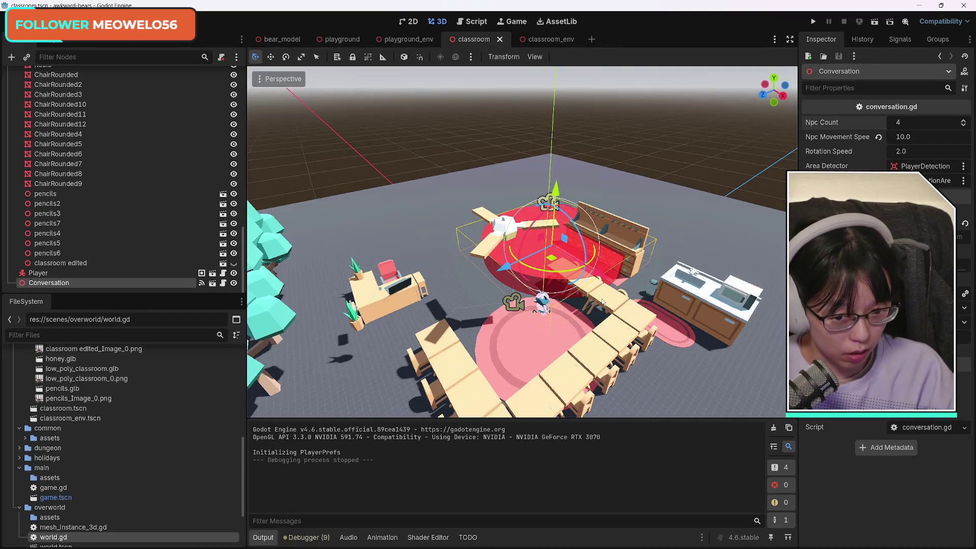
scroll(625, 319, "up", 5)
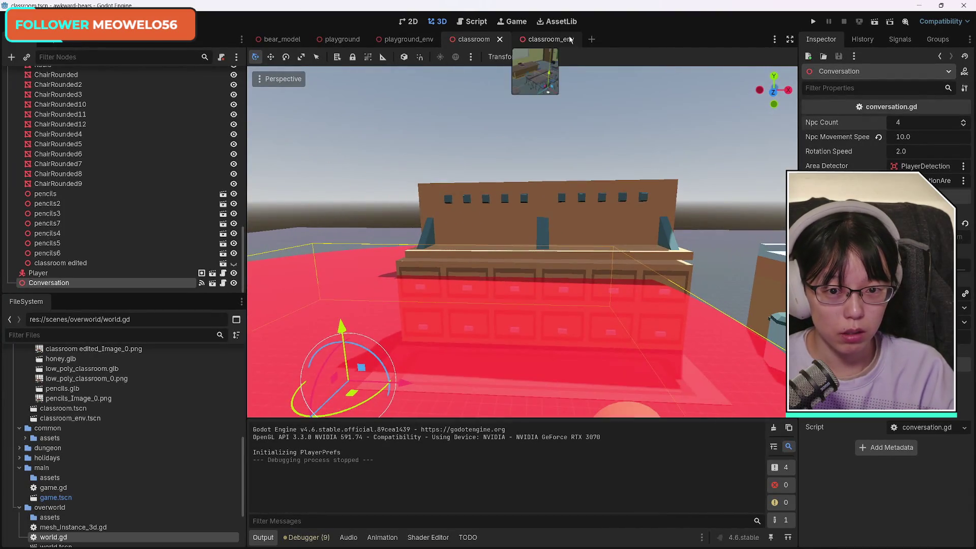
Select CoatRack and CoatRack2, then move both slightly down and along the X axis.
left_click(502, 212)
left_click(604, 217, "shift")
left_click_drag(632, 116, 631, 122)
left_click_drag(686, 183, 684, 183)
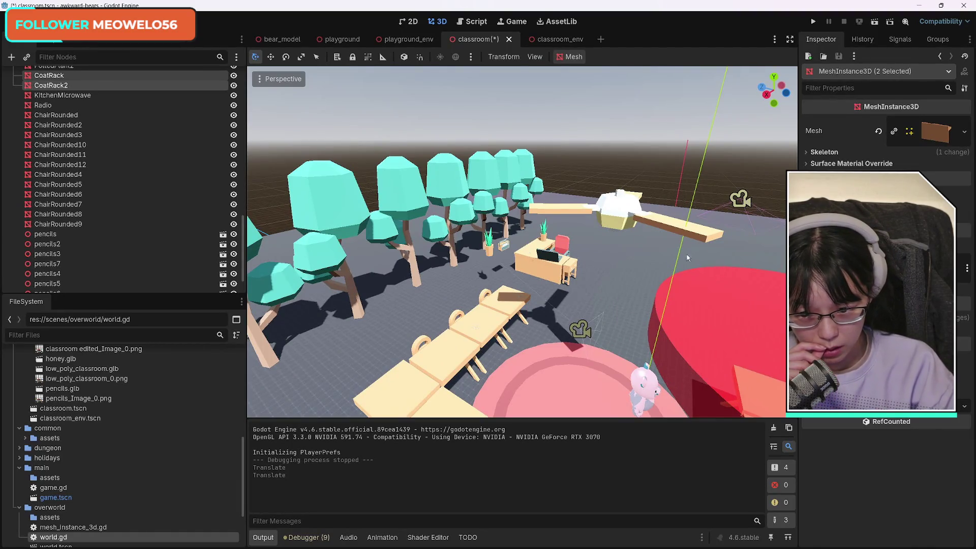
scroll(127, 256, "down", 2)
Select the range of nodes from DeskCorner through pencils6 in the Scene dock.
left_click(126, 253)
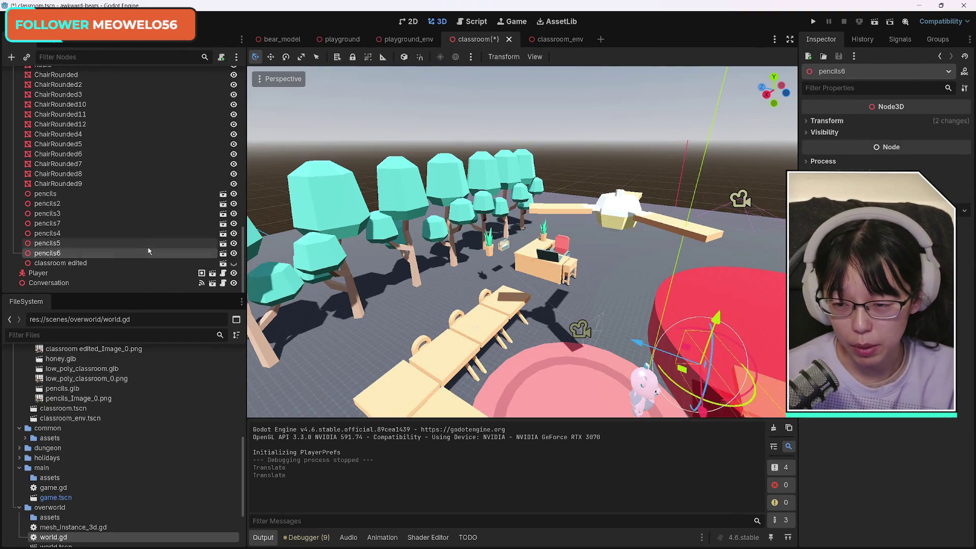
scroll(177, 250, "up", 15)
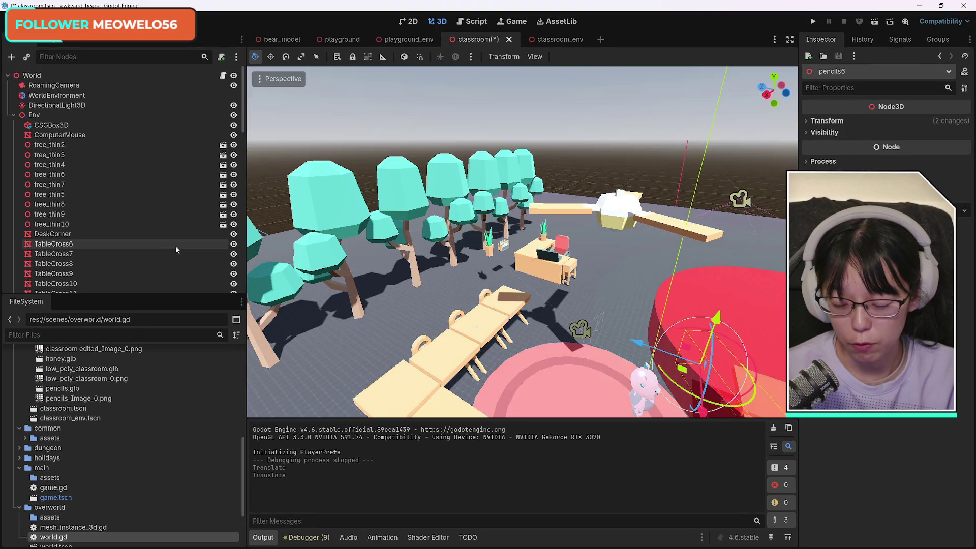
left_click(76, 147, "shift")
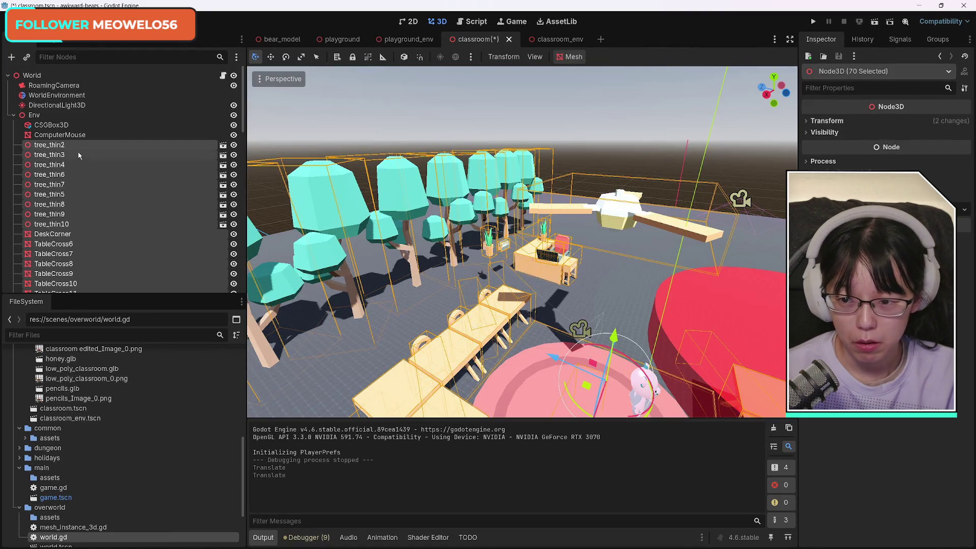
left_click(74, 236)
scroll(76, 239, "down", 10)
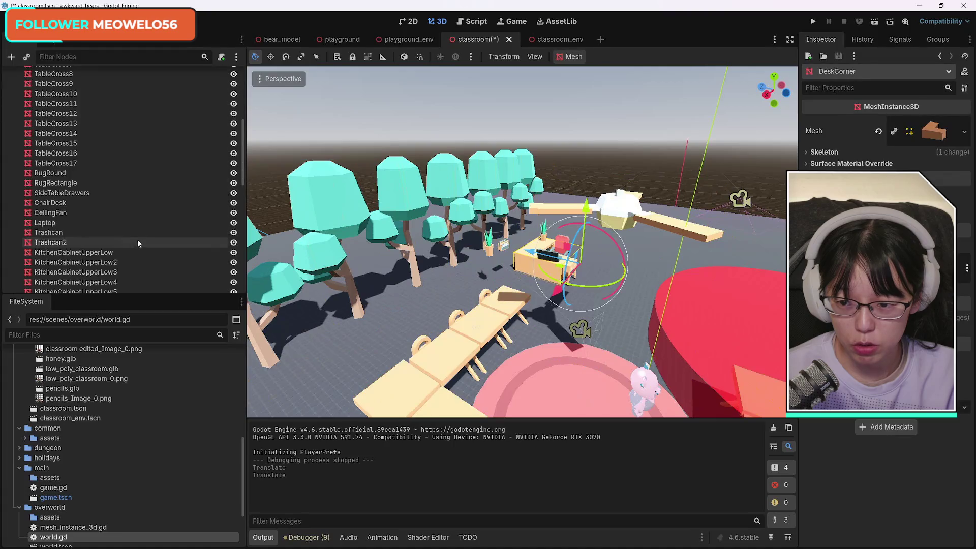
left_click(81, 253, "shift")
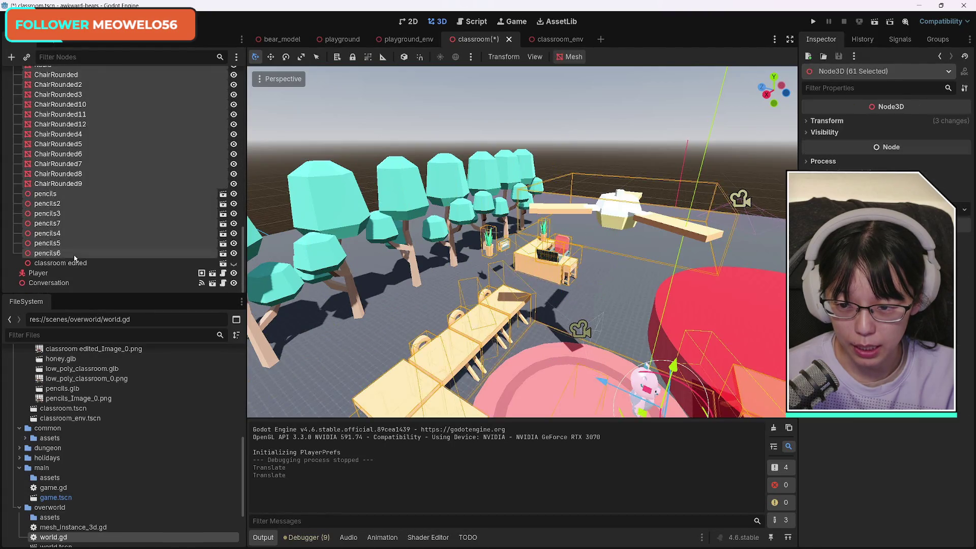
Fly the camera around the classroom and expand the selection's shared Transform properties.
right_click(651, 315)
key("s")
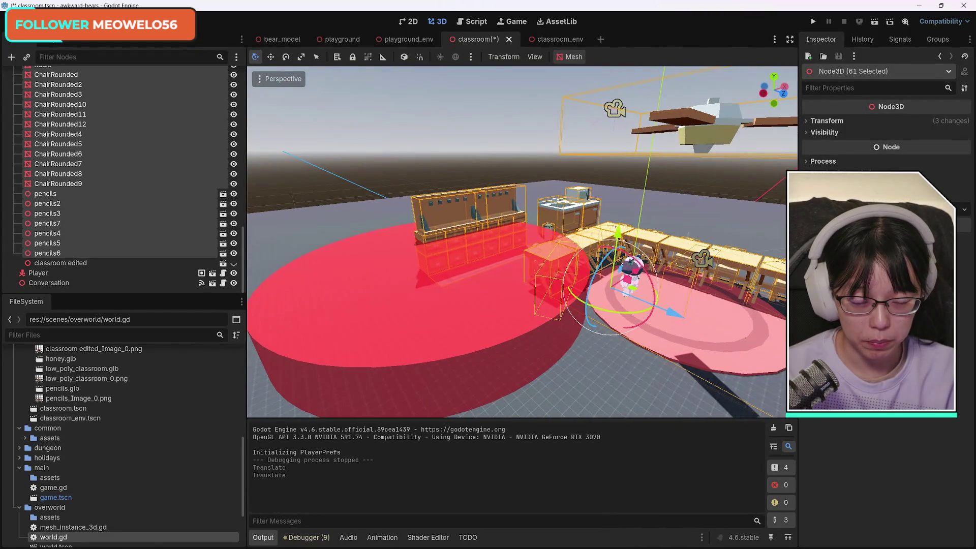
key("d")
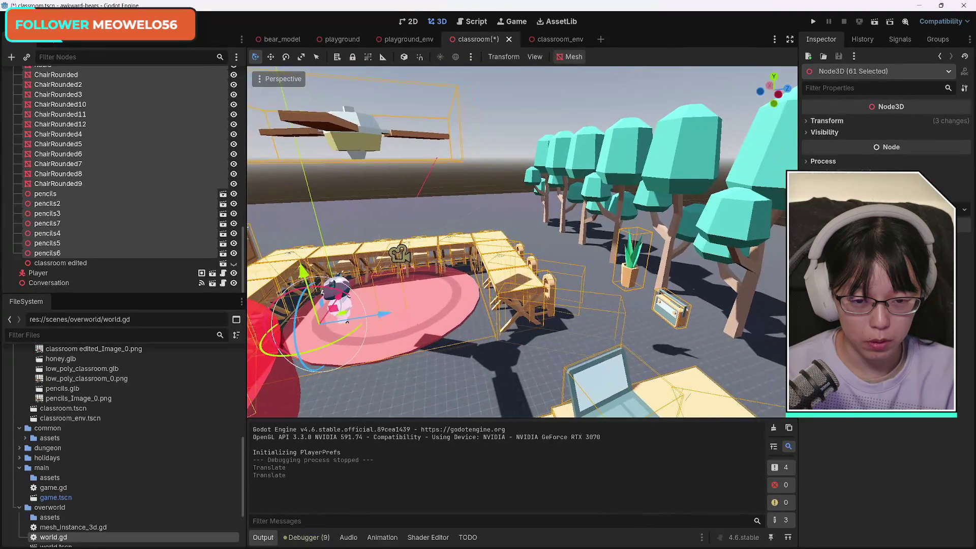
key("a")
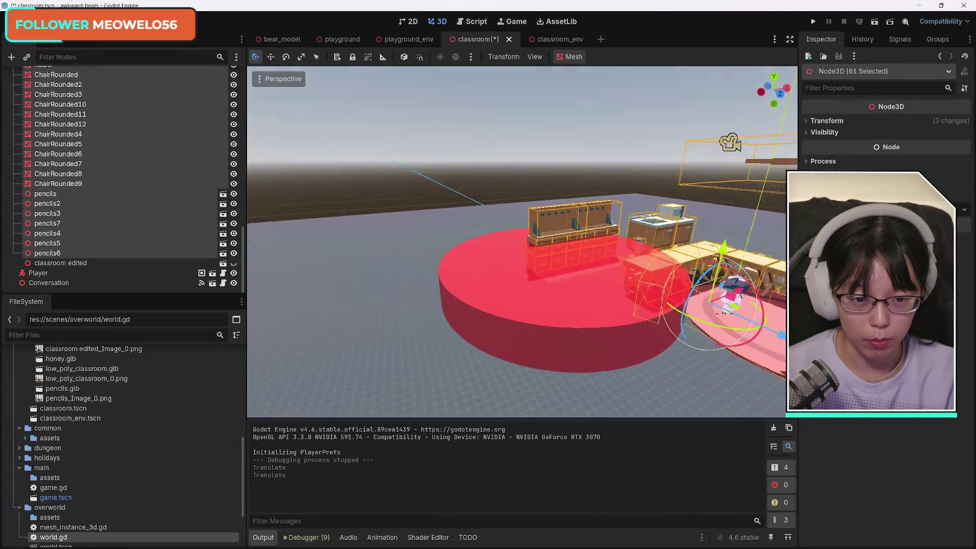
key("d")
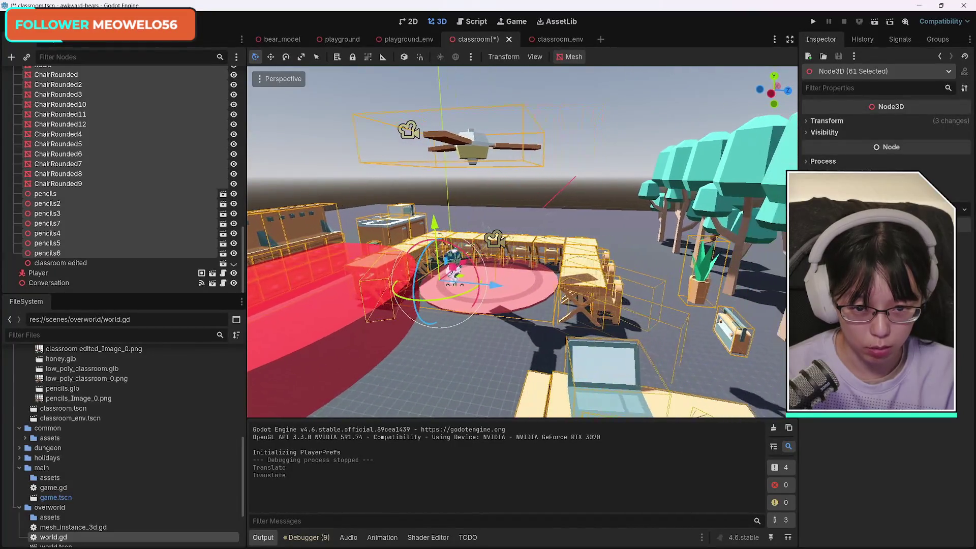
key("w")
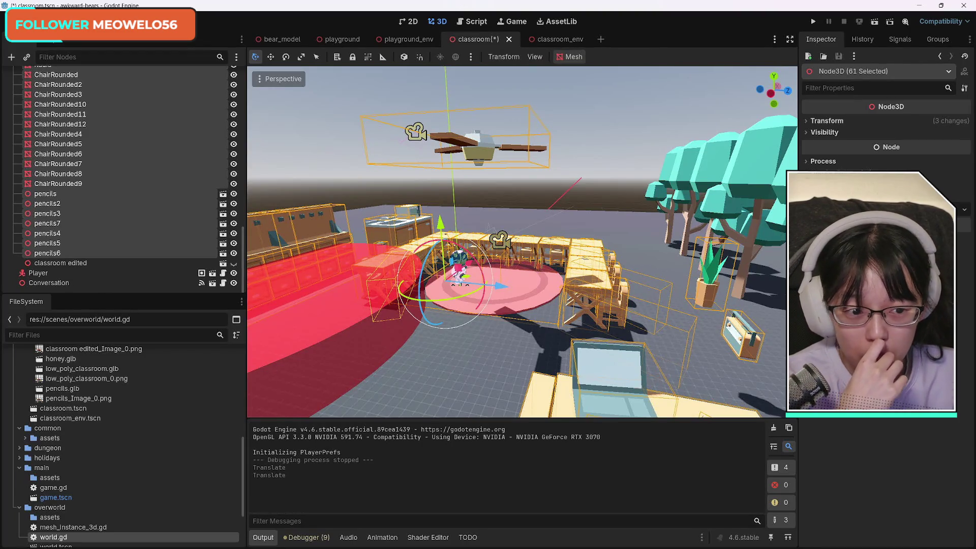
left_click(809, 121)
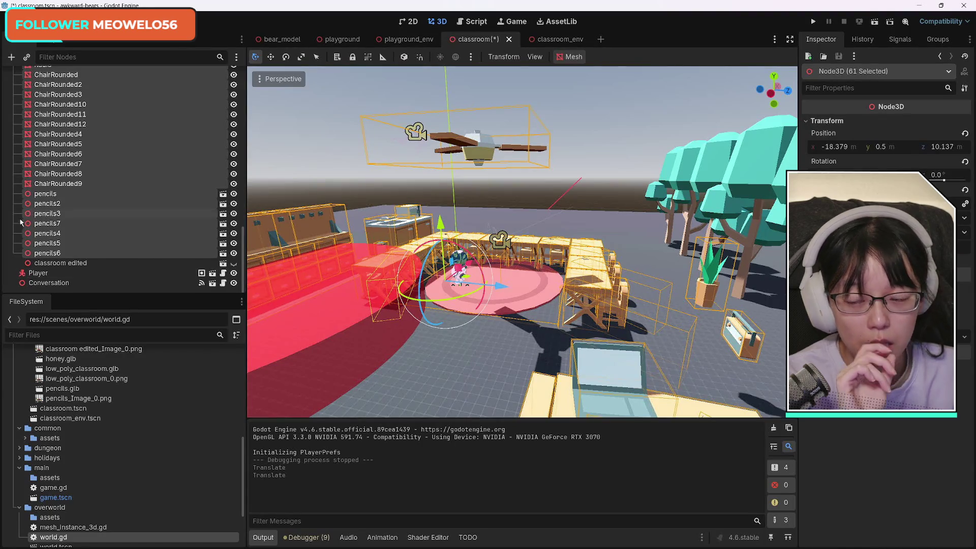
scroll(61, 226, "up", 15)
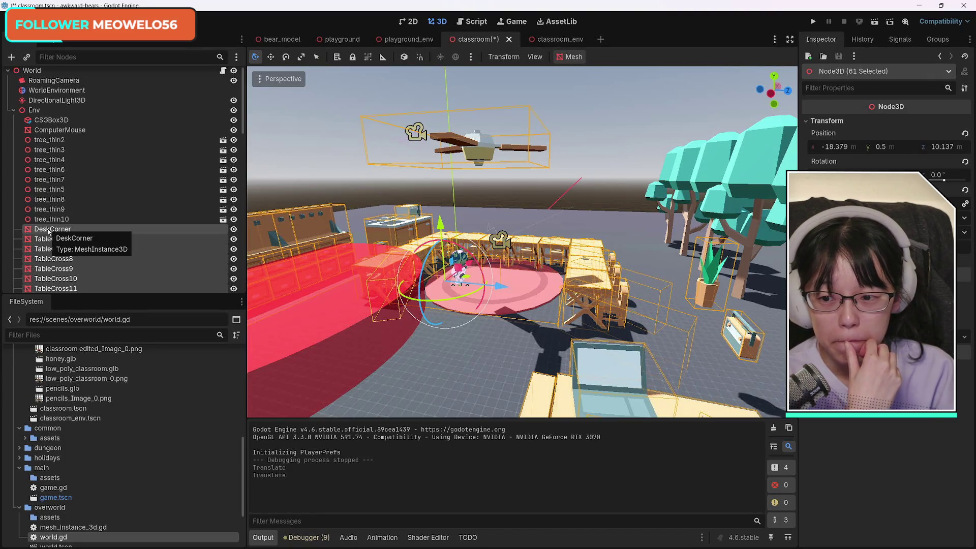
Add a plain Node as a child of TableCross6.
left_click(48, 230)
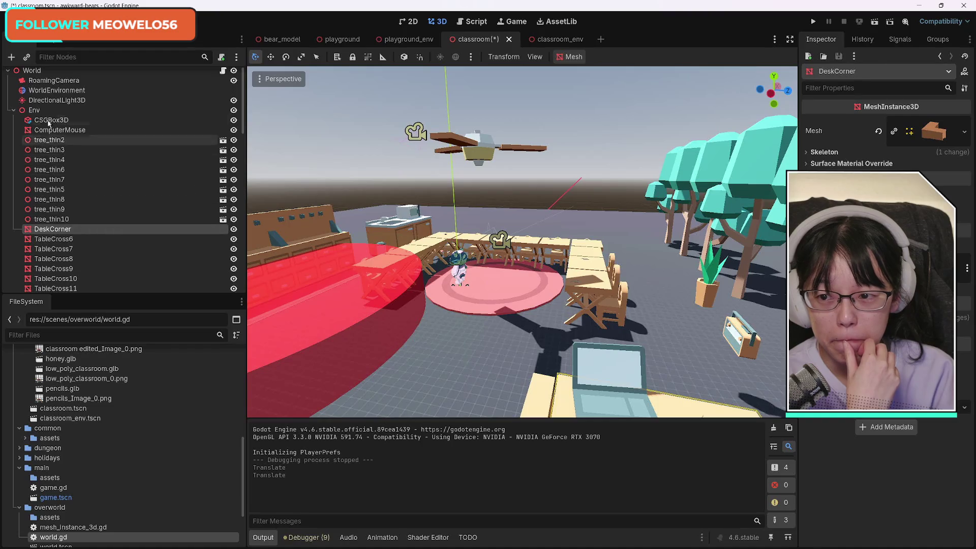
left_click(16, 239)
right_click(14, 244)
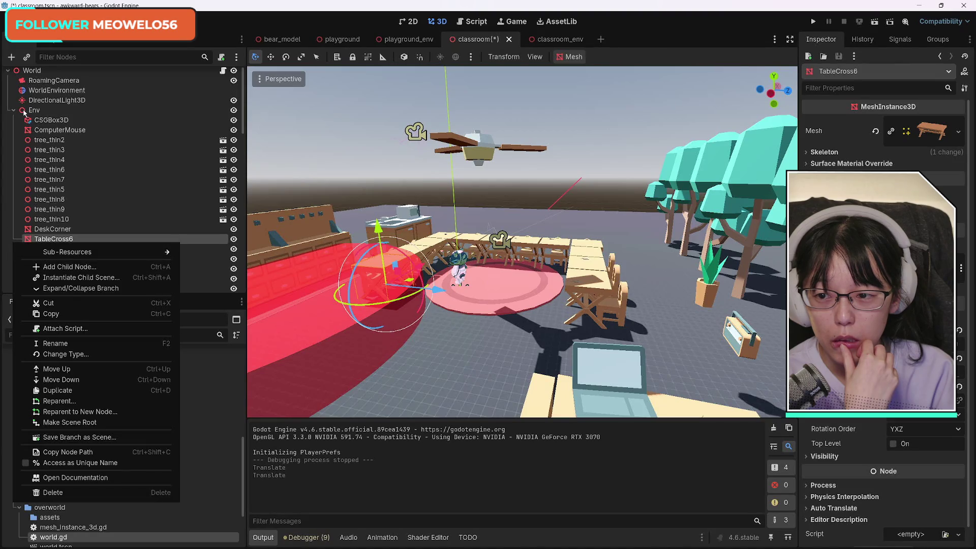
left_click(10, 57)
left_click(12, 57)
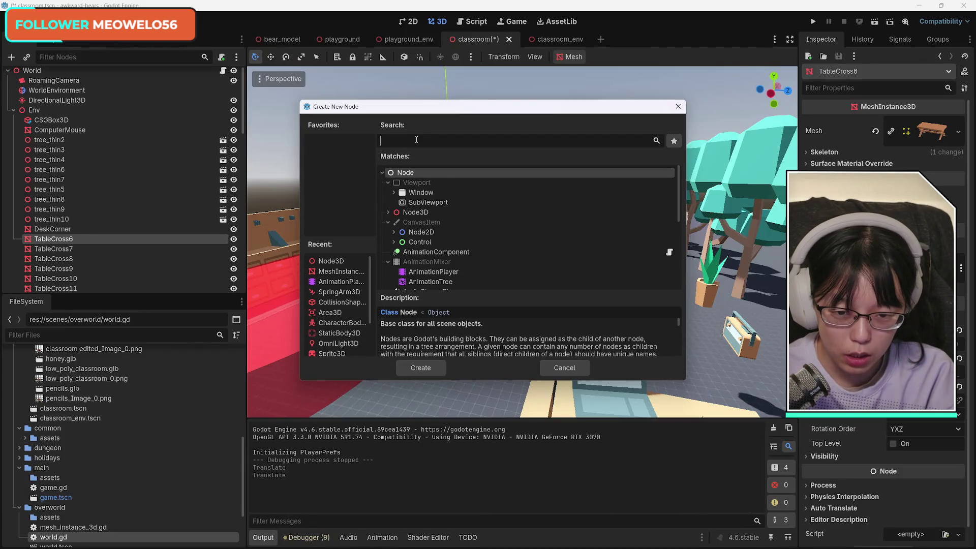
type("N")
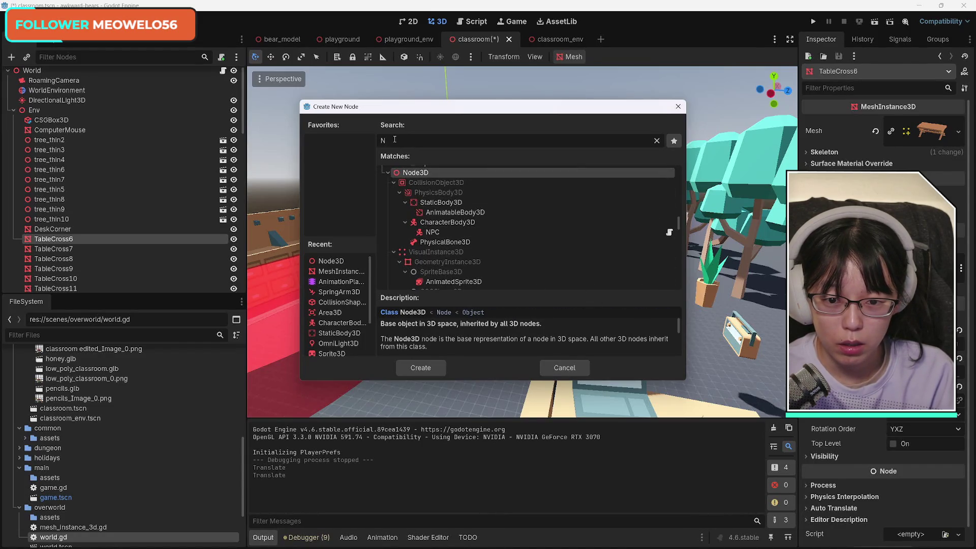
type("ode")
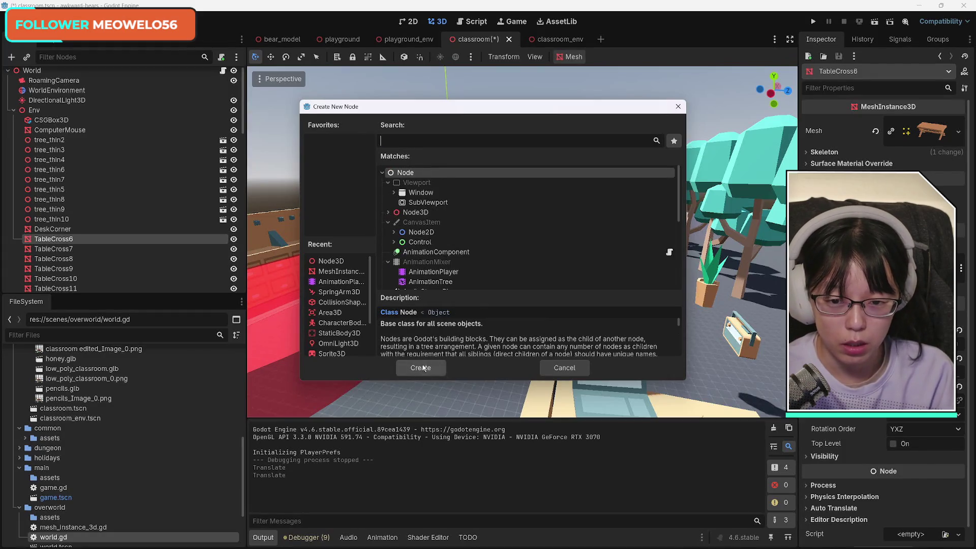
left_click(421, 366)
scroll(54, 248, "down", 4)
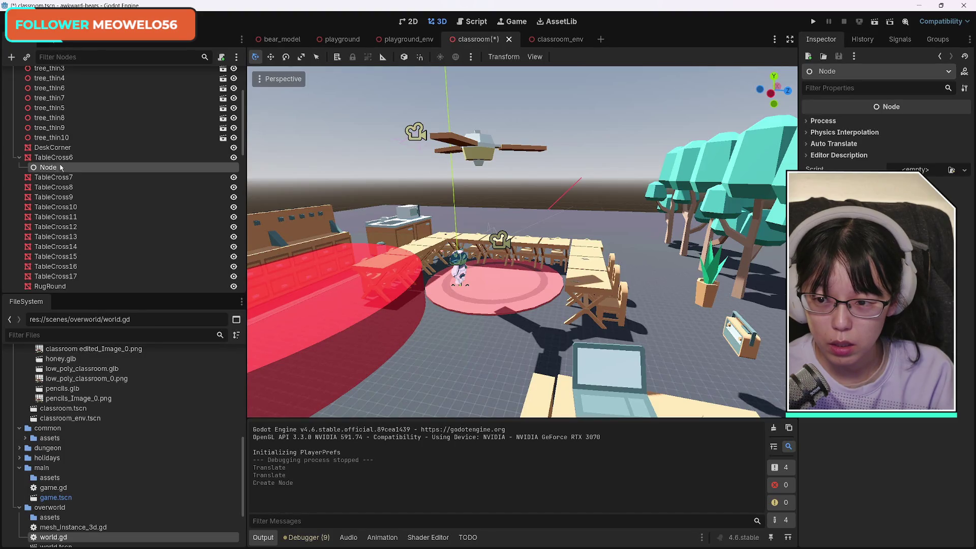
Move the stray Node above DeskCorner, delete it, then start adding a child under Env.
left_click_drag(61, 146, 63, 147)
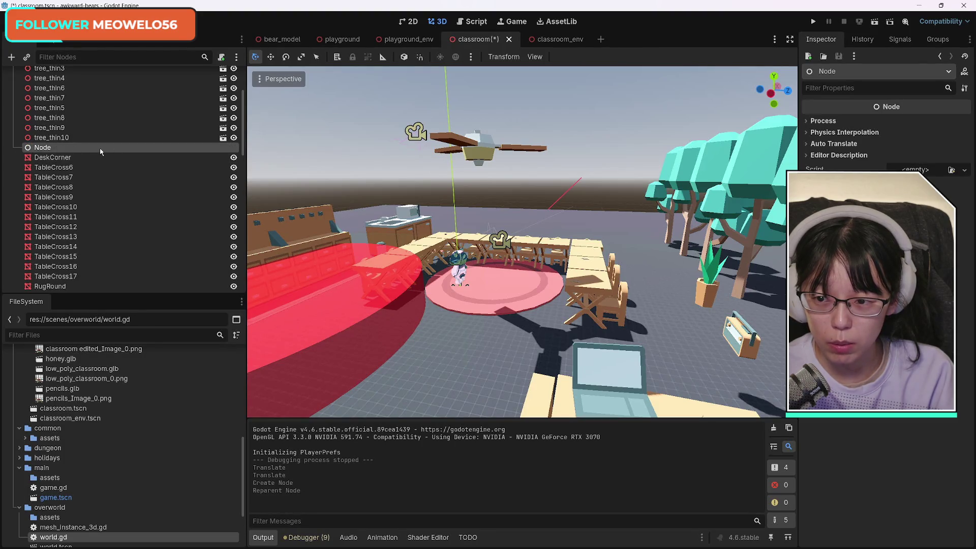
double_click(44, 147)
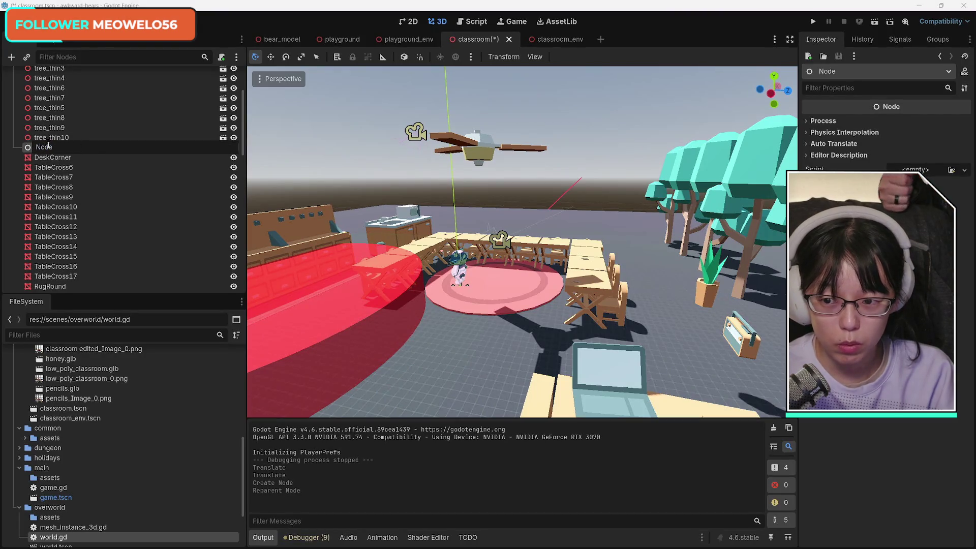
left_click(56, 157)
left_click(54, 149)
key("Delete")
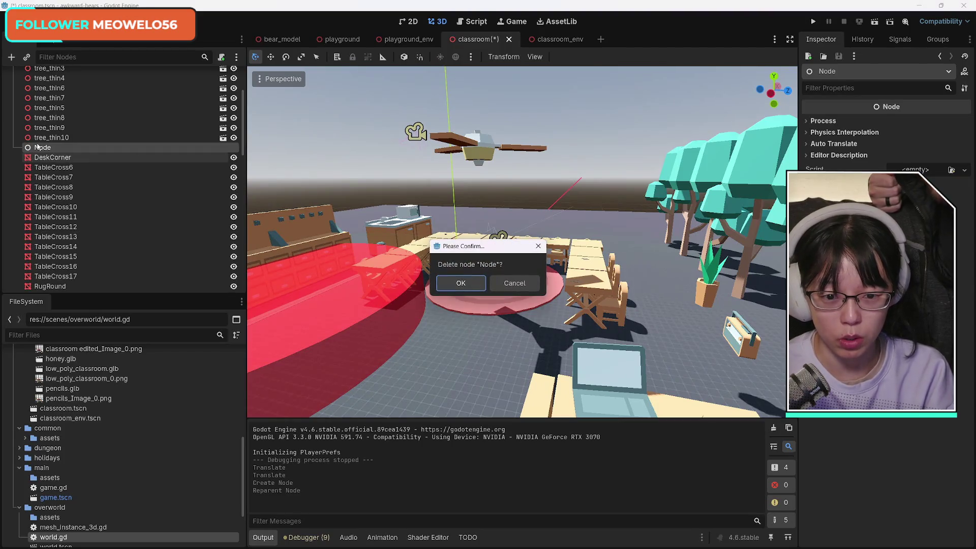
left_click(460, 286)
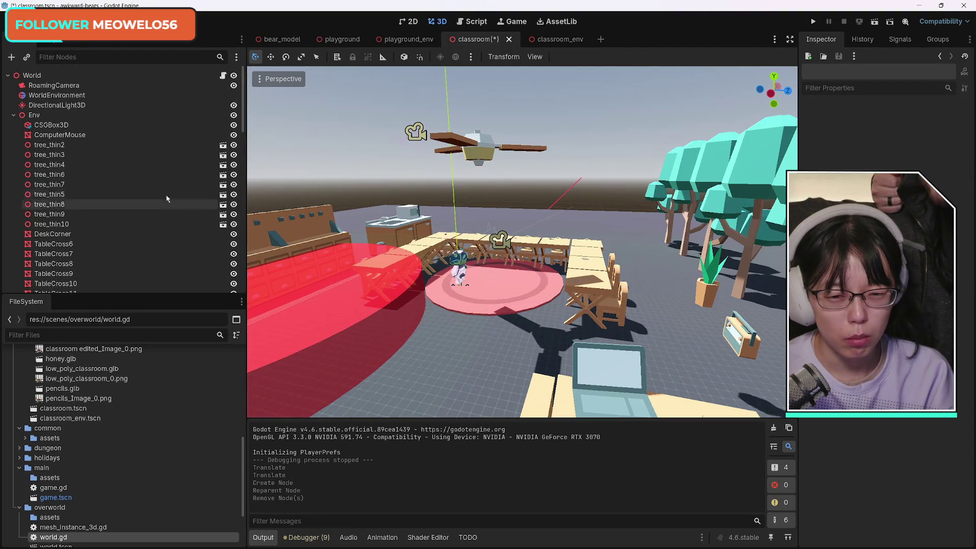
left_click(33, 115)
left_click(11, 57)
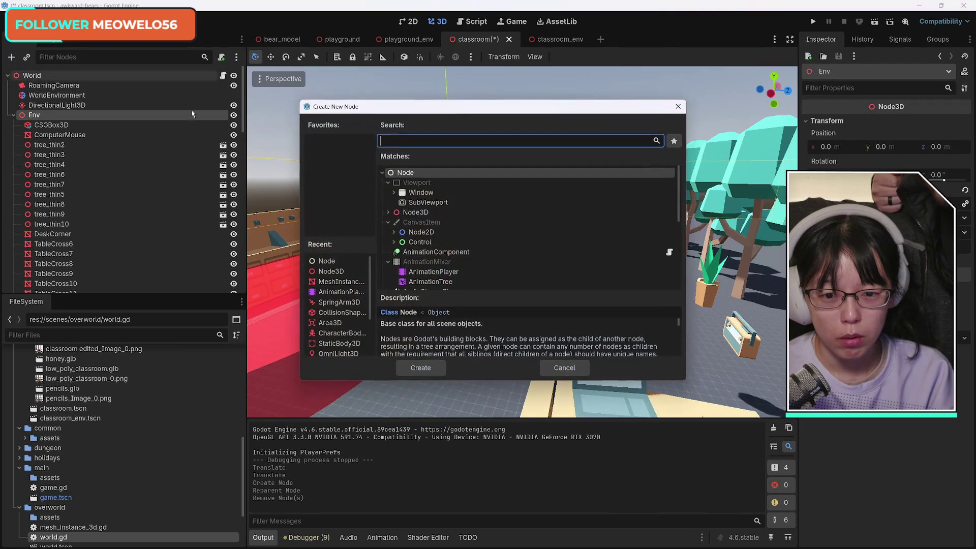
Create a Node3D under Env and move it to the top of Env's children.
key("Return")
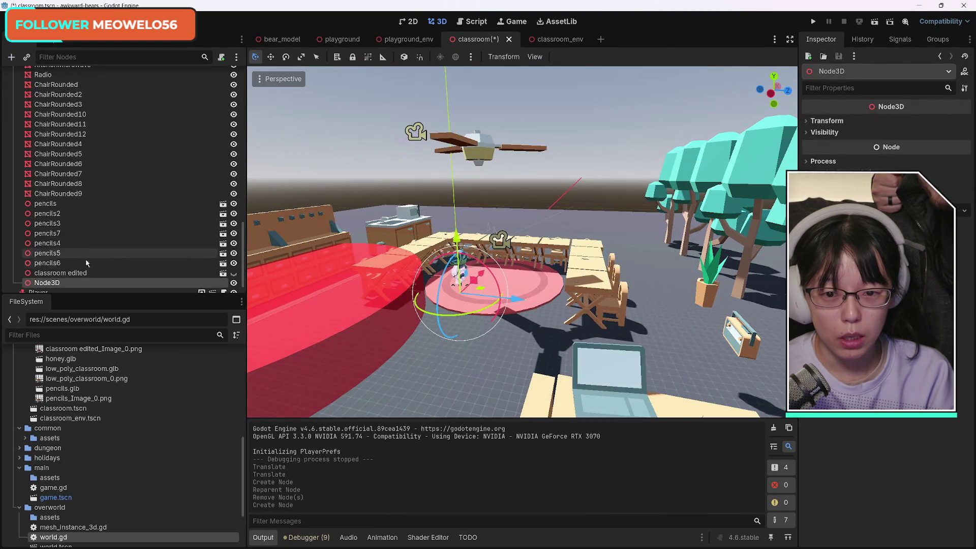
mouse_move(54, 284)
left_mouse_down()
mouse_move(50, 68)
mouse_move(53, 124)
left_mouse_up()
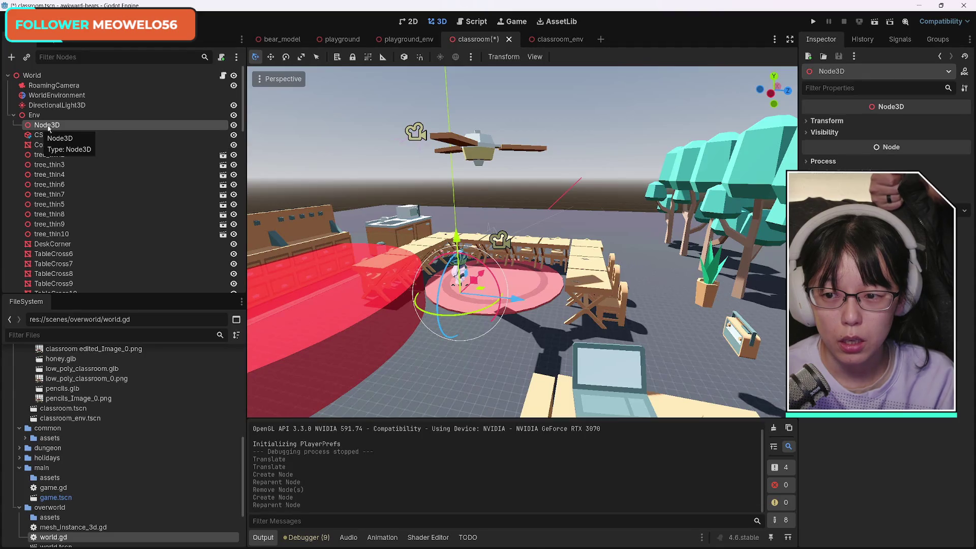
left_click(11, 57)
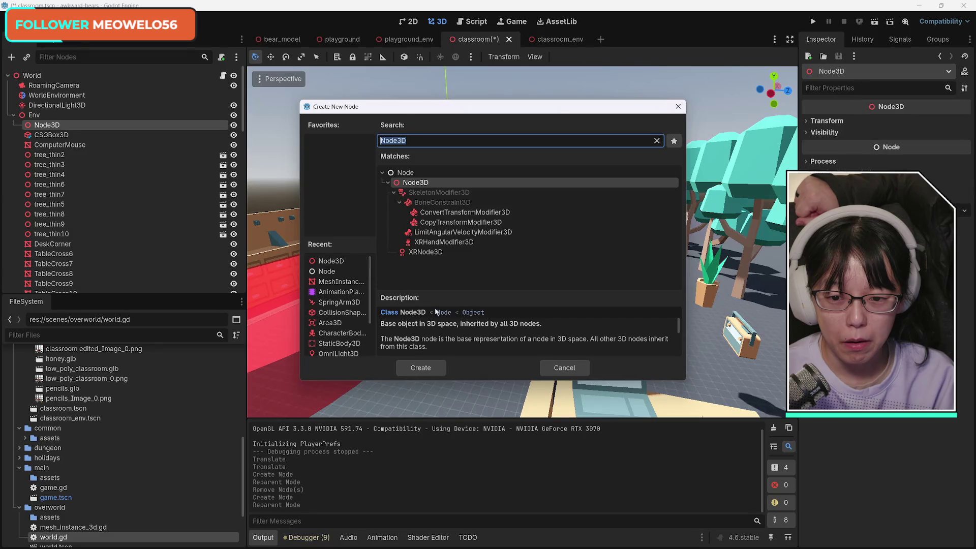
left_click(556, 368)
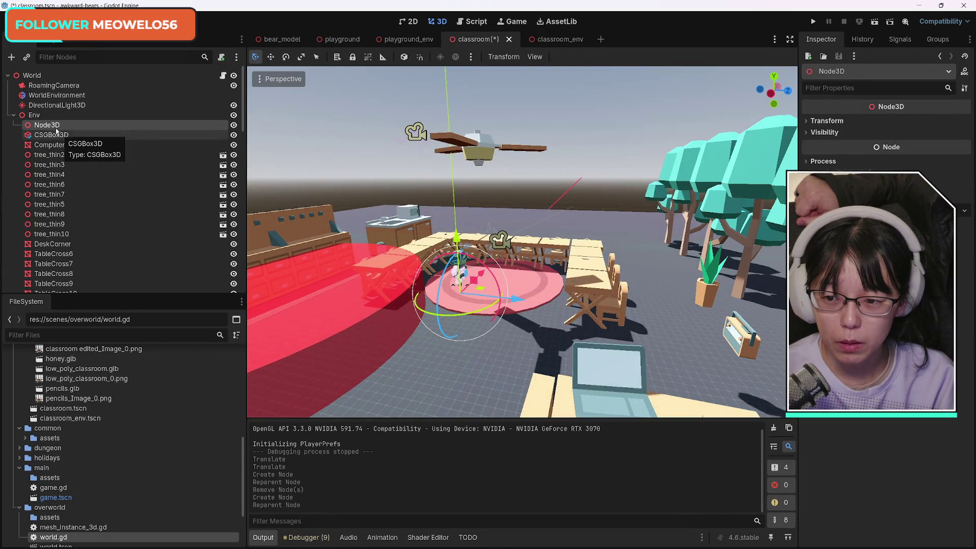
Change the Node3D's scale in the Inspector, then reset it to default.
left_click(48, 125)
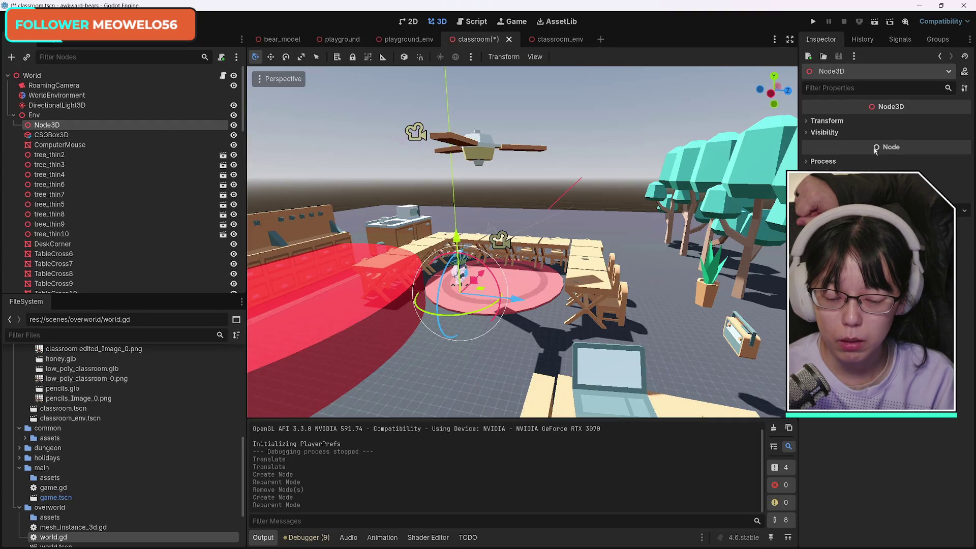
left_click(826, 121)
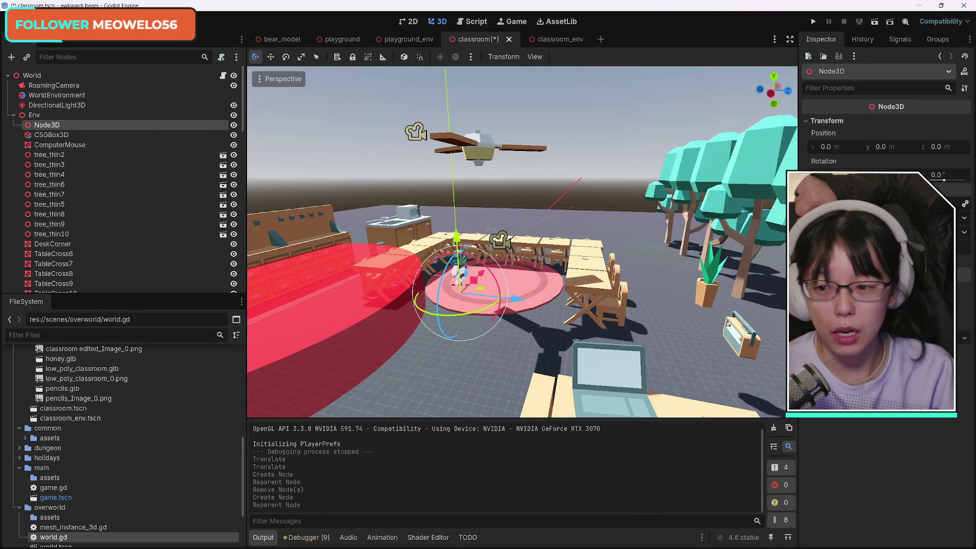
key("Return")
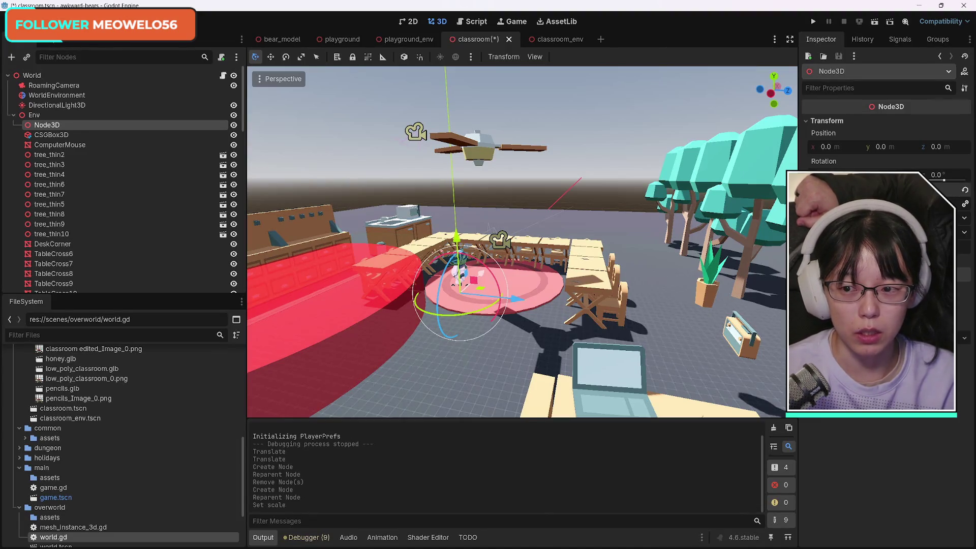
left_click(964, 190)
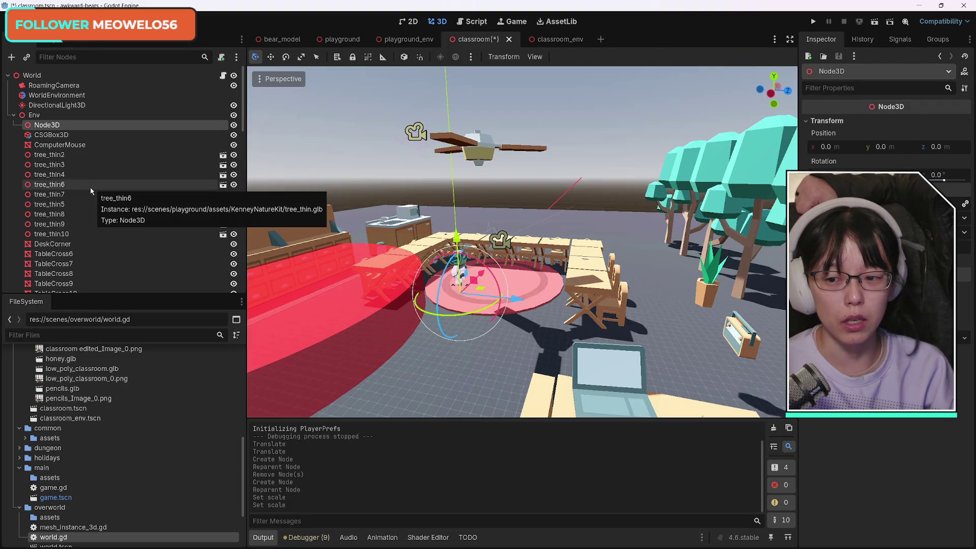
Rename the empty Node3D to Furniture.
left_click(53, 124)
type("Furni")
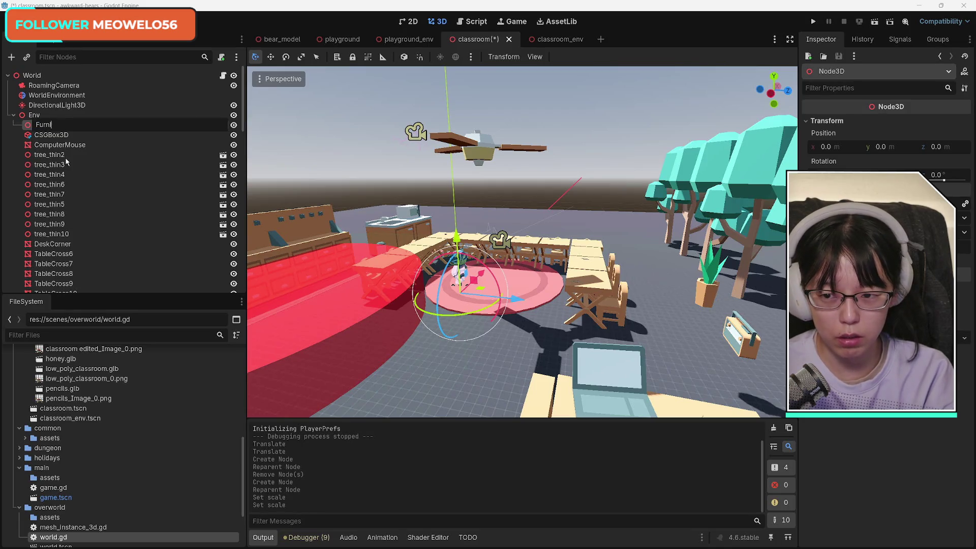
type("ture")
key("Return")
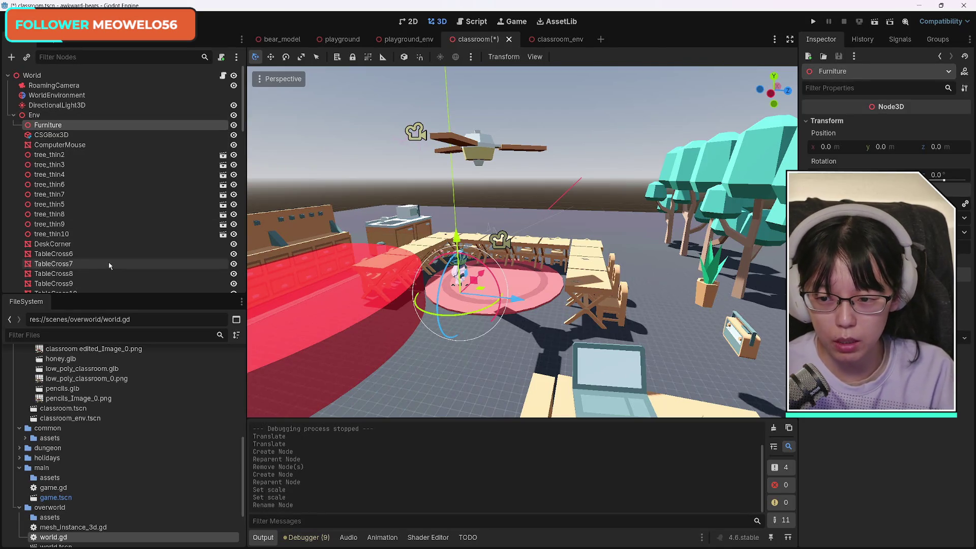
left_click(72, 244)
Move the nodes from DeskCorner through pencils5 under the Furniture node.
scroll(144, 225, "down", 10)
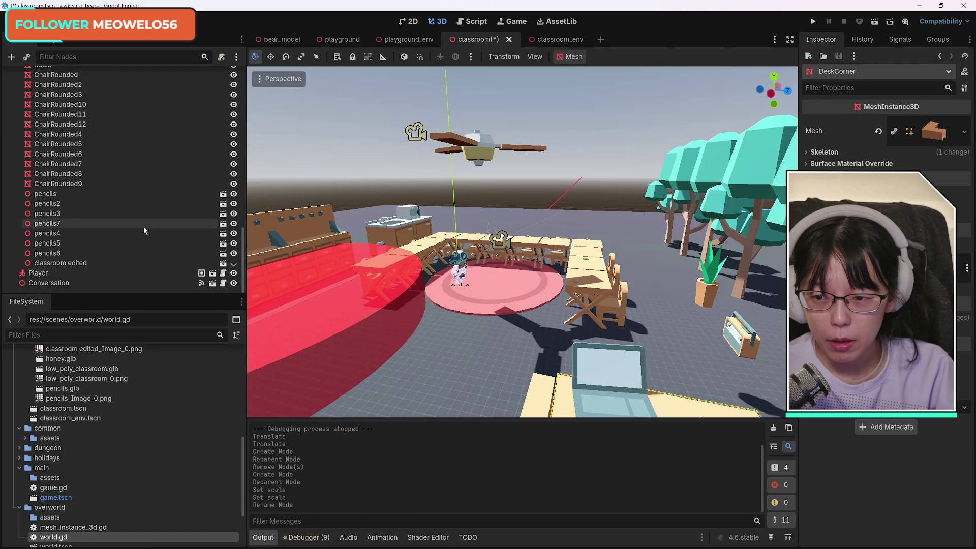
left_click(131, 247, "shift")
scroll(158, 231, "up", 10)
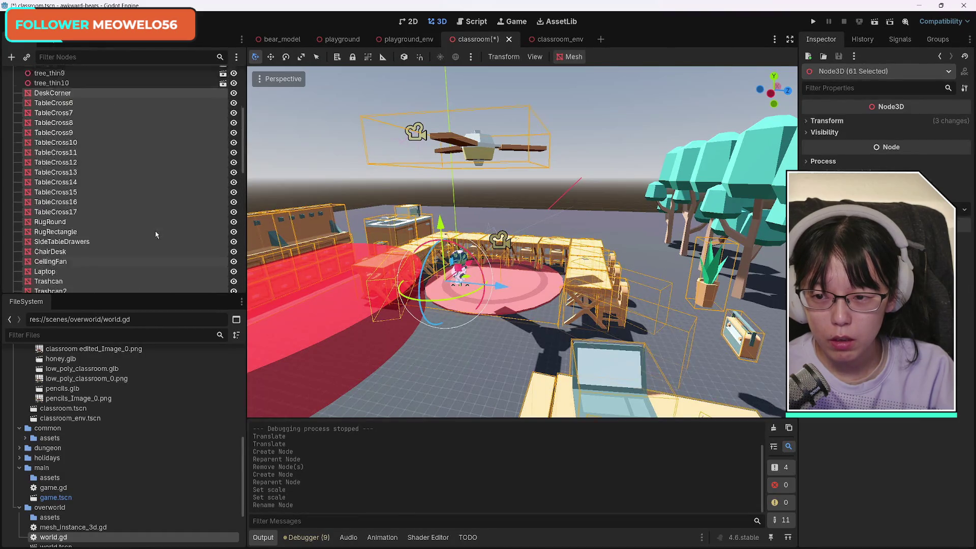
left_click_drag(52, 248, 56, 127)
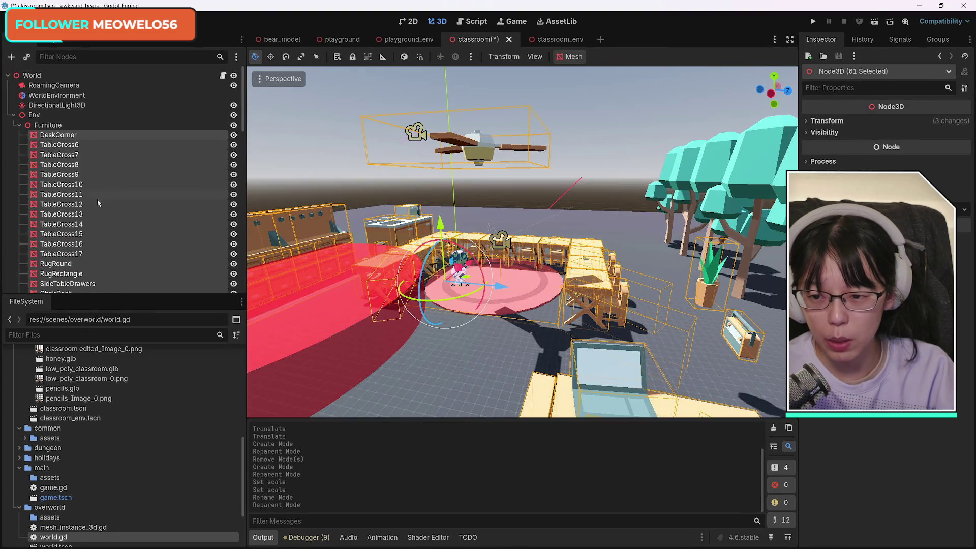
left_click(76, 224)
left_click(71, 135)
scroll(117, 203, "down", 5)
scroll(129, 223, "up", 5)
left_click(19, 125)
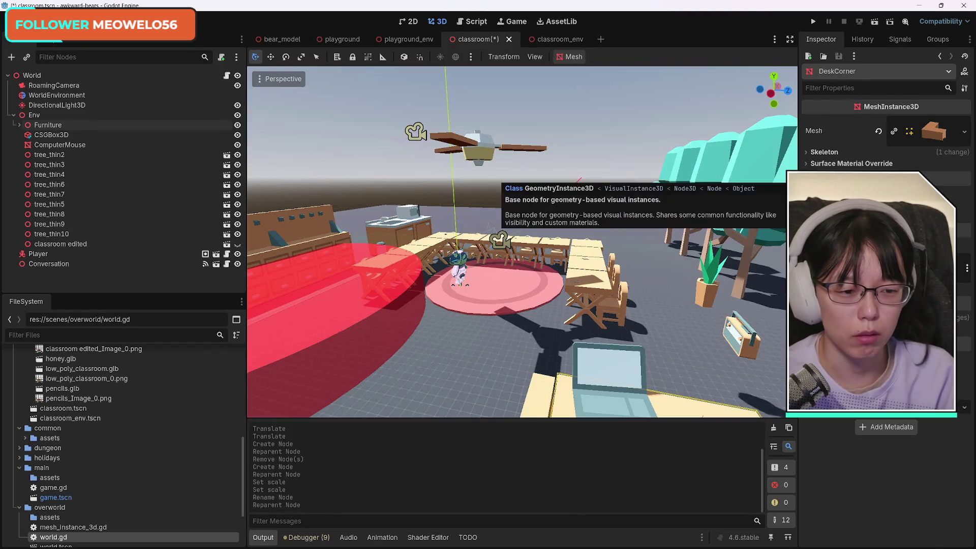
Try changing DeskCorner's scale twice, undoing each change.
left_click(823, 317)
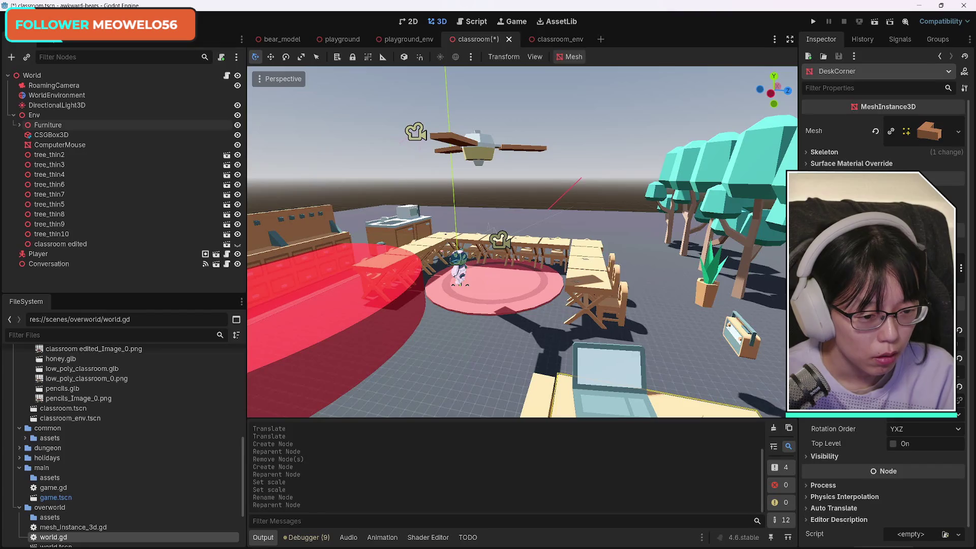
key("Return")
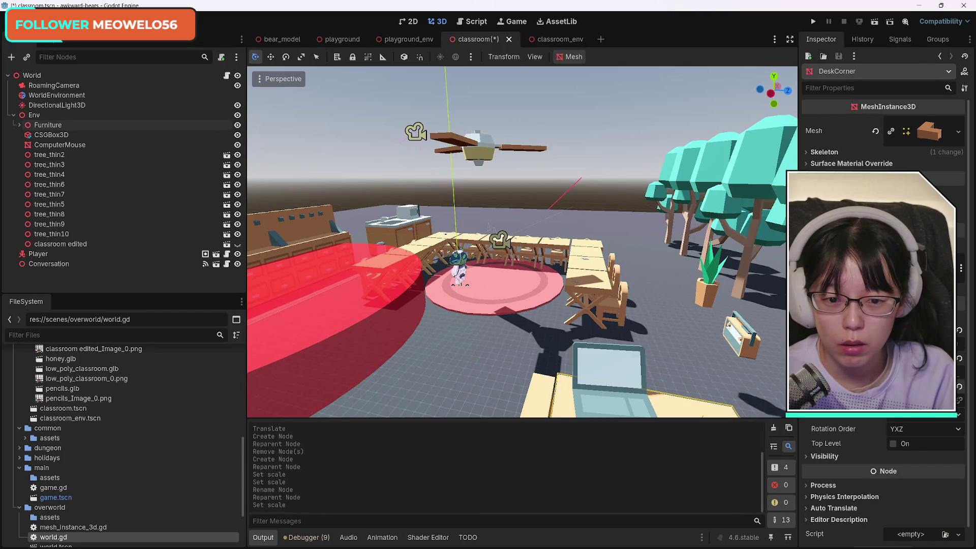
key("ctrl+z")
key("Return")
key("ctrl+z")
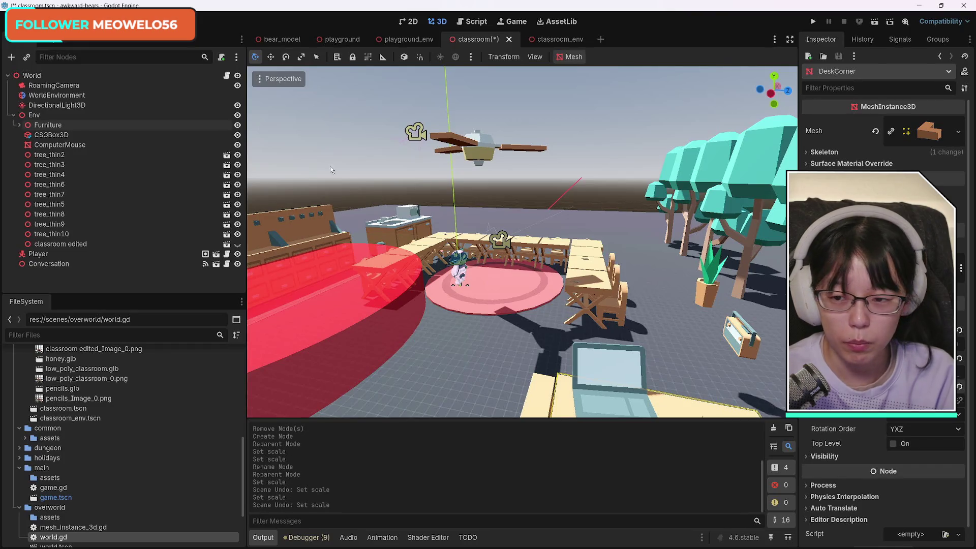
Shrink the whole Furniture group by adjusting its scale.
left_click(56, 175)
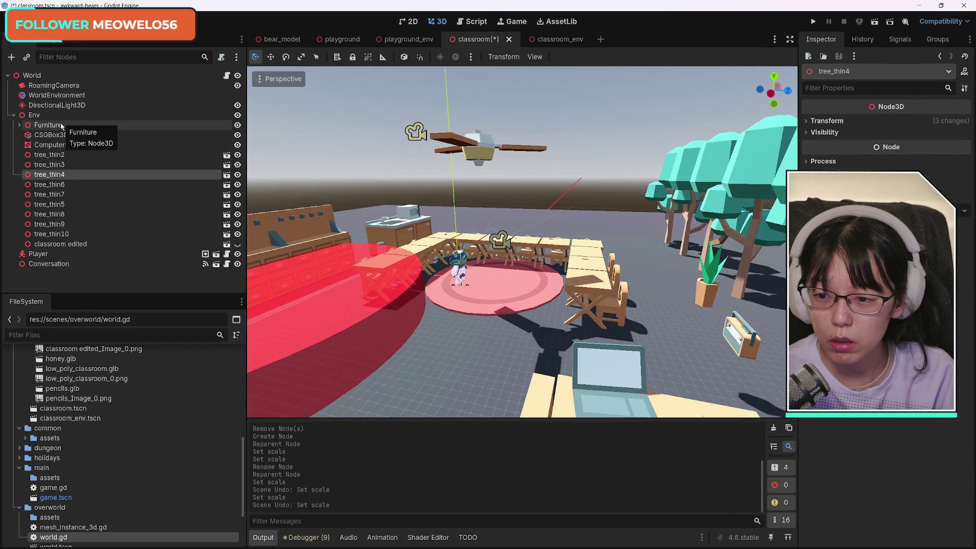
left_click(62, 126)
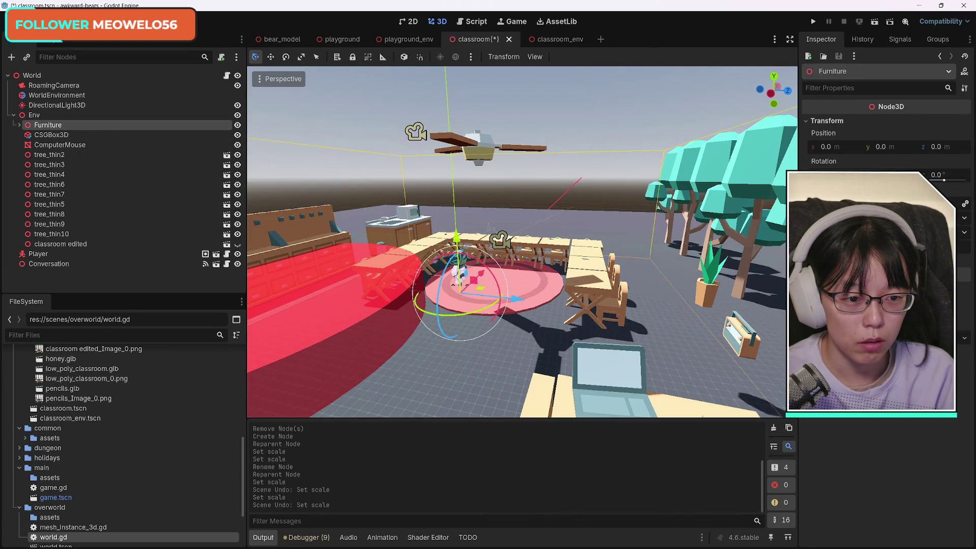
key("Return")
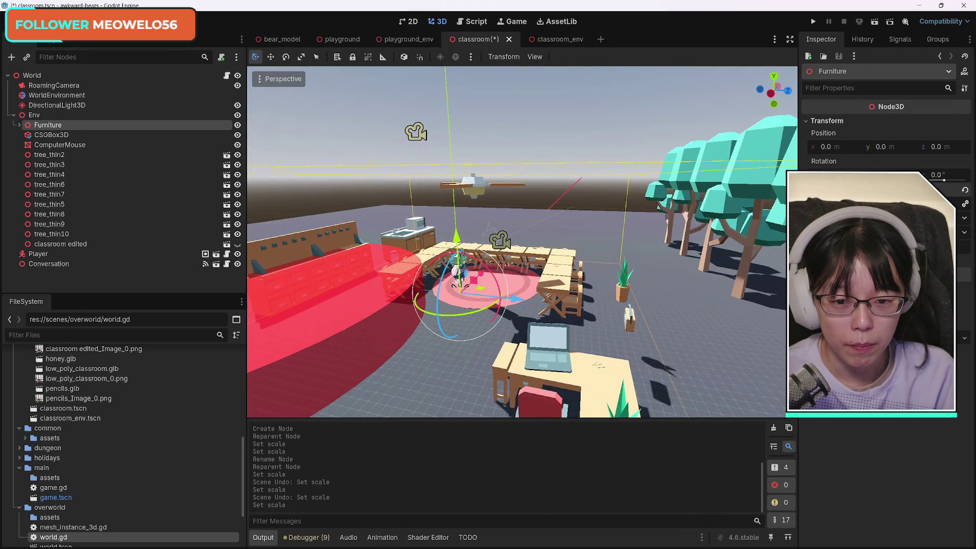
key("Return")
key("Return")
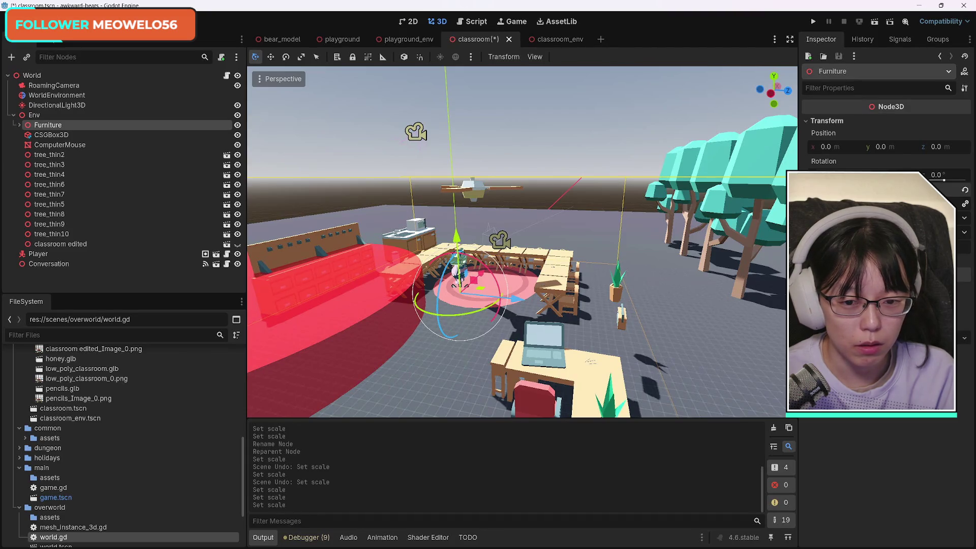
key("Return")
key("Return")
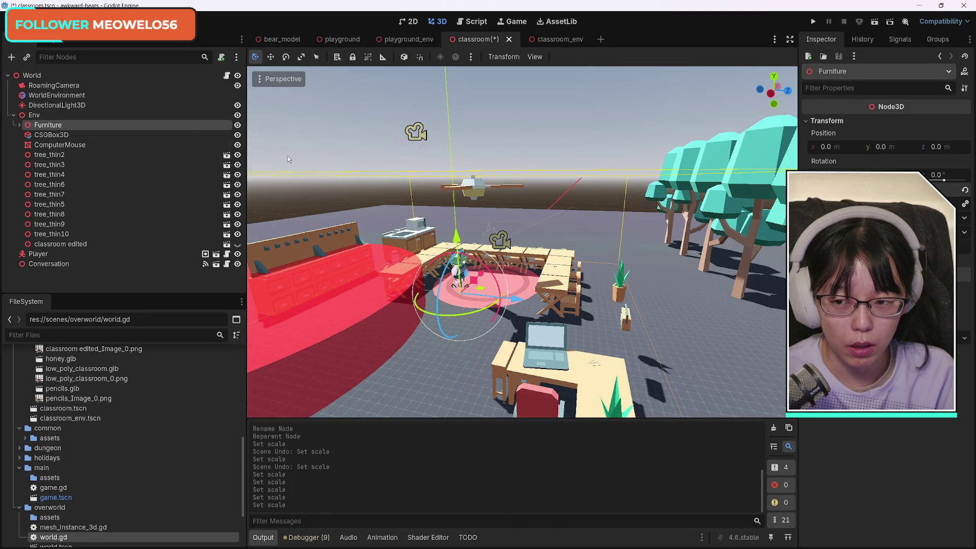
Make the classroom edited model visible and orbit to view the furnished room.
left_click(19, 125)
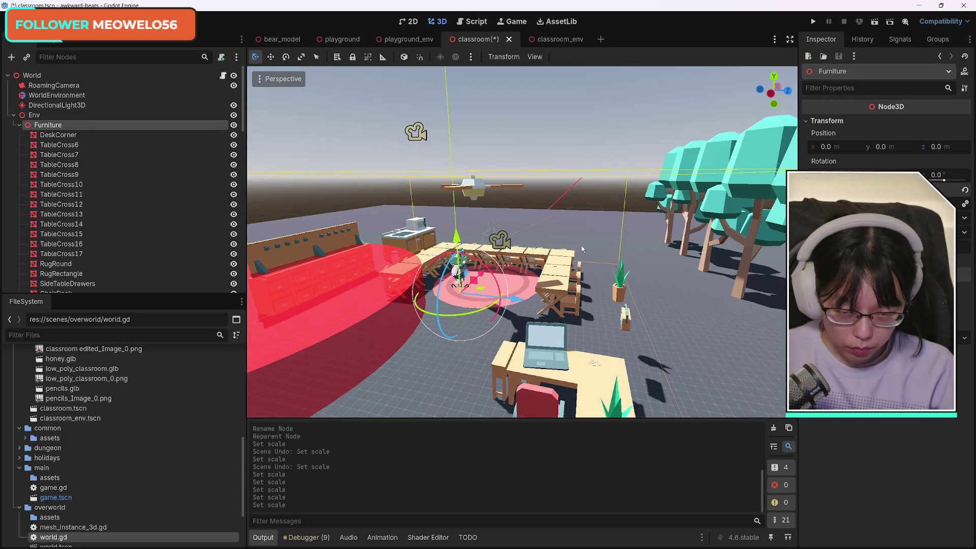
scroll(101, 257, "down", 5)
scroll(100, 257, "down", 10)
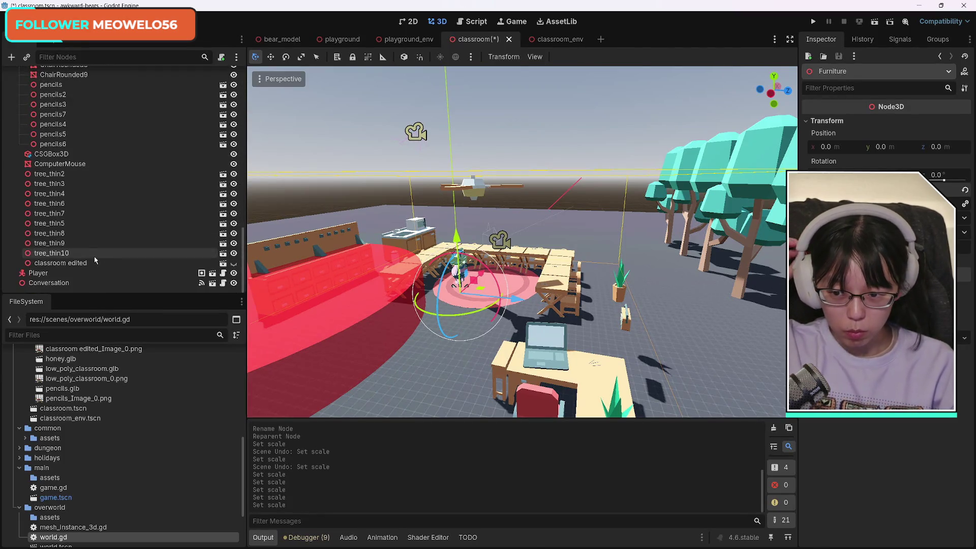
left_click(233, 263)
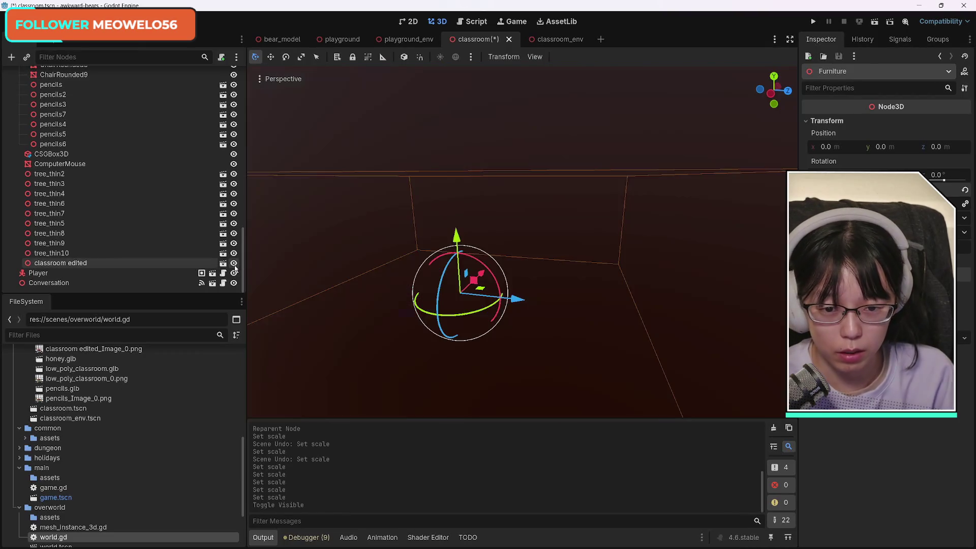
scroll(468, 288, "down", 5)
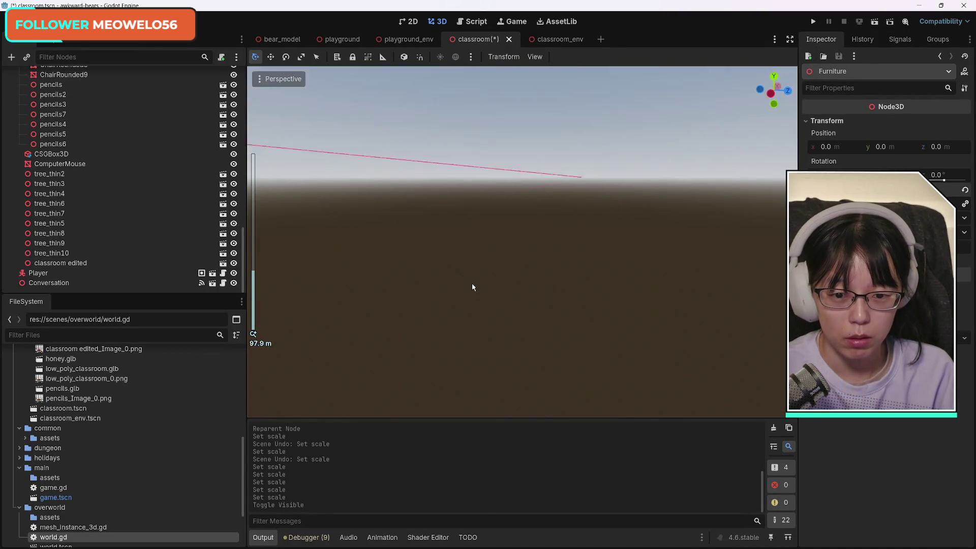
scroll(471, 282, "down", 5)
scroll(318, 271, "up", 10)
left_click_drag(318, 270, 345, 224)
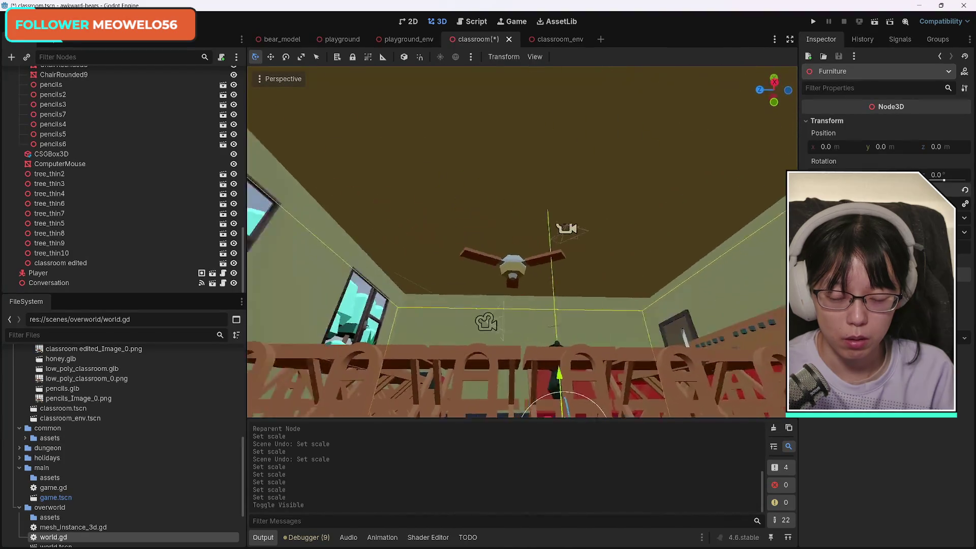
mouse_move(522, 241)
left_mouse_down()
mouse_move(508, 254)
mouse_move(498, 239)
mouse_move(513, 249)
left_mouse_up()
scroll(522, 241, "down", 8)
scroll(522, 241, "up", 8)
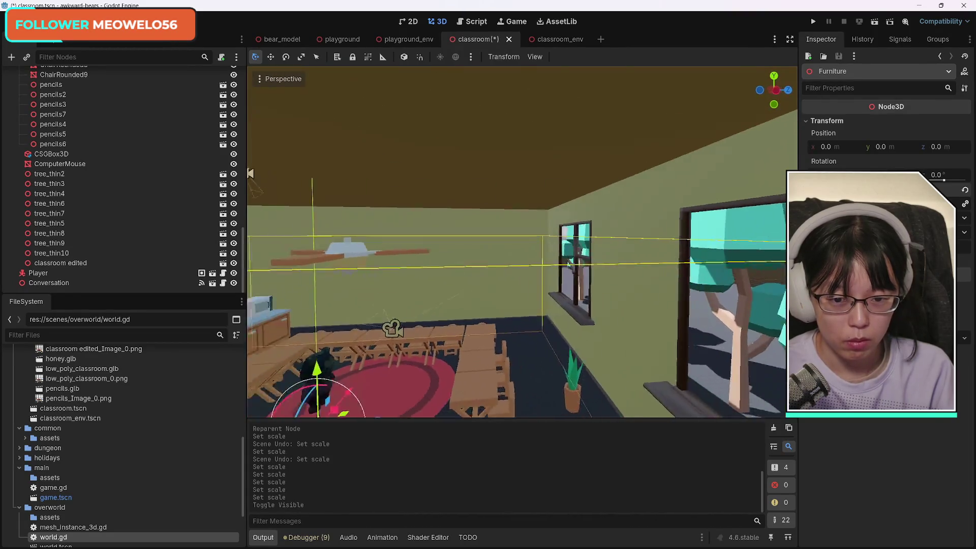
mouse_move(335, 263)
left_mouse_down()
mouse_move(317, 266)
mouse_move(334, 263)
left_mouse_up()
left_click(497, 249)
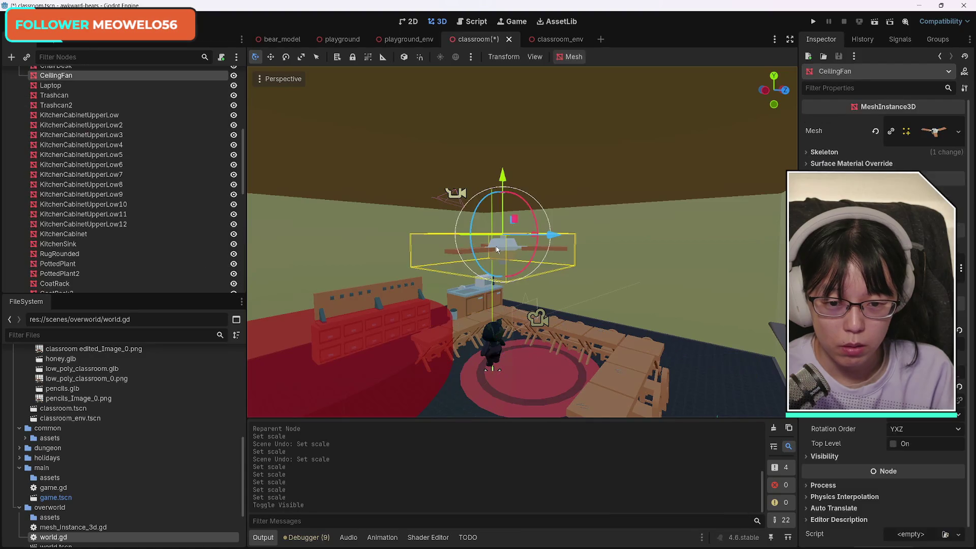
Raise the ceiling fan up toward the ceiling and select the Furniture group to fit it.
scroll(148, 113, "up", 4)
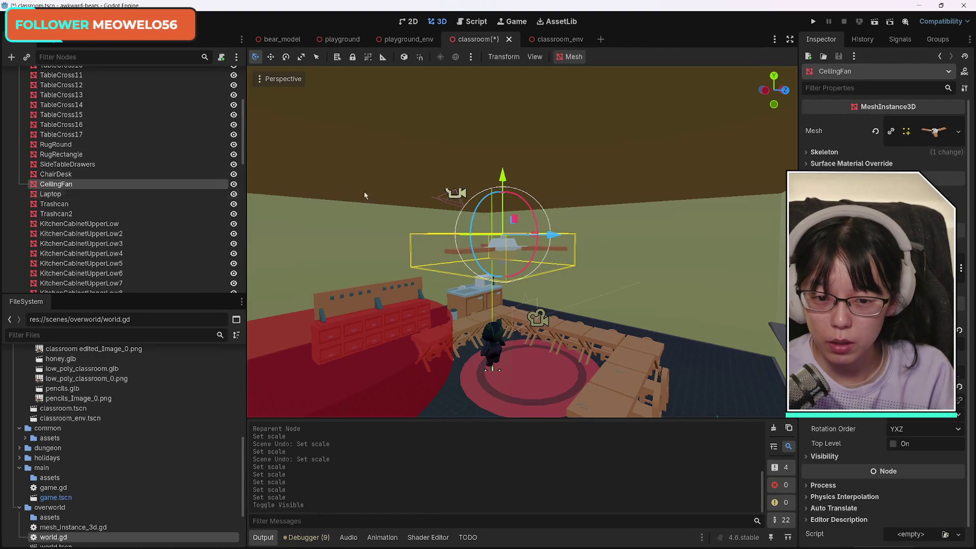
left_click_drag(502, 175, 502, 121)
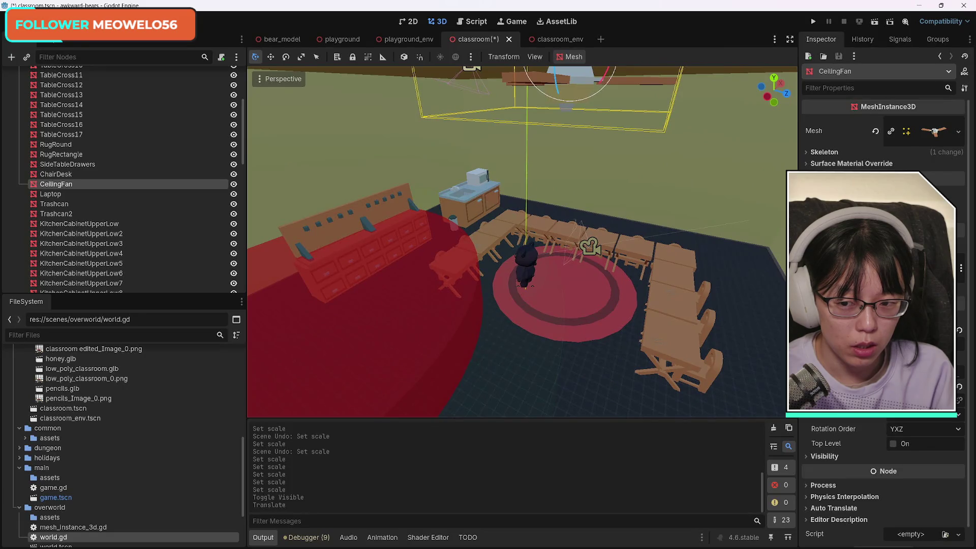
scroll(56, 170, "up", 5)
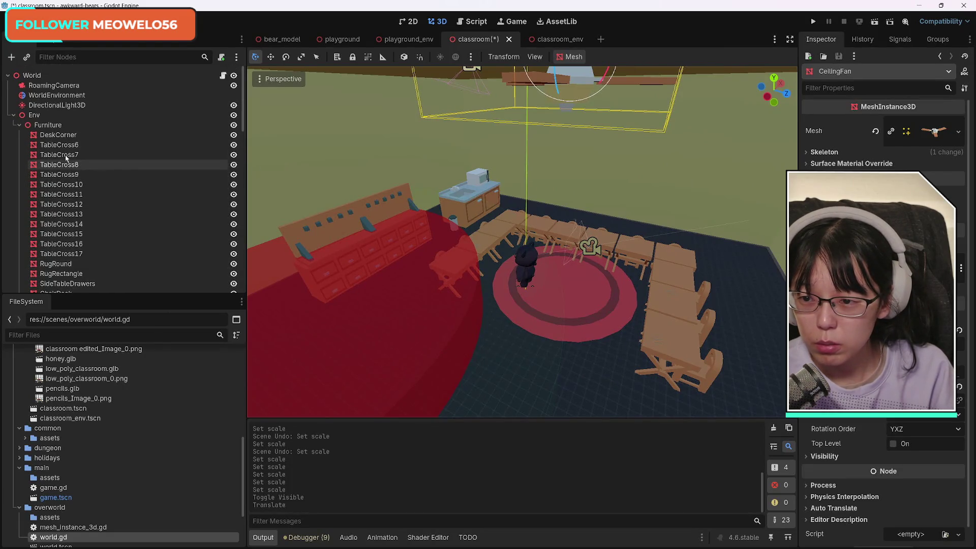
left_click(50, 126)
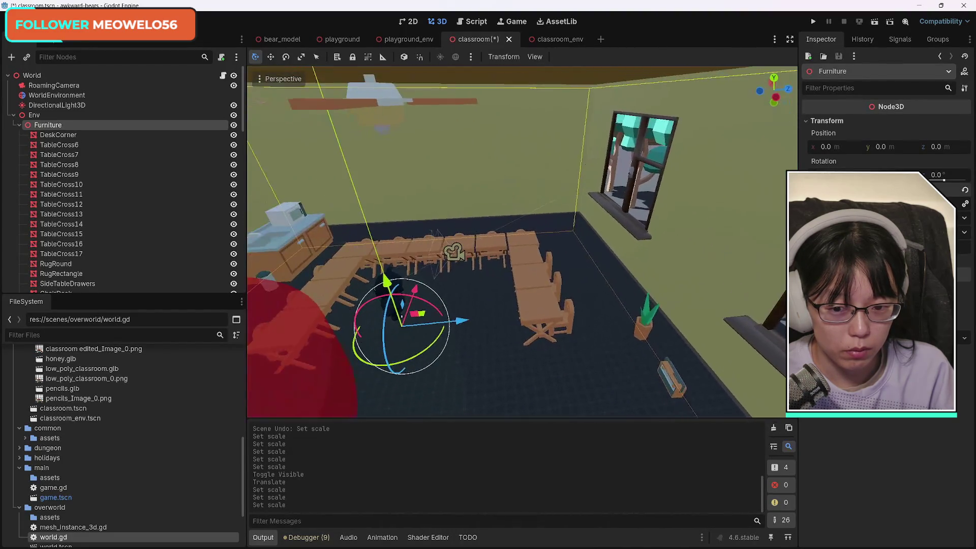
left_click(634, 278)
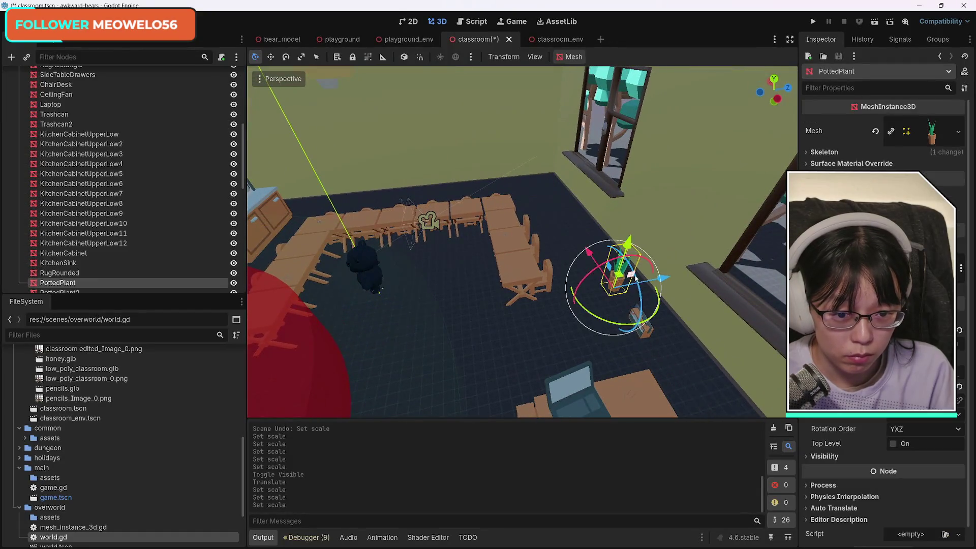
Reposition the selected plants and lower PottedPlant onto the corner desk.
left_click(641, 333, "shift")
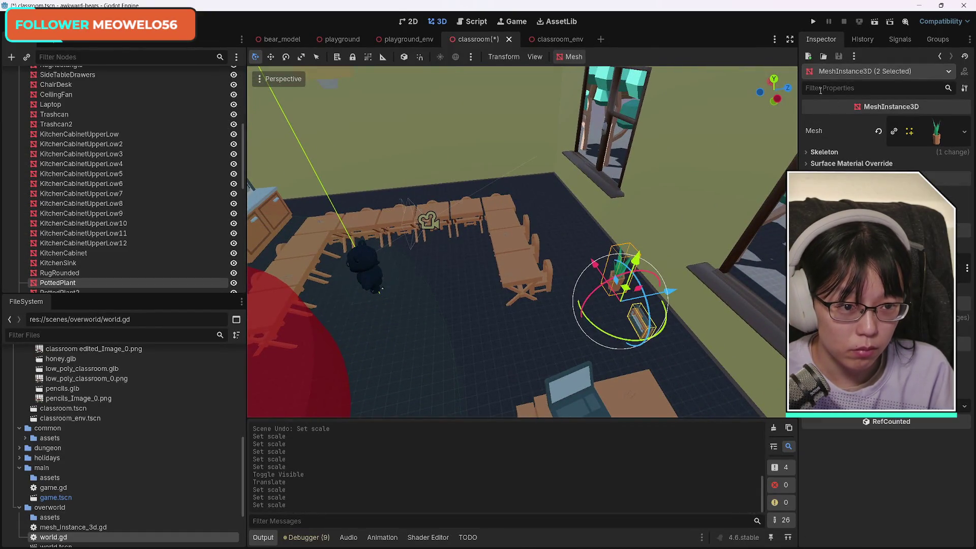
left_click_drag(782, 92, 789, 90)
key("f")
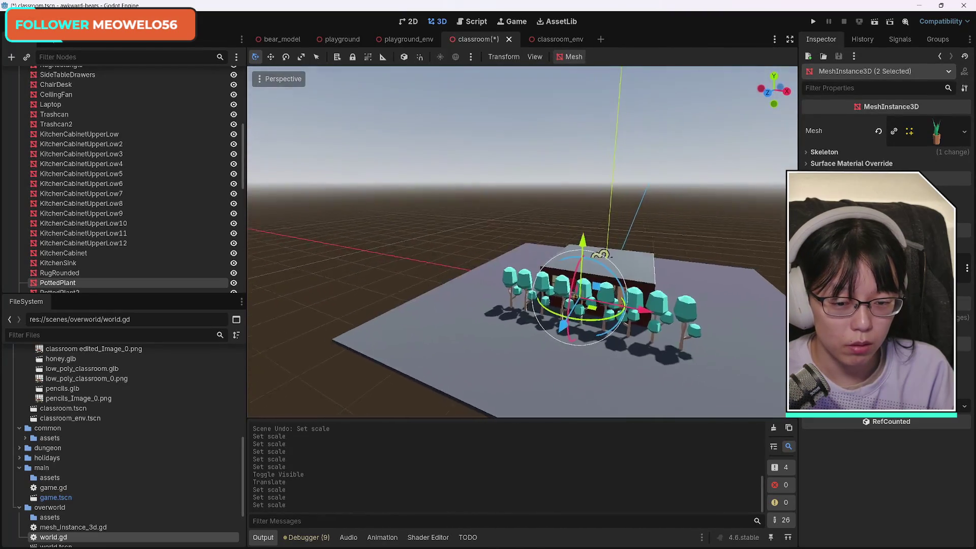
key("w")
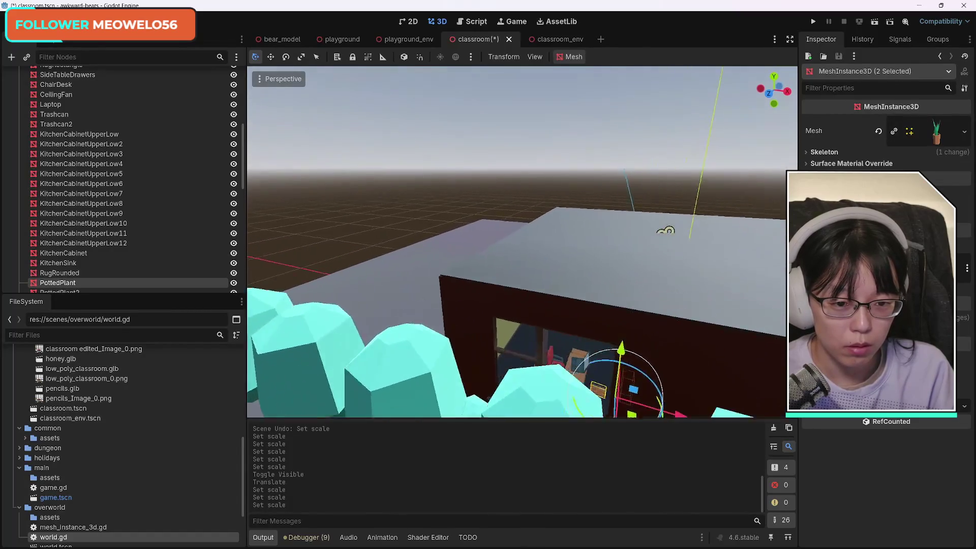
key("s")
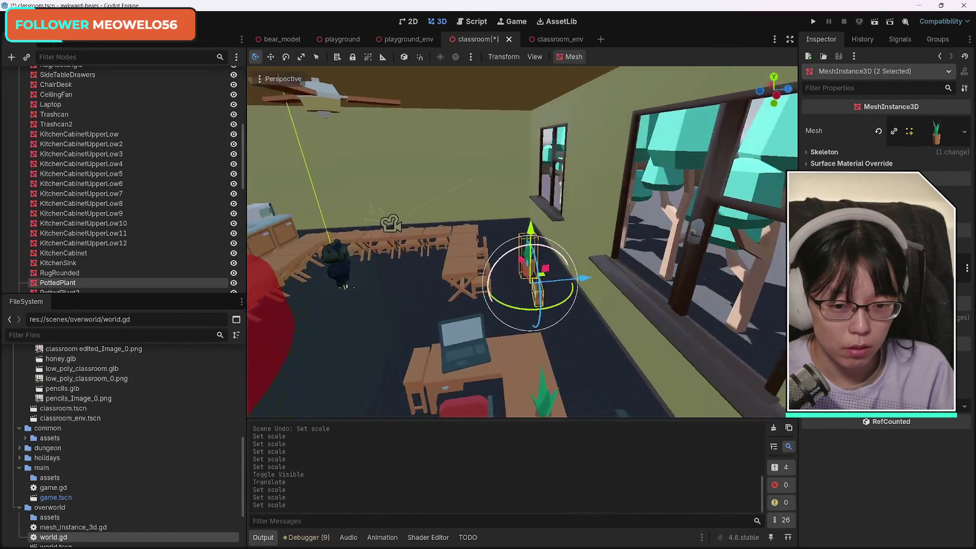
mouse_move(619, 287)
left_mouse_down()
mouse_move(639, 289)
mouse_move(621, 294)
left_mouse_up()
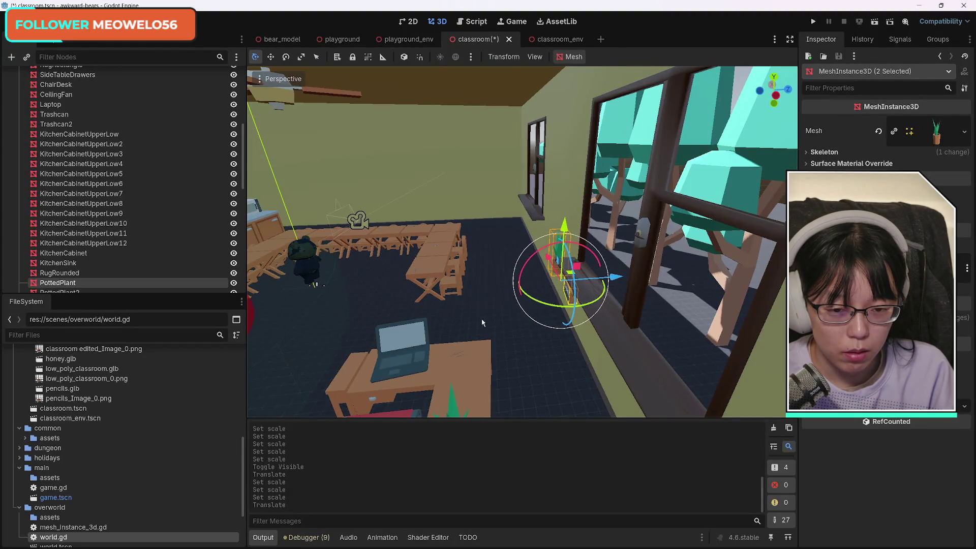
left_click_drag(470, 305, 496, 296)
mouse_move(554, 242)
left_mouse_down()
mouse_move(556, 193)
mouse_move(525, 201)
mouse_move(611, 347)
left_mouse_up()
left_click(446, 286)
left_click(525, 203)
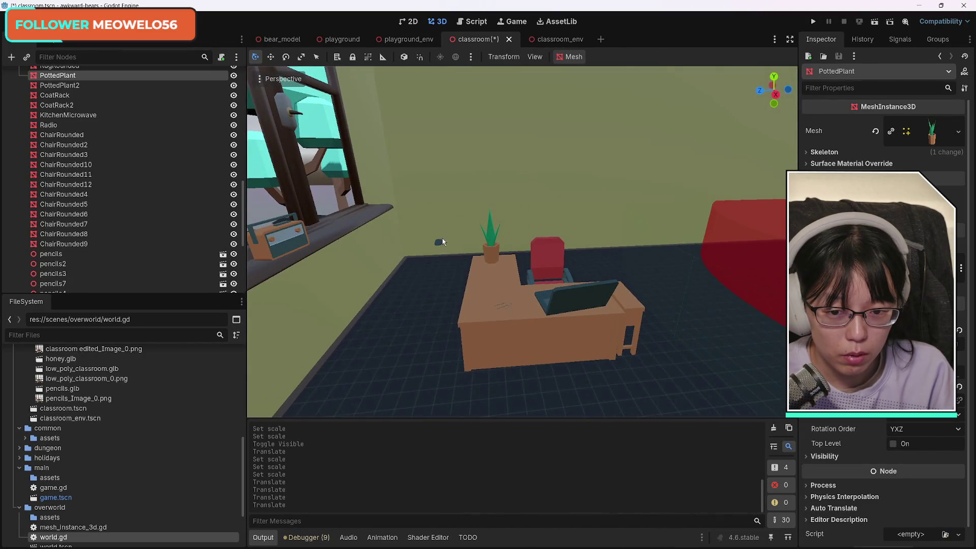
Place the ComputerMouse on the corner desk beside the laptop.
left_click(440, 242)
mouse_move(440, 242)
left_mouse_down()
mouse_move(519, 277)
mouse_move(525, 294)
mouse_move(518, 282)
left_mouse_up()
mouse_move(523, 320)
left_mouse_down()
mouse_move(584, 352)
mouse_move(577, 347)
left_mouse_up()
left_click_drag(505, 294, 509, 286)
left_click(495, 248)
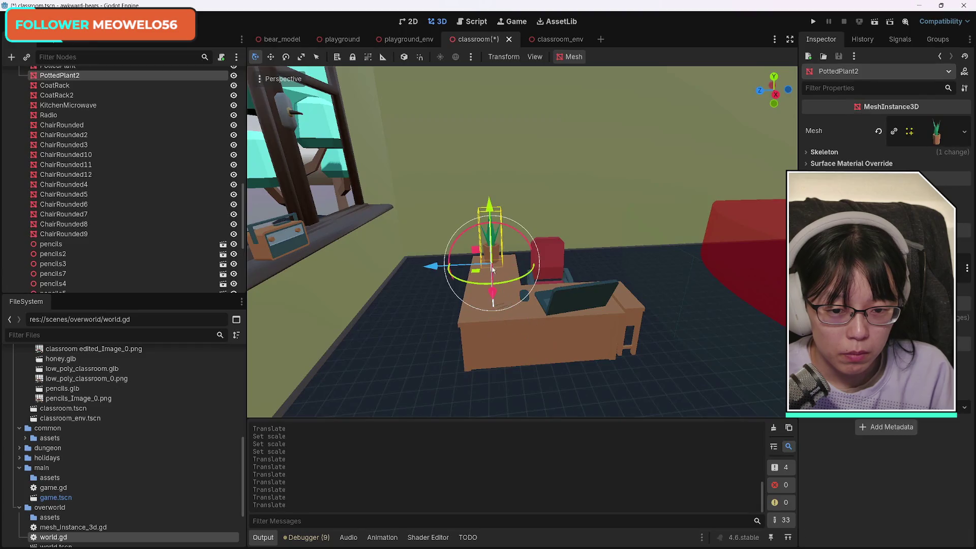
left_click(511, 351)
left_click(502, 309)
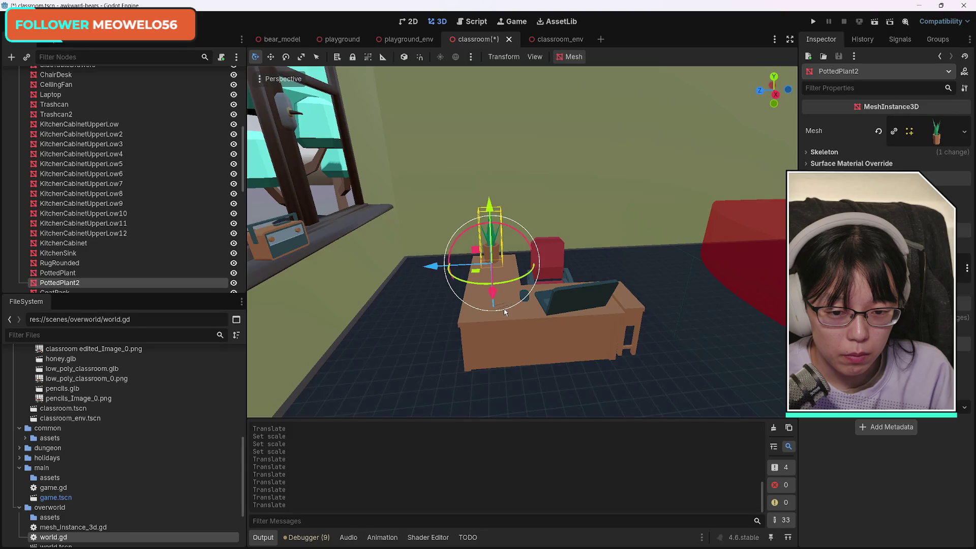
left_click(552, 259)
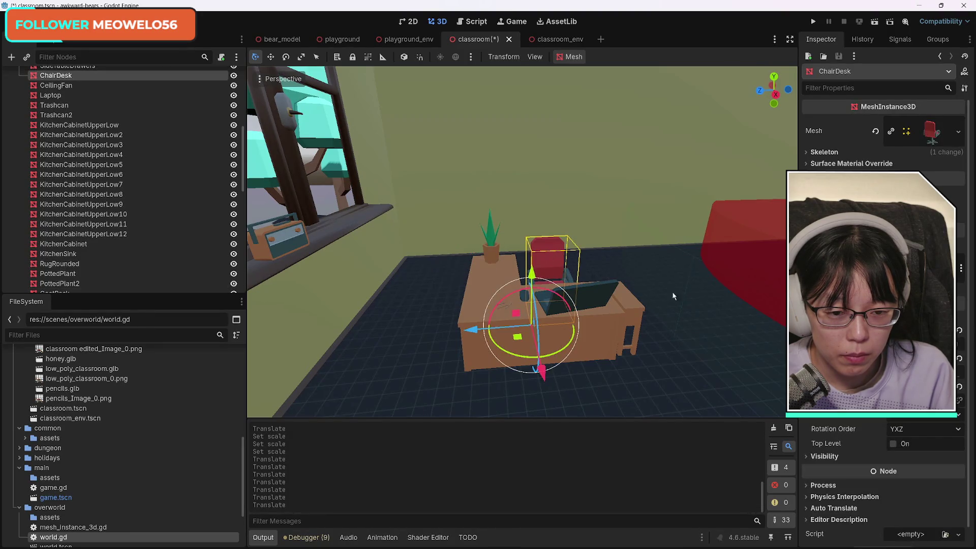
Select DeskCorner, SideTableDrawers, Laptop, ChairDesk, the potted plant and the computer mouse together.
left_click(691, 299)
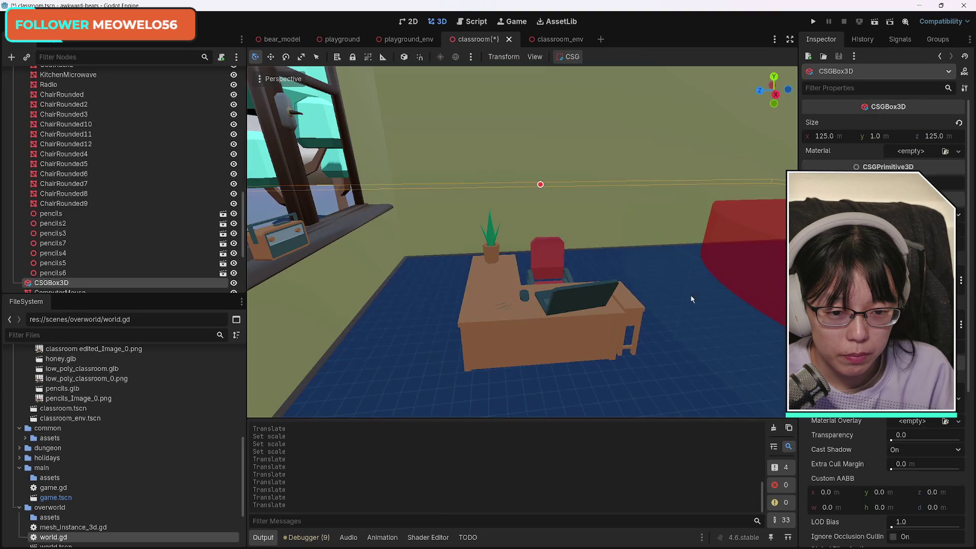
left_click(505, 306)
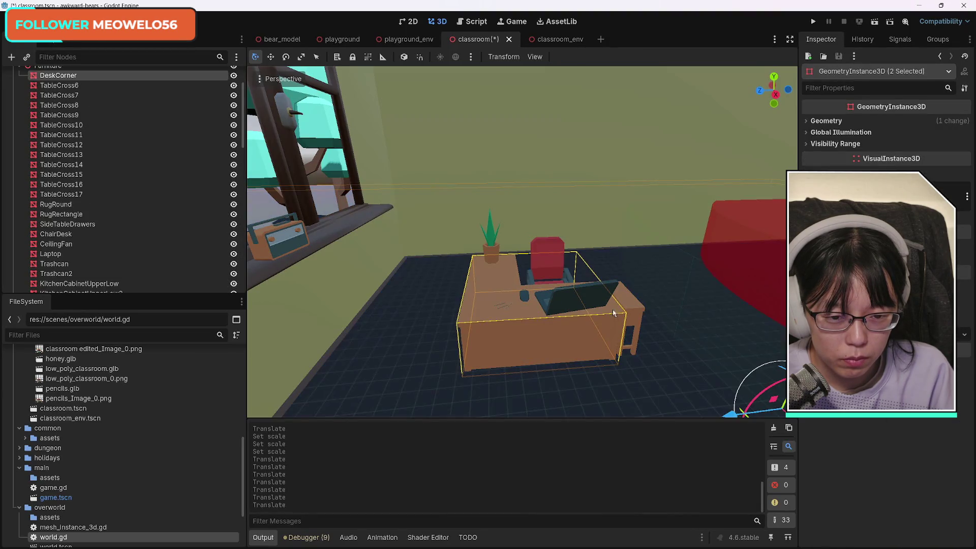
left_click(634, 308, "shift")
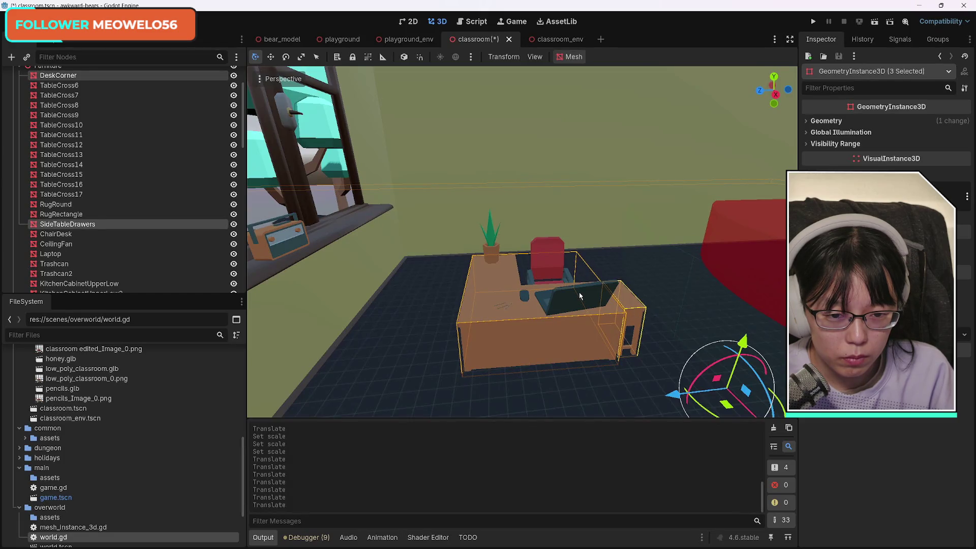
left_click(577, 290, "shift")
left_click(546, 258, "shift")
left_click(489, 248, "shift")
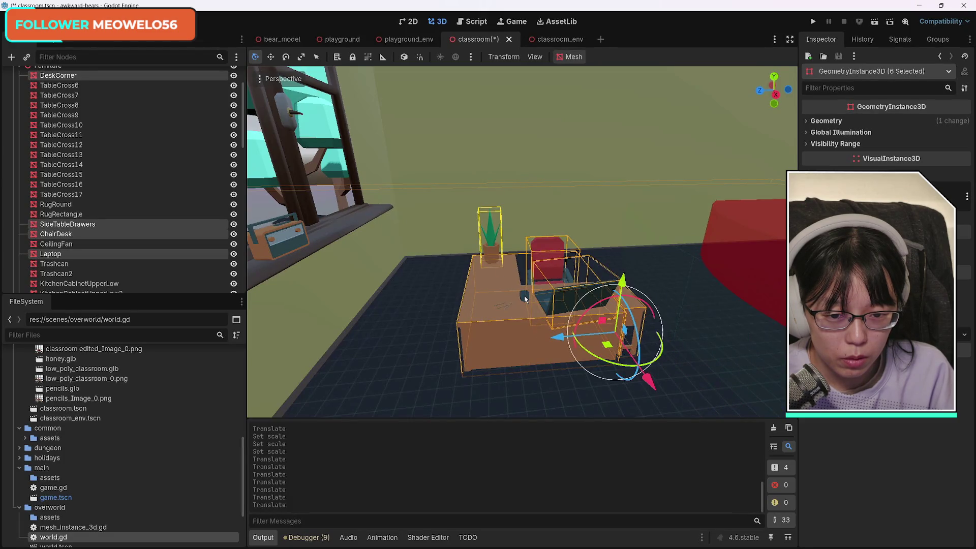
left_click(525, 299, "shift")
Restore visibility of pencils5 and pencils6, toggle pencils7, and select pencils7 on its own.
scroll(171, 244, "down", 3)
scroll(171, 249, "down", 5)
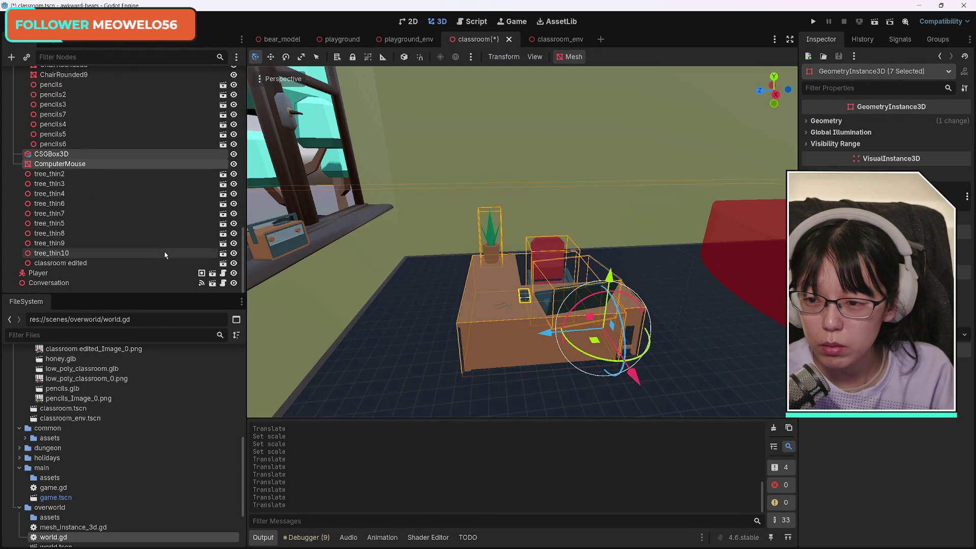
scroll(172, 259, "up", 5)
left_click(234, 281)
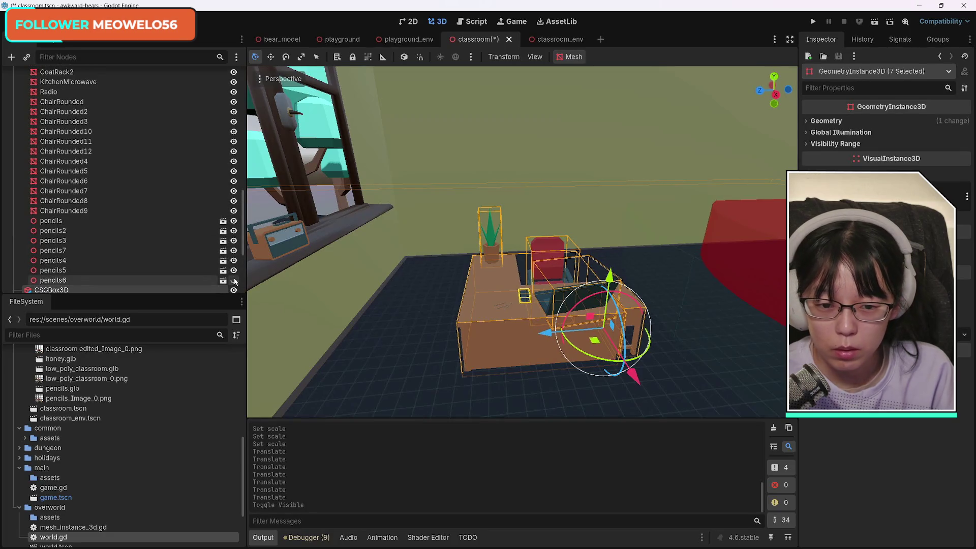
left_click(234, 280)
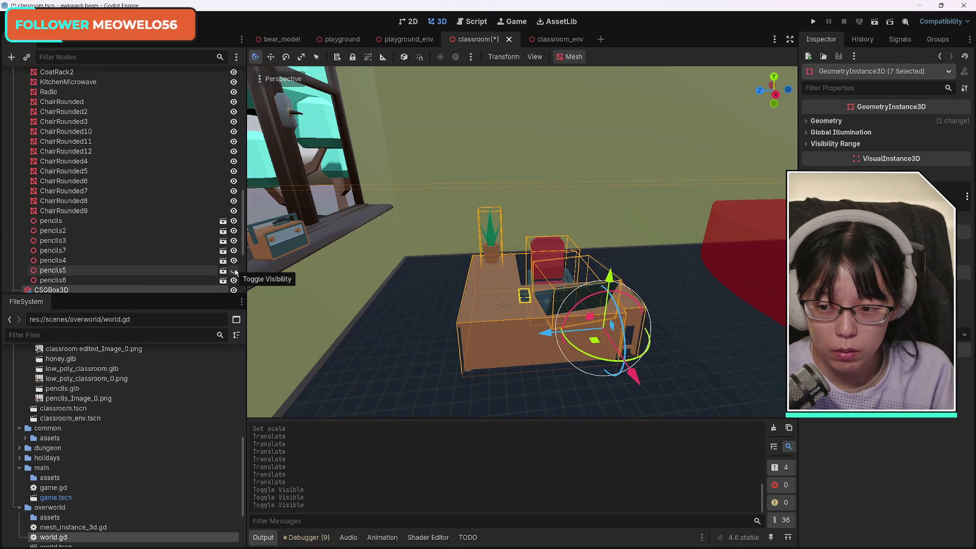
left_click(234, 270)
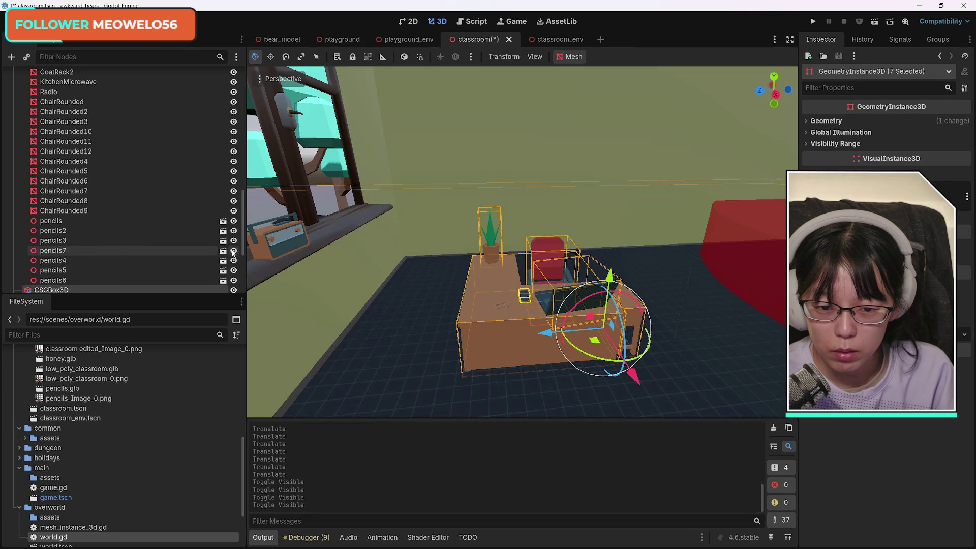
left_click(233, 251)
key("f")
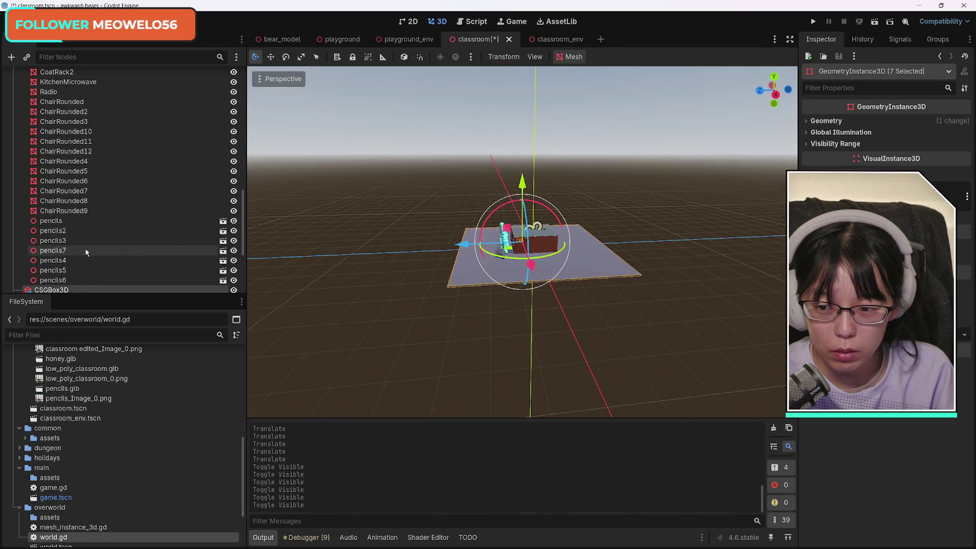
left_click(82, 250)
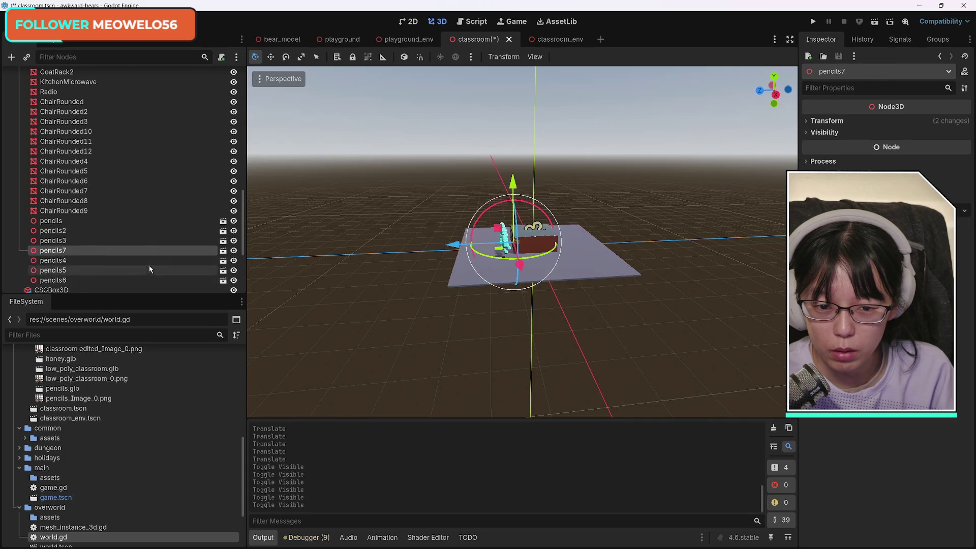
From a top-down view, reselect DeskCorner, ChairDesk, plant, mouse, SideTableDrawers and Laptop.
scroll(149, 269, "up", 5)
scroll(523, 252, "up", 10)
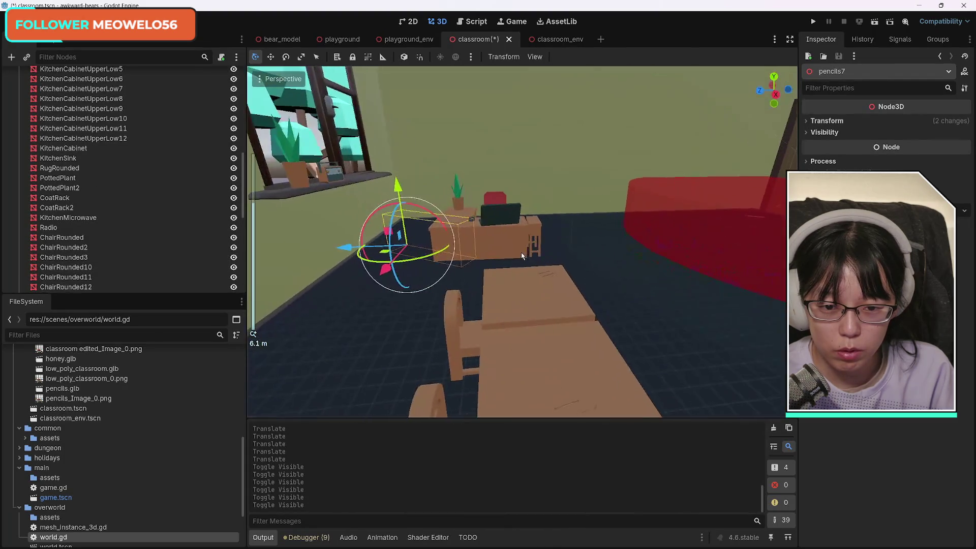
scroll(520, 254, "up", 6)
mouse_move(479, 263)
left_mouse_down()
mouse_move(406, 264)
mouse_move(416, 193)
mouse_move(437, 325)
mouse_move(447, 335)
mouse_move(425, 297)
left_mouse_up()
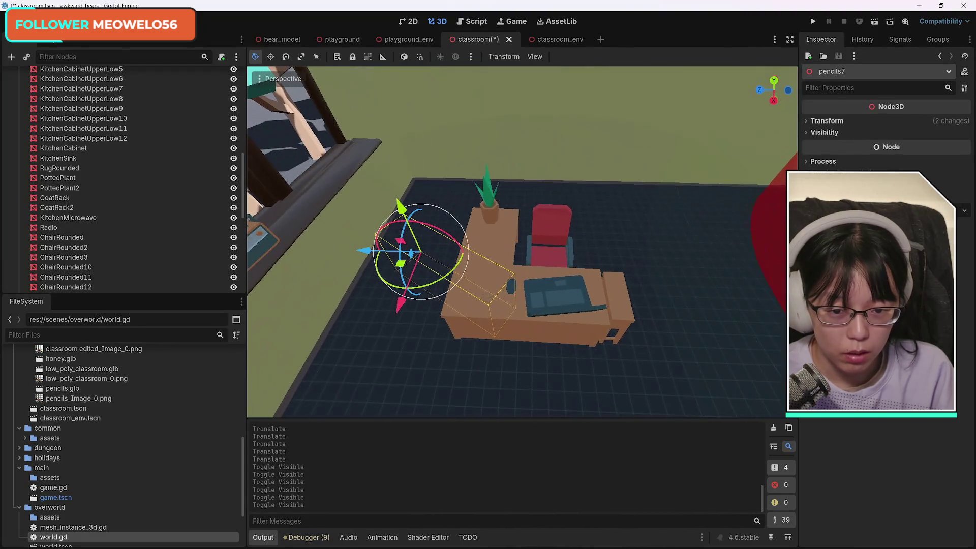
left_click(496, 240, "shift")
left_click(483, 189, "shift")
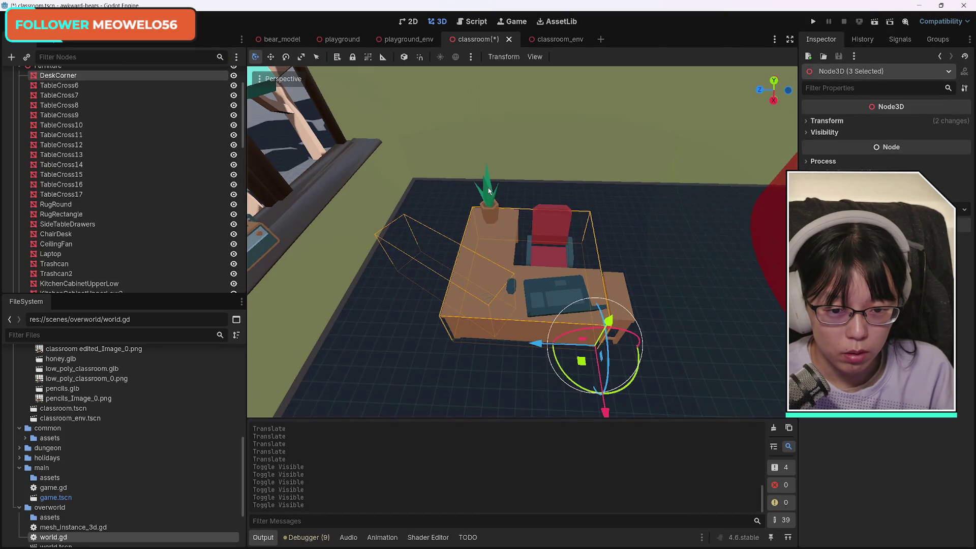
left_click(559, 225, "shift")
left_click(485, 189, "shift")
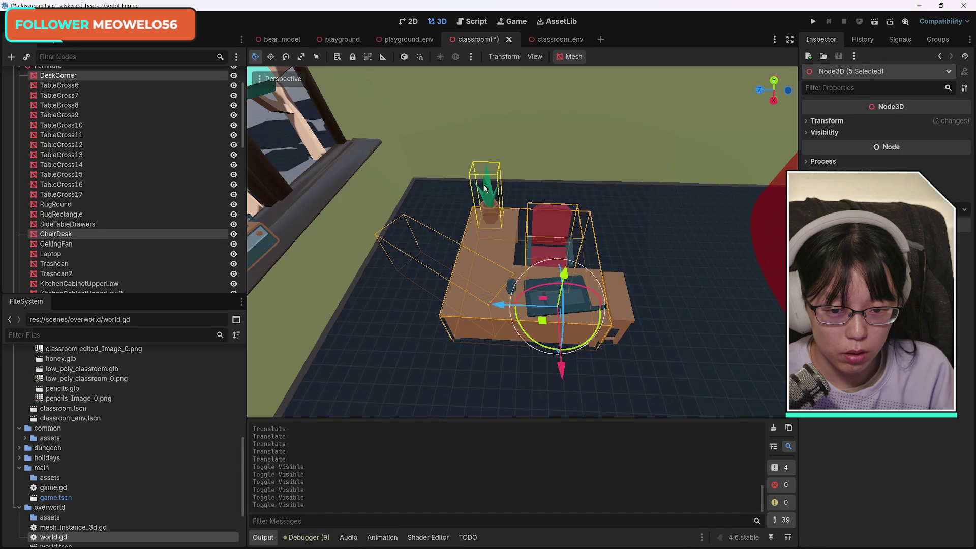
left_click(512, 288, "shift")
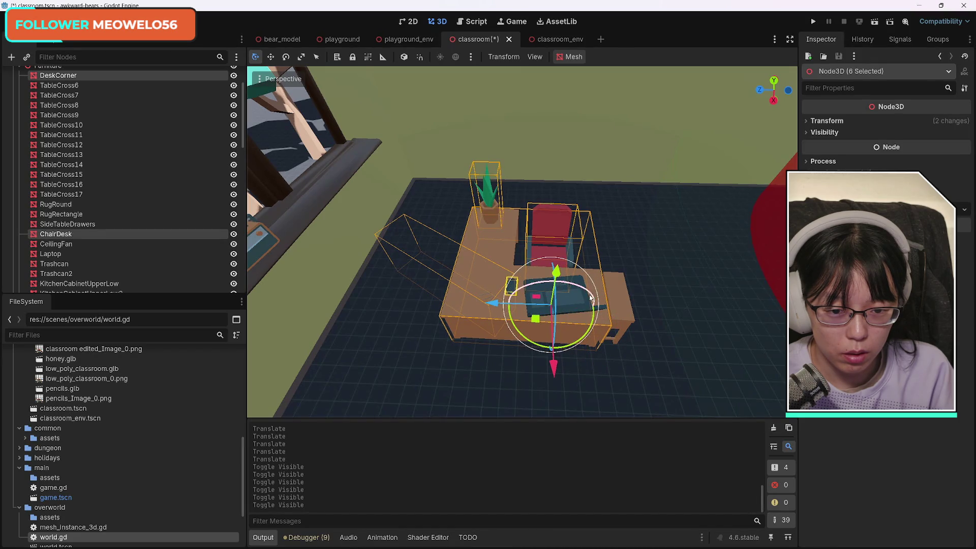
left_click(621, 294, "shift")
left_click(532, 286, "shift")
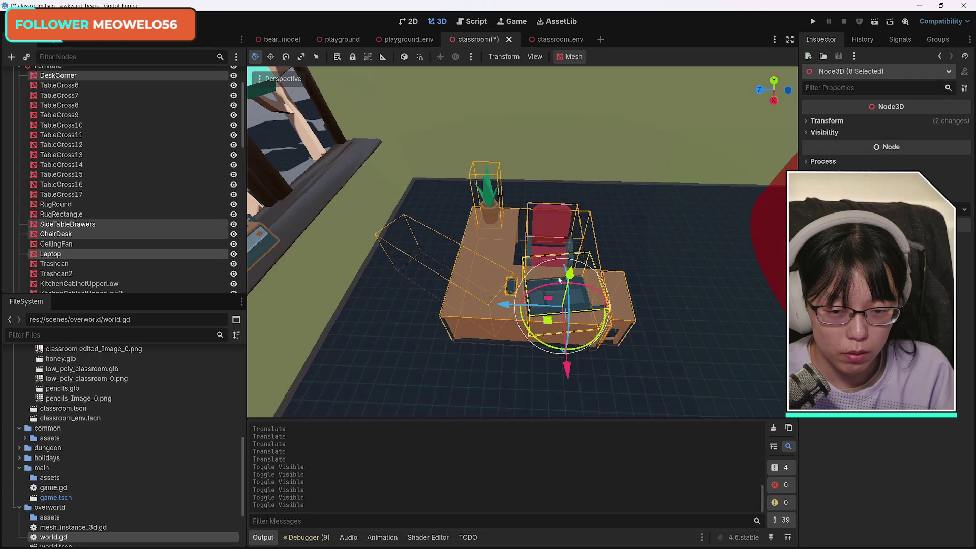
Try moving the desk group along the Z axis twice, undoing both attempts.
key("g")
key("z")
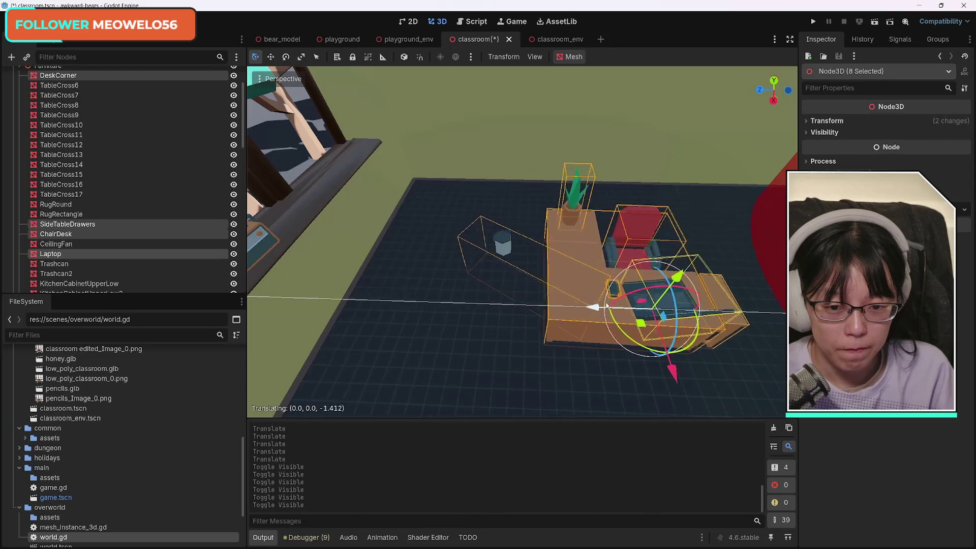
left_click(446, 328)
key("ctrl+z")
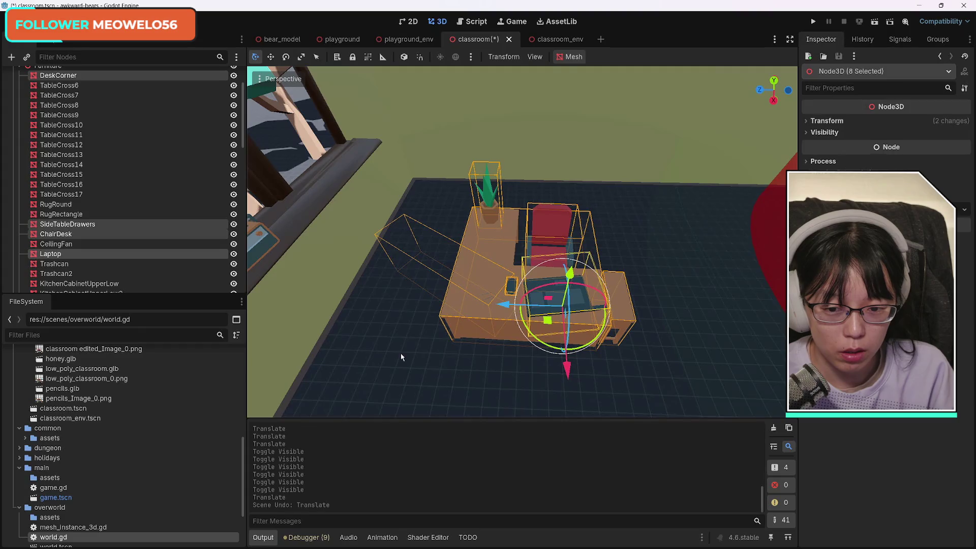
key("g")
key("z")
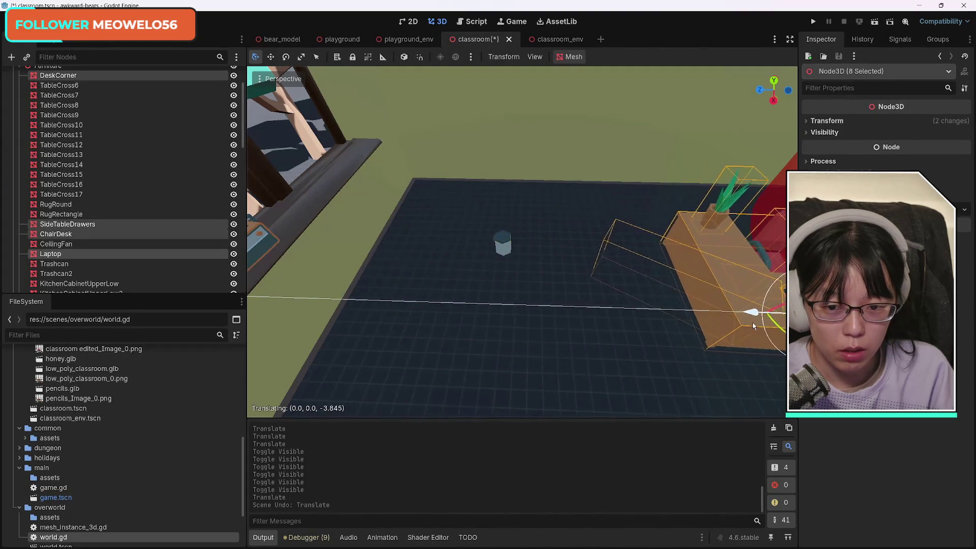
left_click(603, 326)
key("ctrl+z")
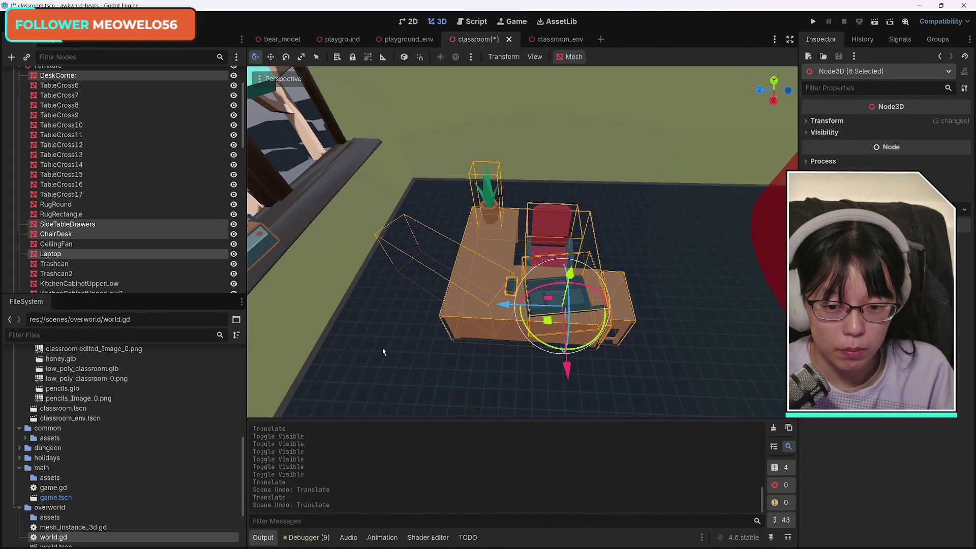
Drop one object from the group, slide the rest along Z and X into the corner, then select Trashcan2.
left_click(386, 352, "shift")
mouse_move(479, 269)
left_mouse_down()
mouse_move(389, 275)
mouse_move(382, 216)
left_mouse_up()
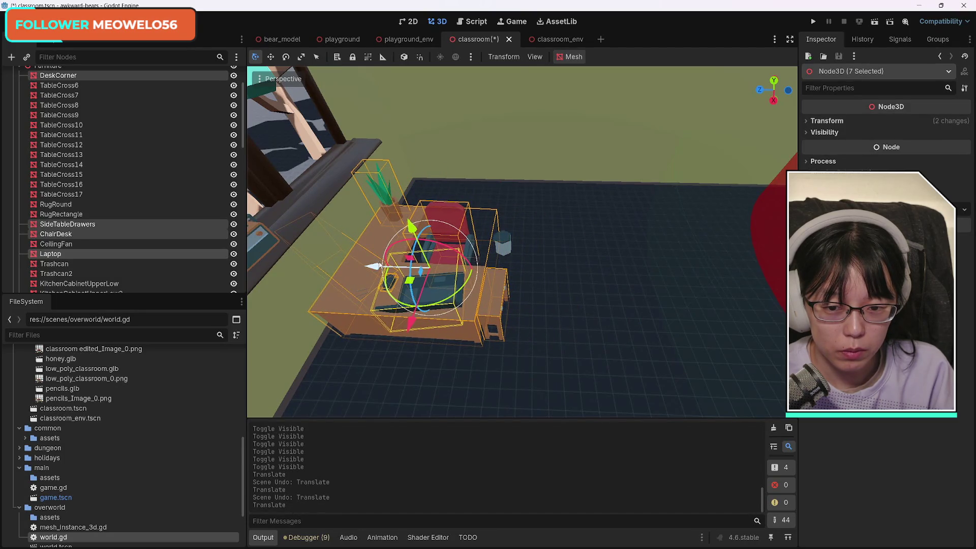
mouse_move(411, 321)
left_mouse_down()
mouse_move(440, 262)
mouse_move(435, 245)
left_mouse_up()
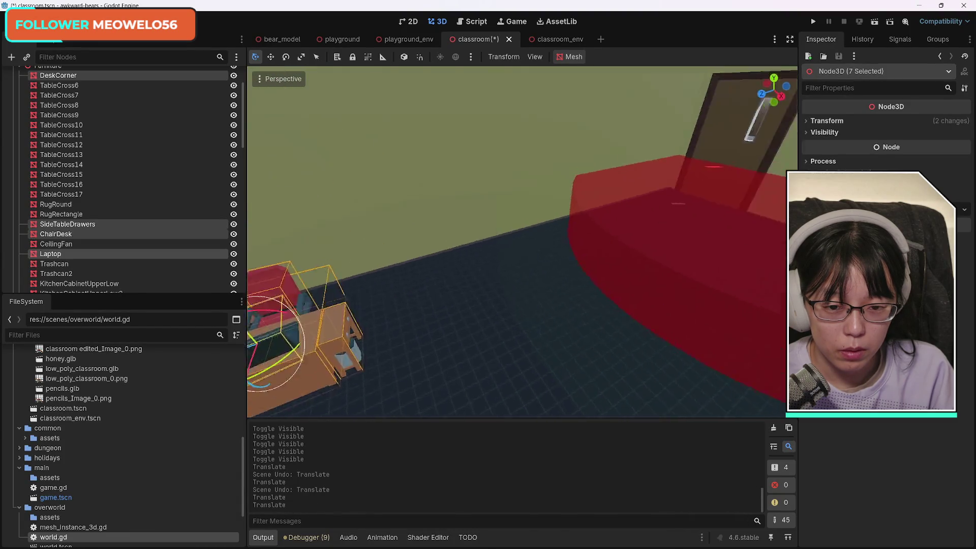
key("f")
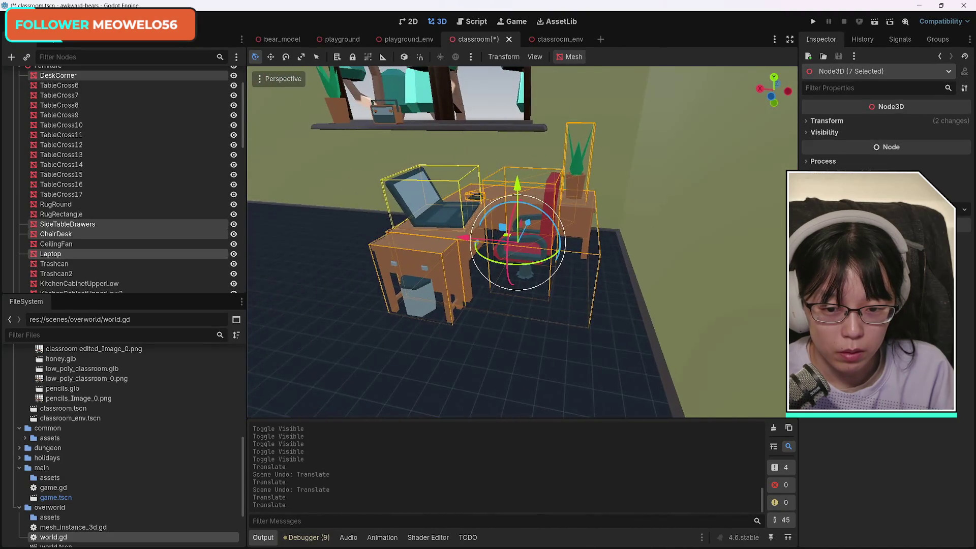
left_click(426, 315)
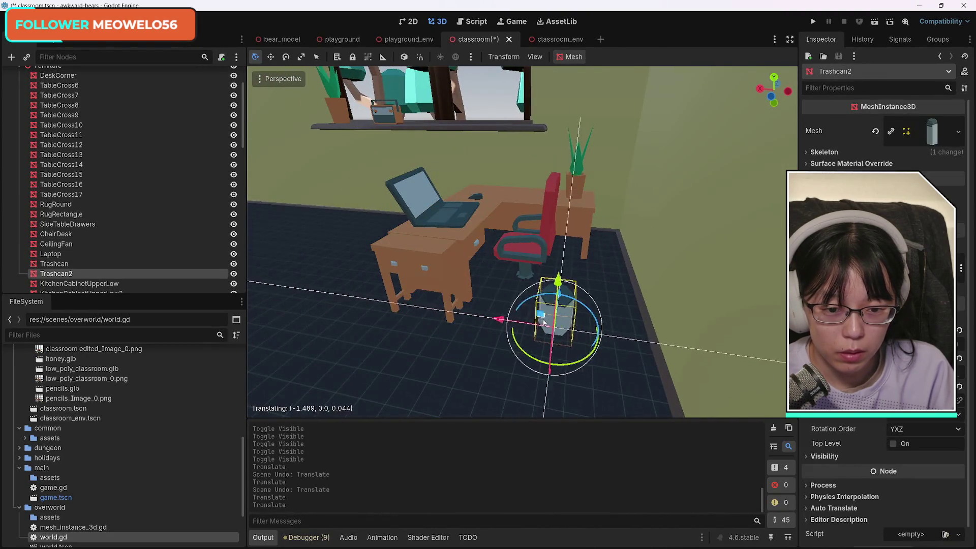